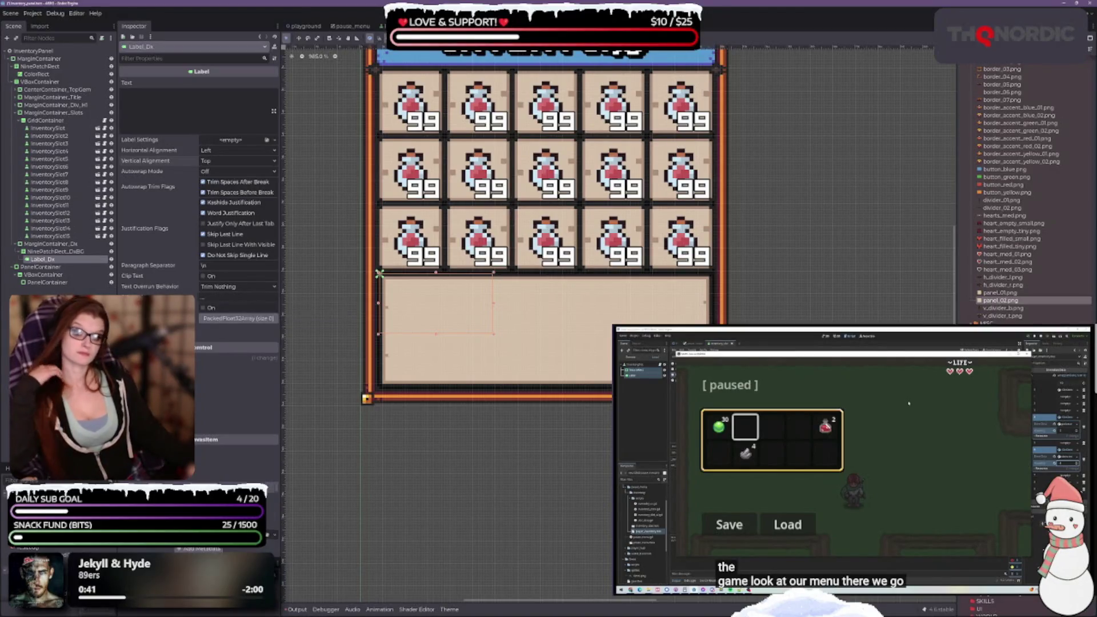
# Change the outer MarginContainer's right margin override from -12 to 0
pyautogui.click(240, 357)
pyautogui.scroll(-5, 271, 502)
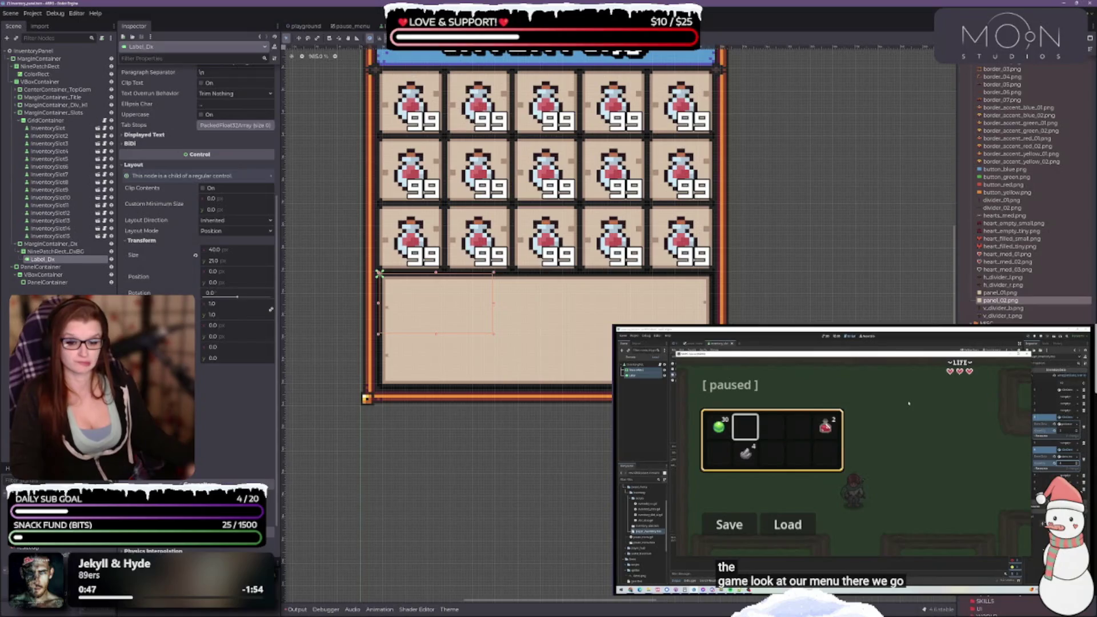
pyautogui.click(38, 58)
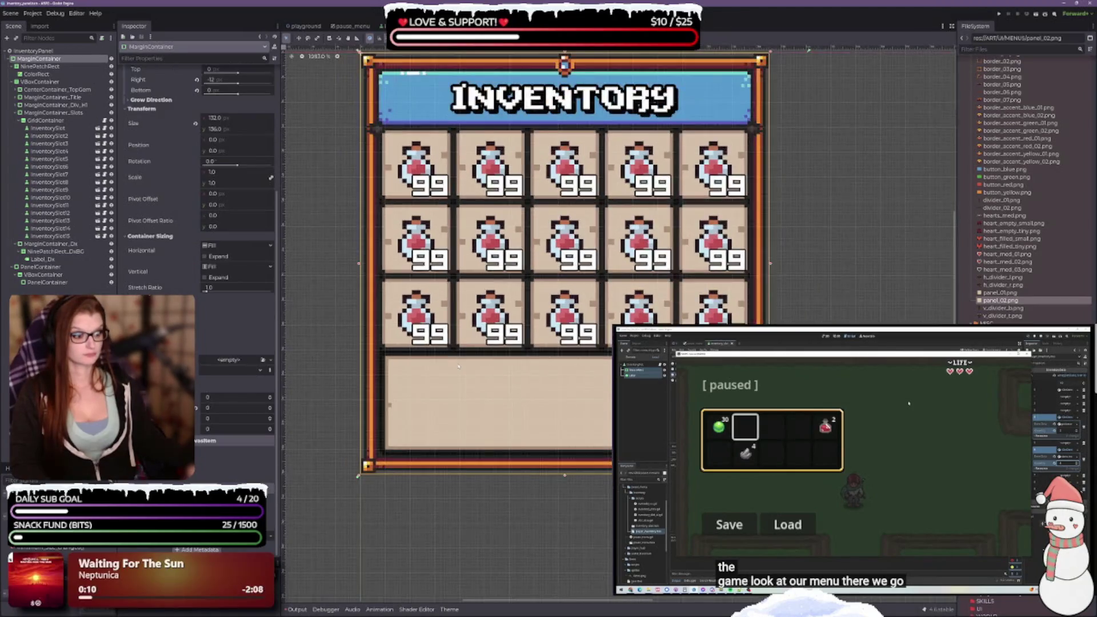
pyautogui.scroll(-2, 688, 99)
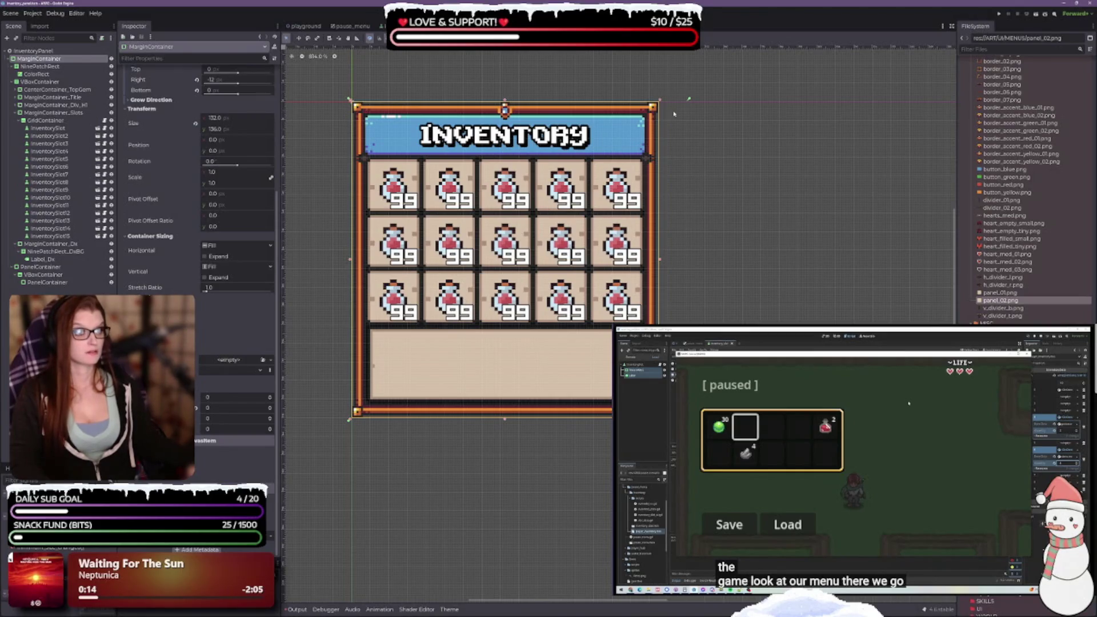
pyautogui.moveTo(661, 103); pyautogui.dragTo(662, 102)
# Save the inventory panel scene
pyautogui.hotkey('ctrl', 's')
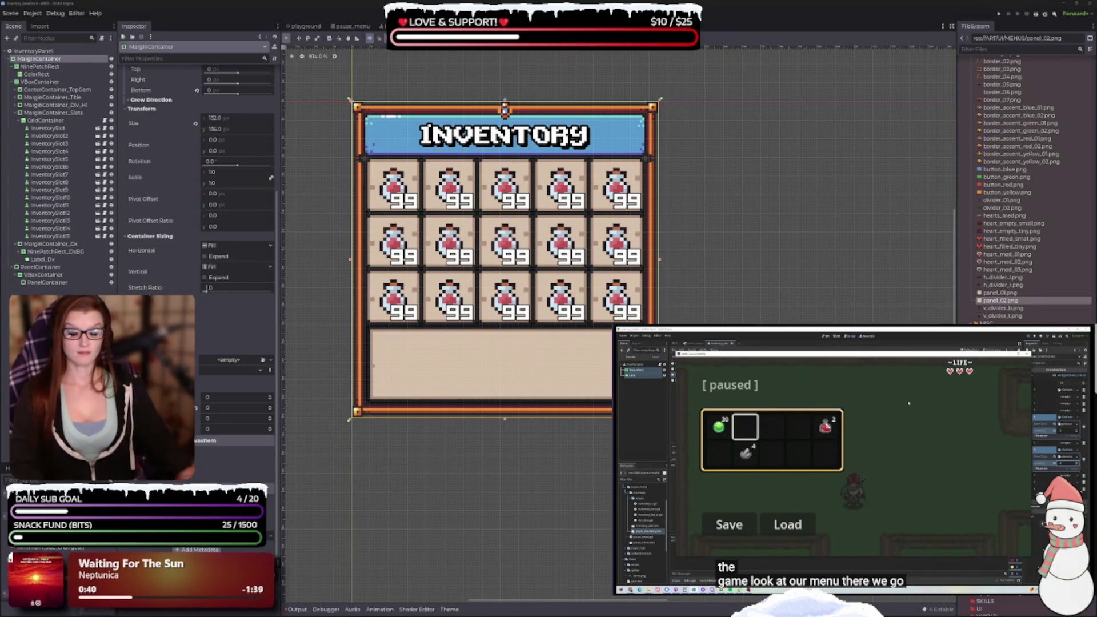
pyautogui.scroll(-1, 400, 394)
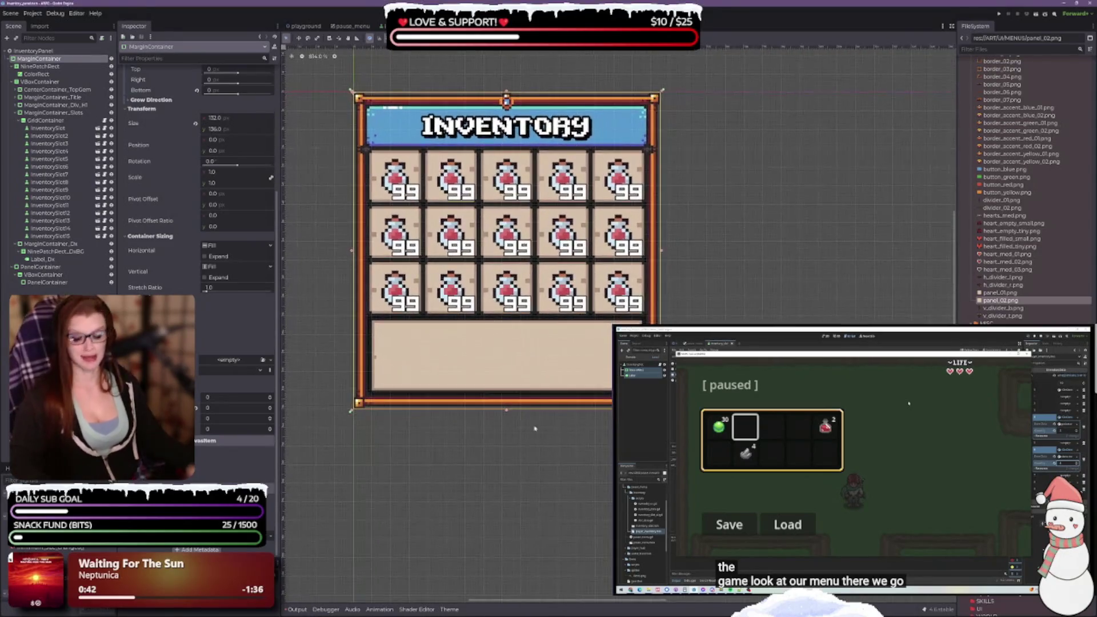
pyautogui.hscroll(3, 591, 378)
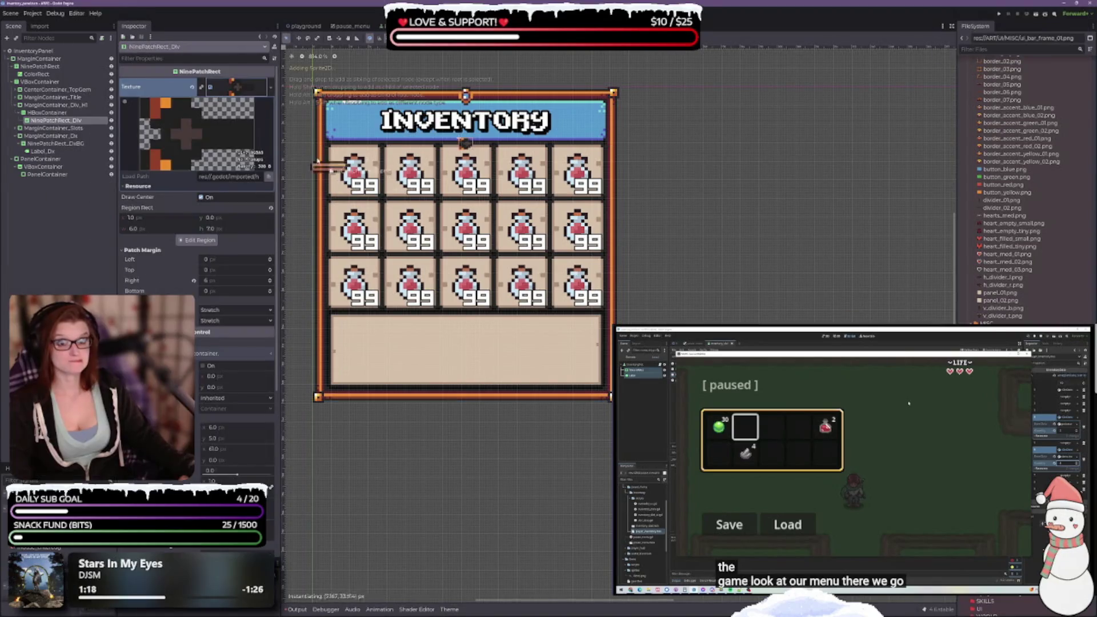
# Apply the ui_bar_frame_01 texture to NinePatchRect_Div and reset its right patch margin to 0
pyautogui.moveTo(250, 96); pyautogui.dragTo(240, 89)
pyautogui.scroll(3, 425, 78)
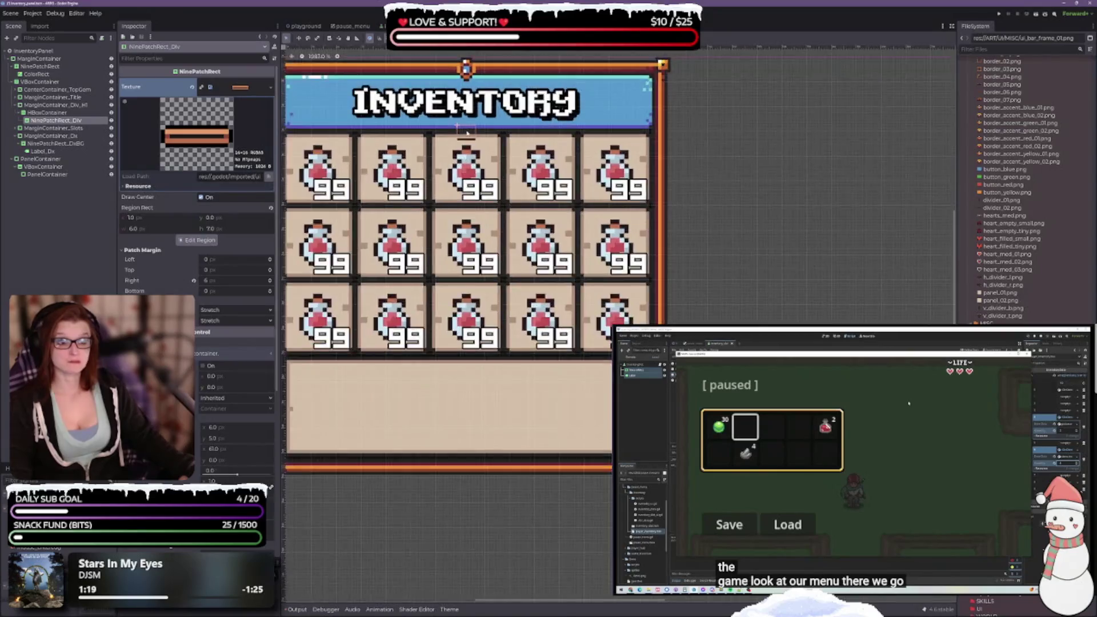
pyautogui.moveTo(619, 264); pyautogui.dragTo(627, 279)
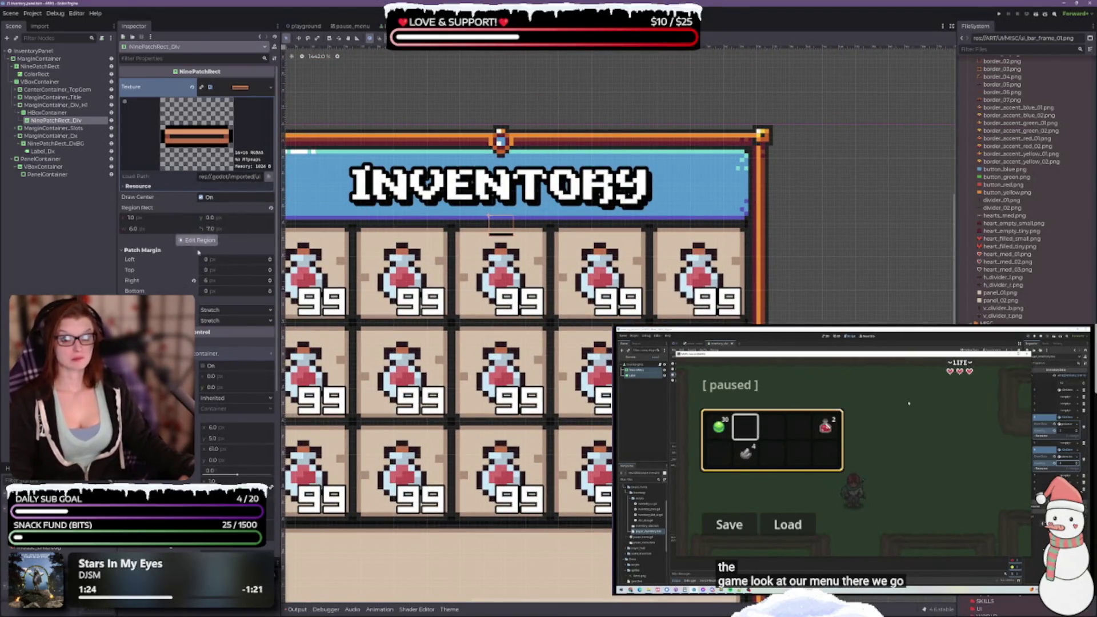
pyautogui.click(191, 281)
pyautogui.scroll(-2, 526, 320)
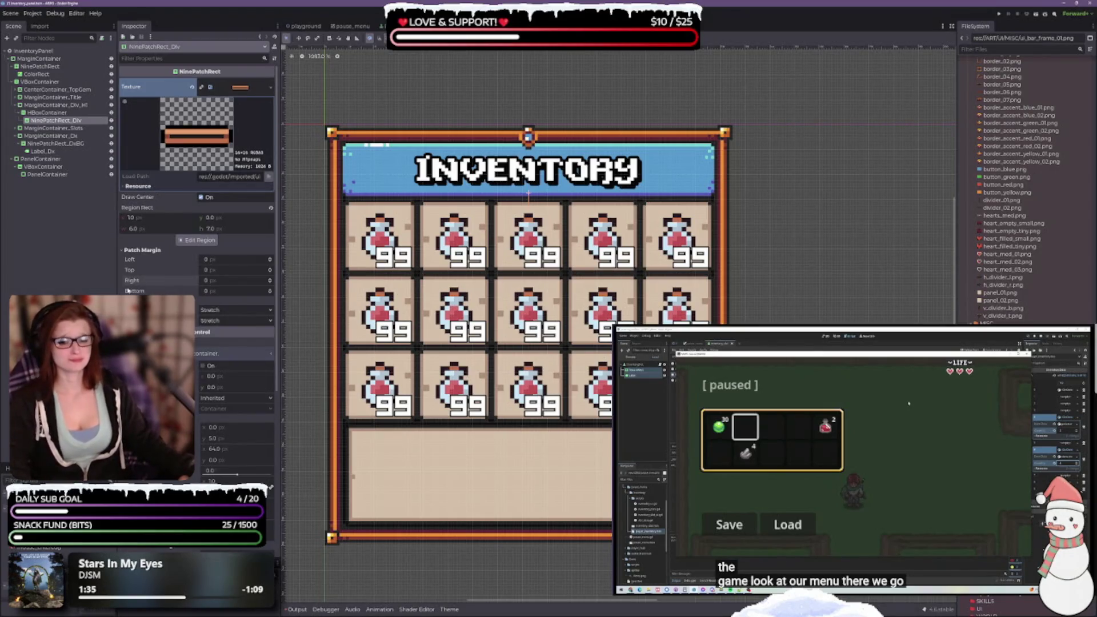
# Compare the HBoxContainer and divider margin container settings around the divider
pyautogui.moveTo(133, 289)
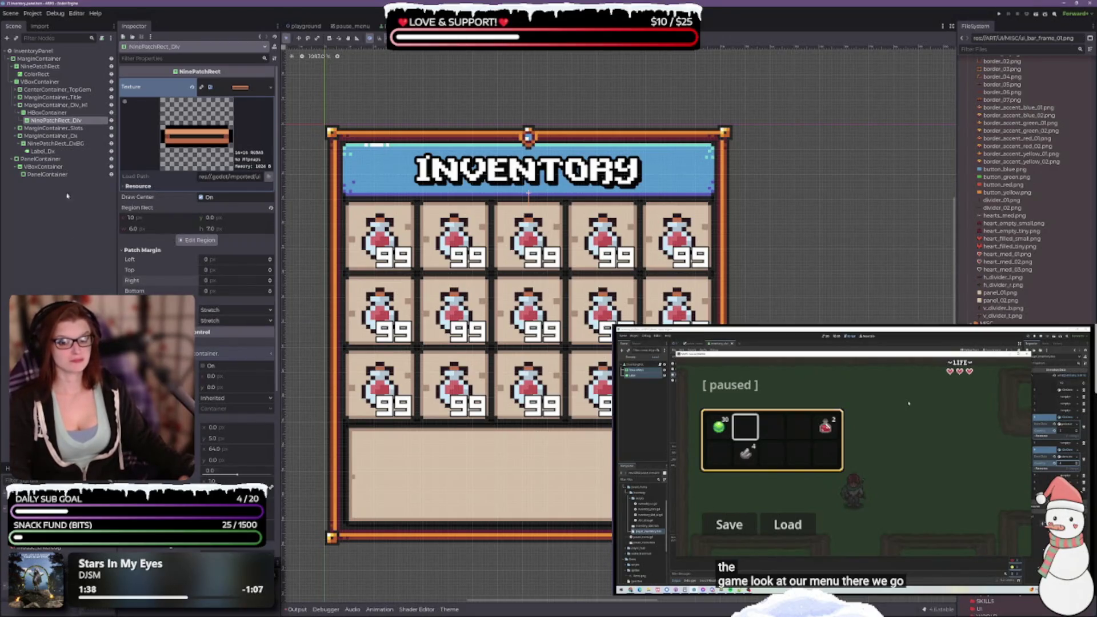
pyautogui.click(51, 113)
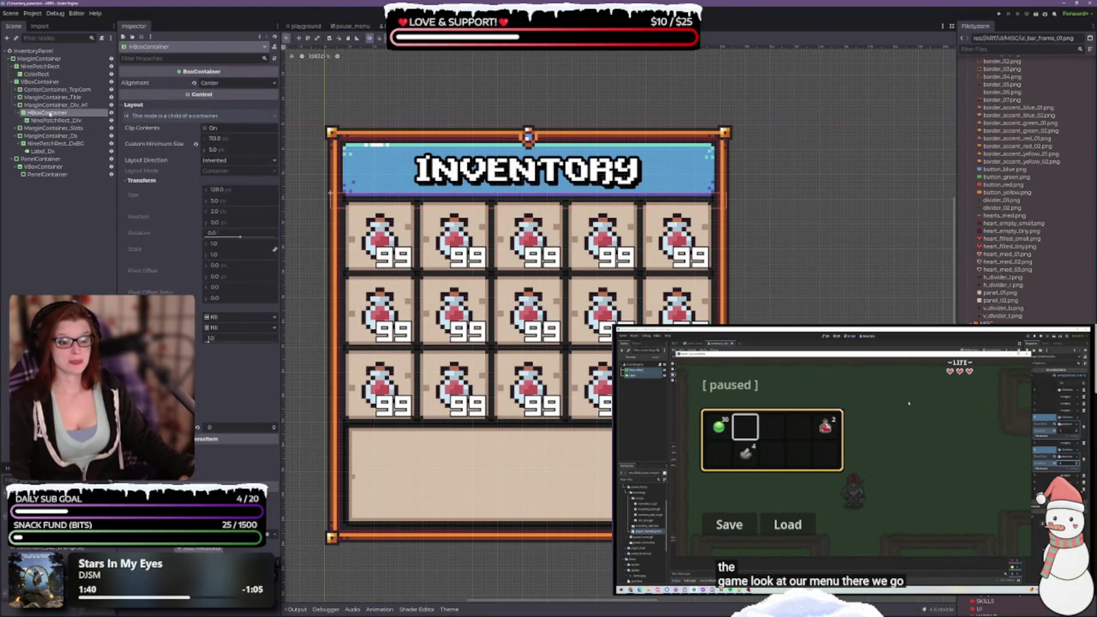
pyautogui.click(55, 105)
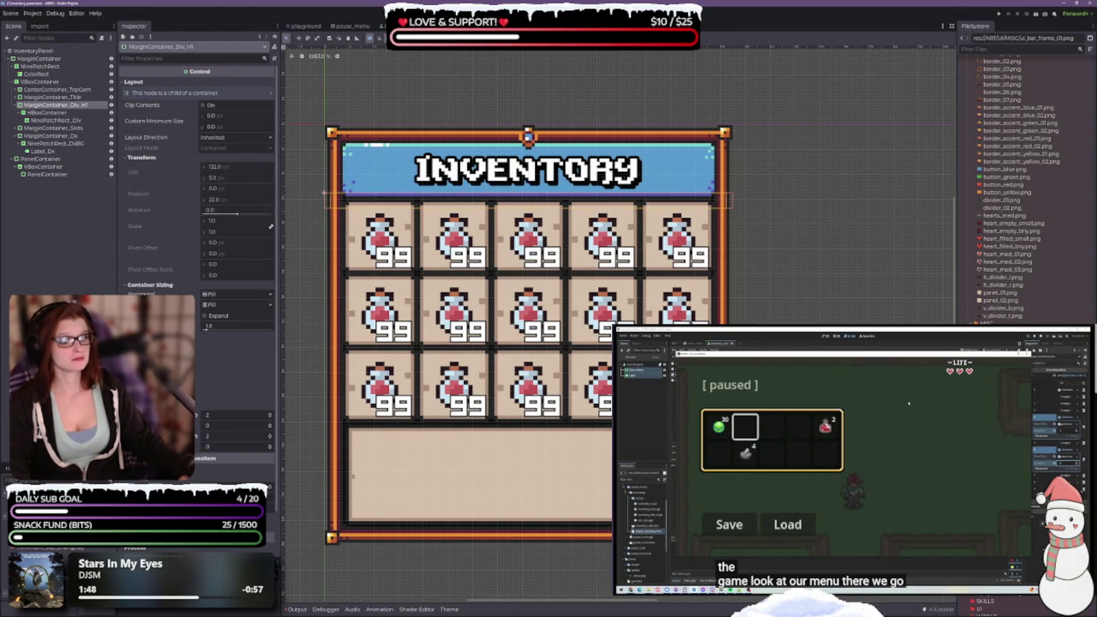
pyautogui.scroll(3, 490, 237)
pyautogui.scroll(-2, 490, 237)
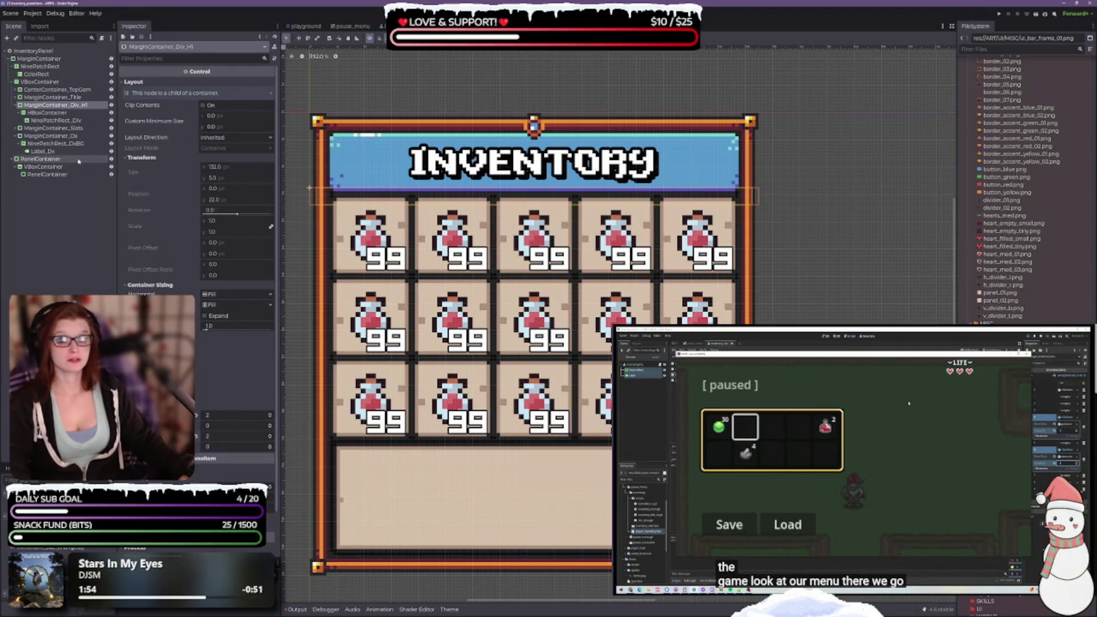
pyautogui.click(74, 113)
pyautogui.click(69, 105)
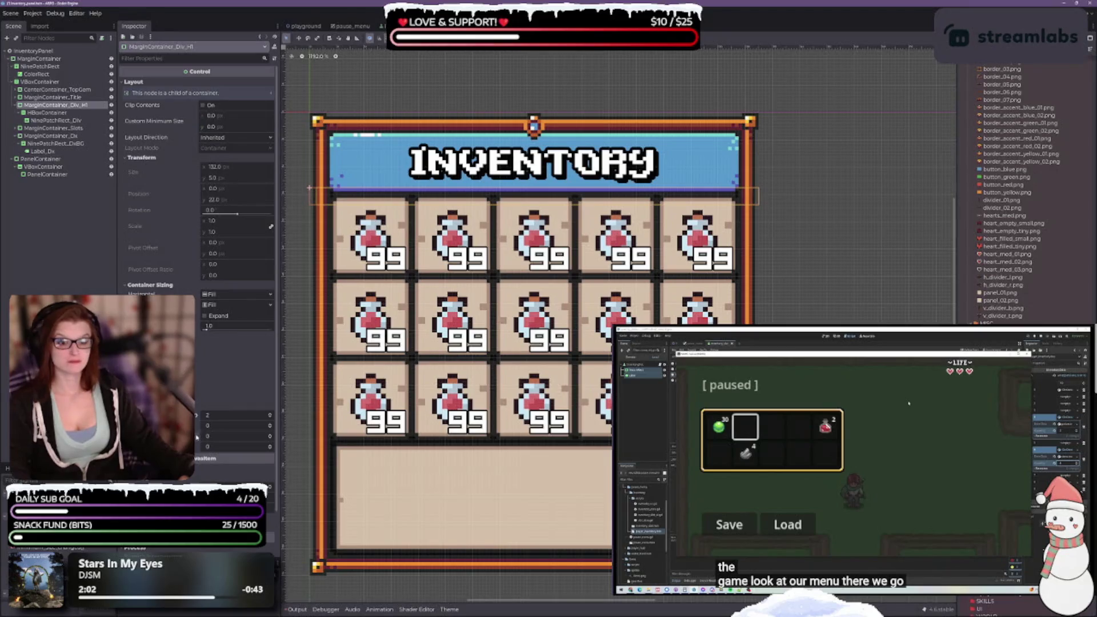
# Try a divider margin at 0, revert it to 2, and select the HBoxContainer
pyautogui.click(196, 417)
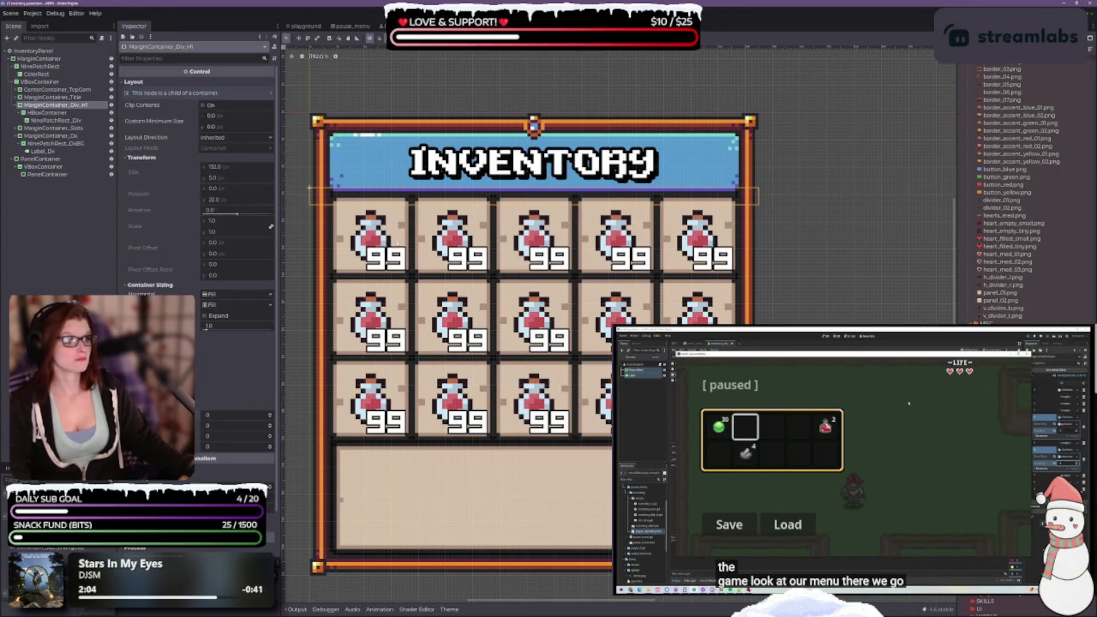
pyautogui.hotkey('ctrl', 'z')
pyautogui.hotkey('ctrl', 'z')
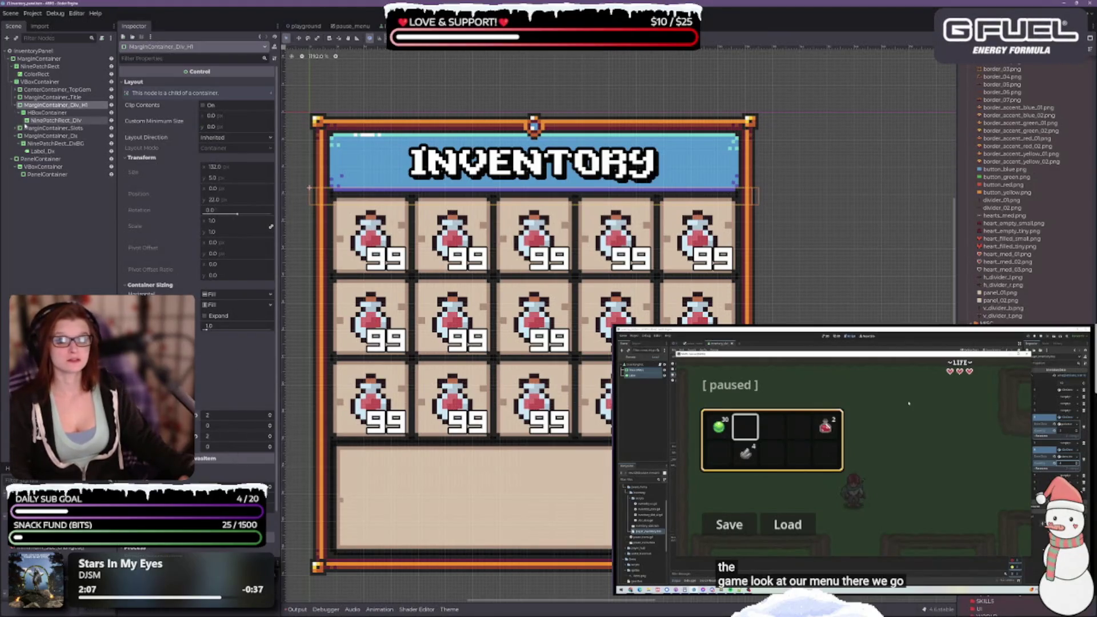
pyautogui.click(54, 114)
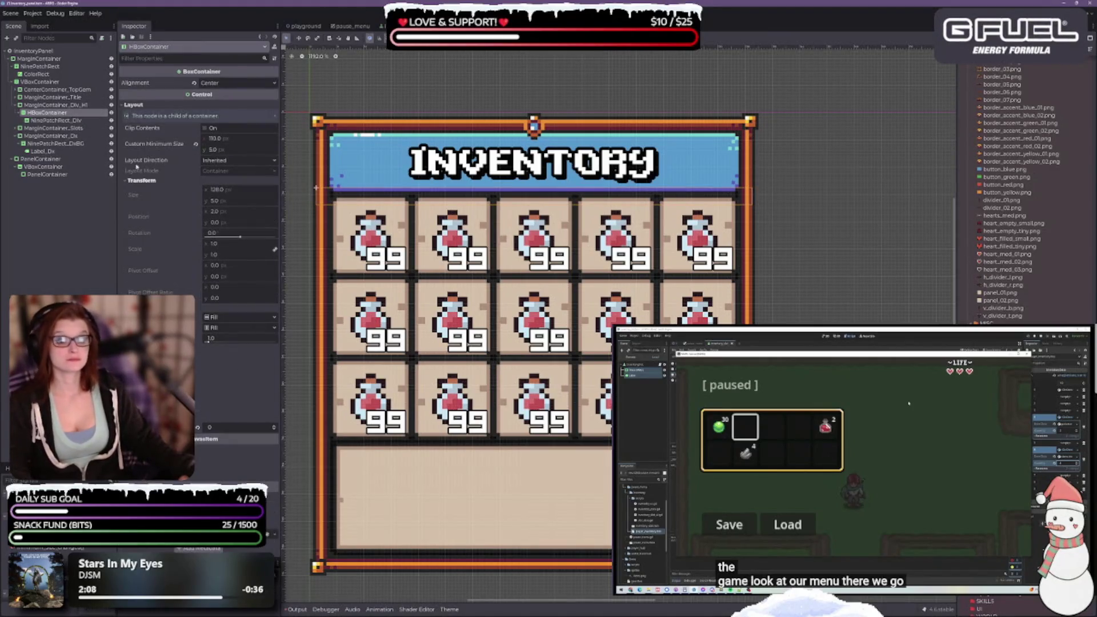
pyautogui.click(57, 121)
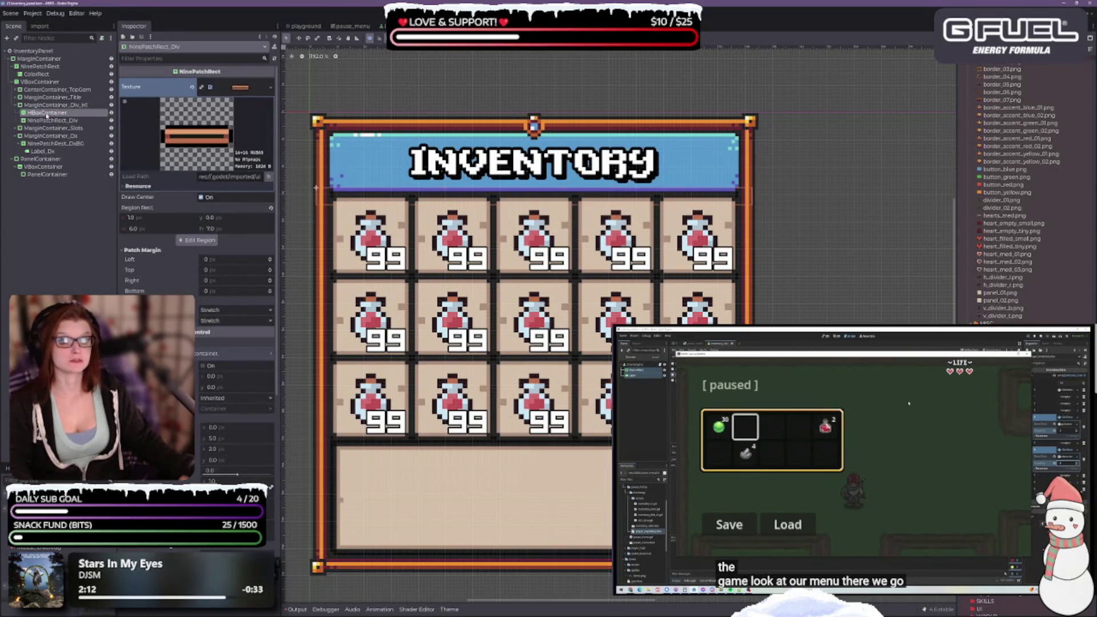
pyautogui.click(47, 113)
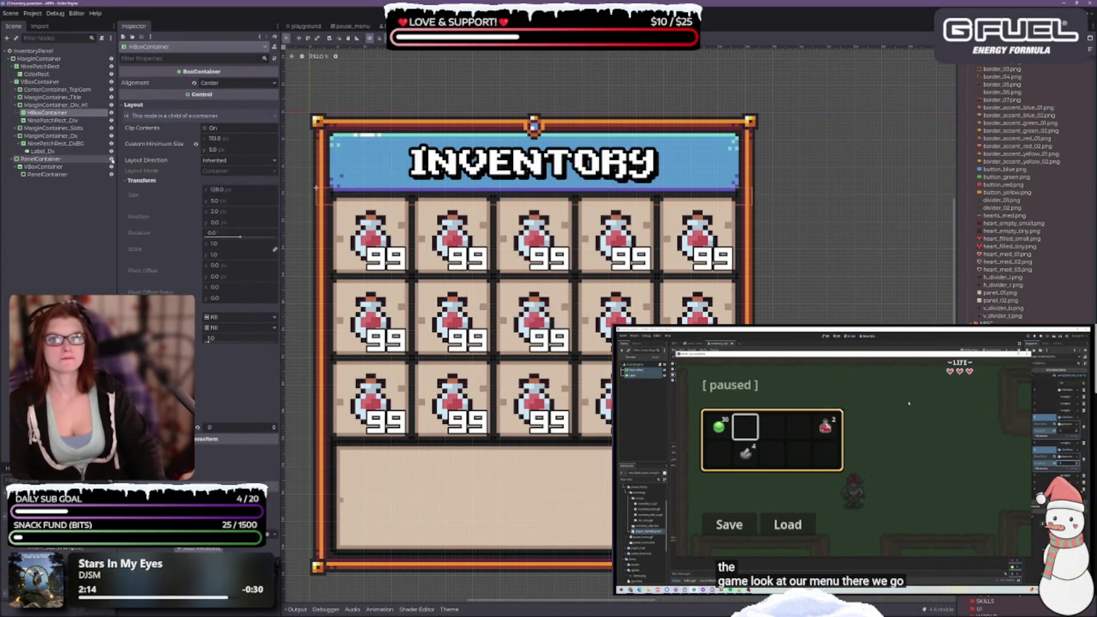
# Remove the HBoxContainer wrapper and set MarginContainer_Div_H's top and bottom margins to 2
pyautogui.hotkey('ctrl', 'z')
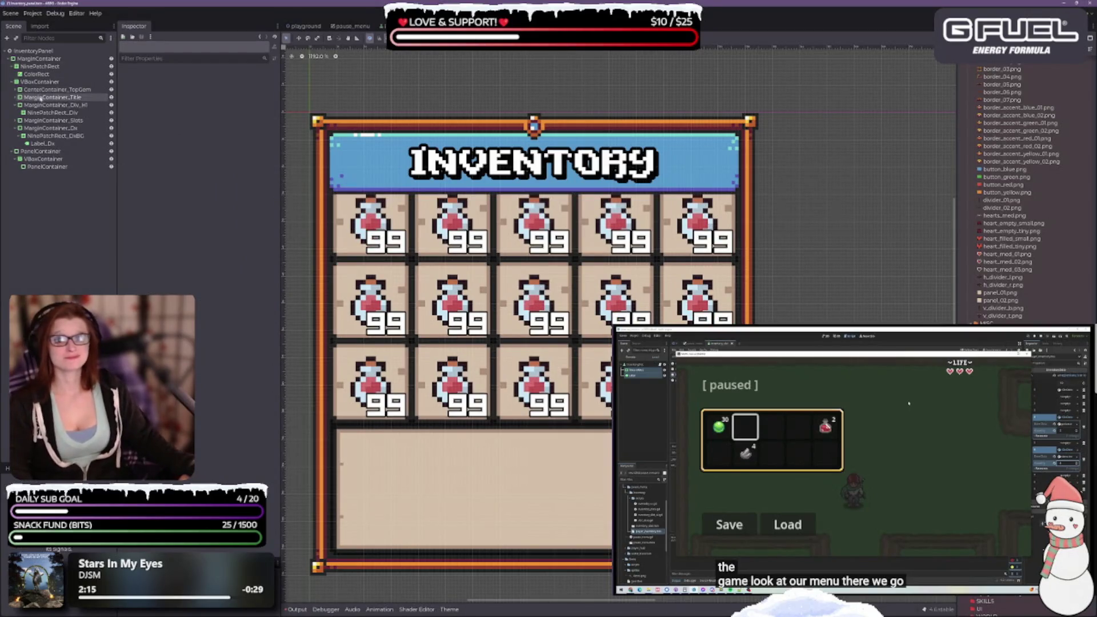
pyautogui.click(51, 105)
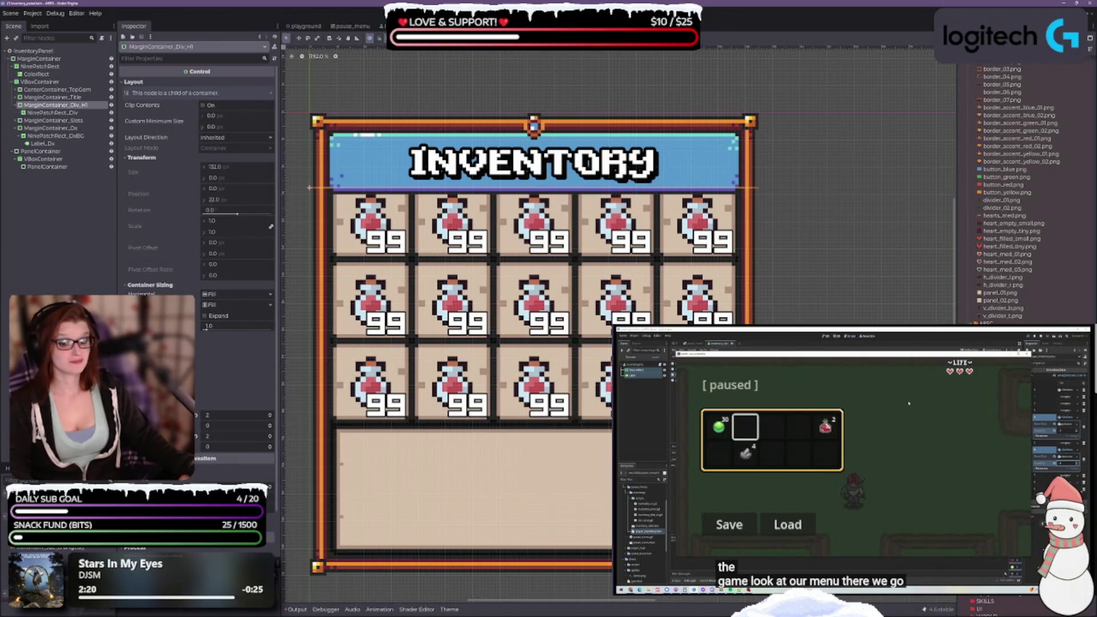
pyautogui.click(269, 424)
pyautogui.click(269, 424)
pyautogui.click(270, 446)
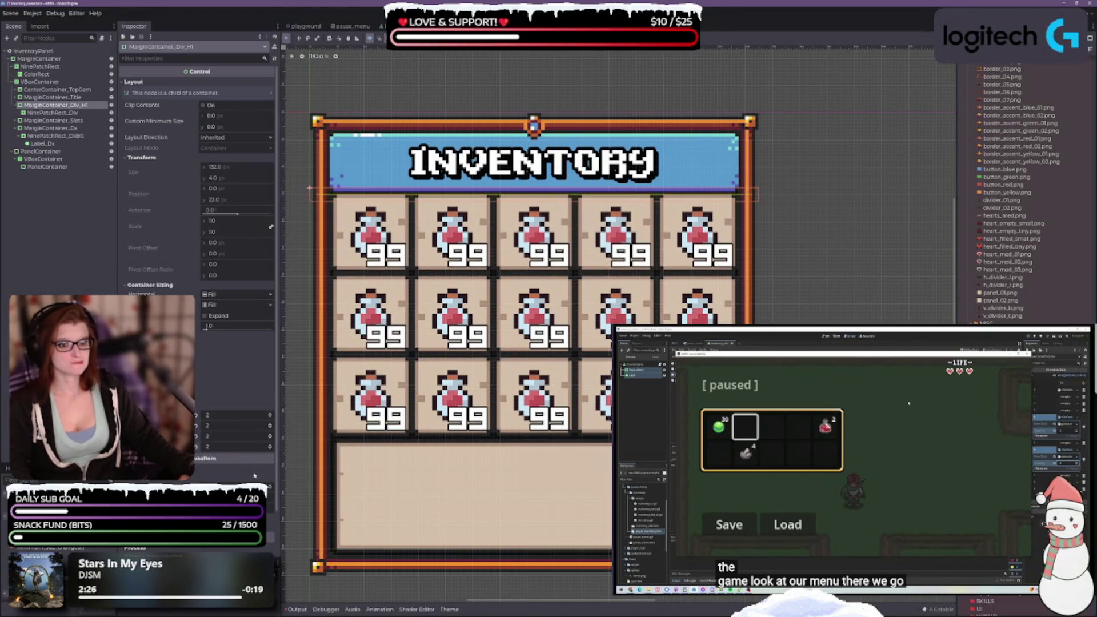
pyautogui.scroll(3, 330, 307)
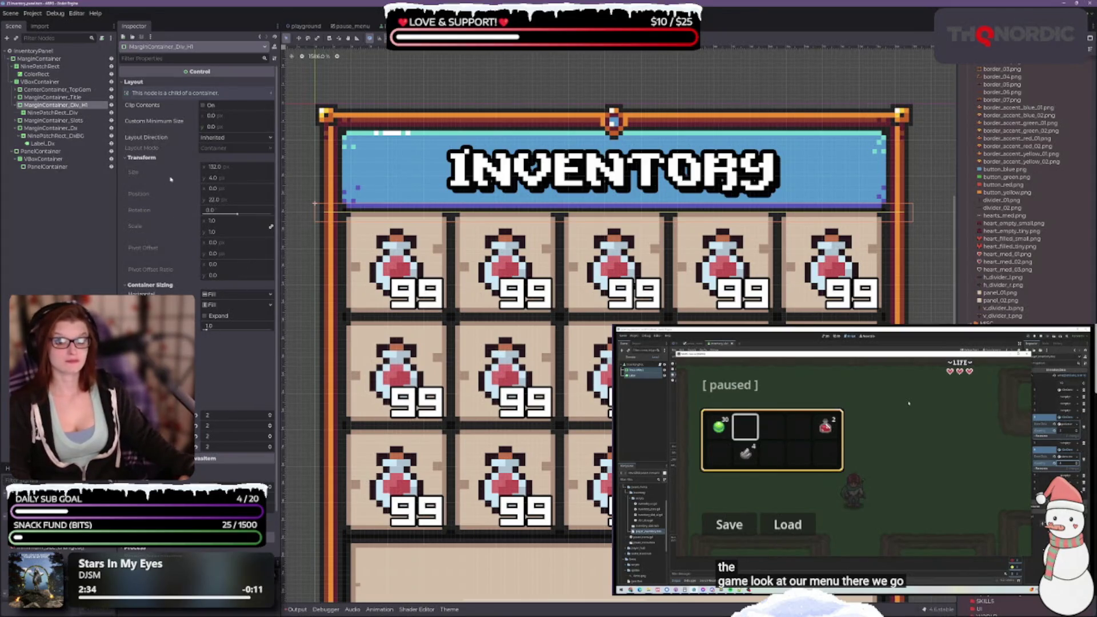
pyautogui.click(246, 118)
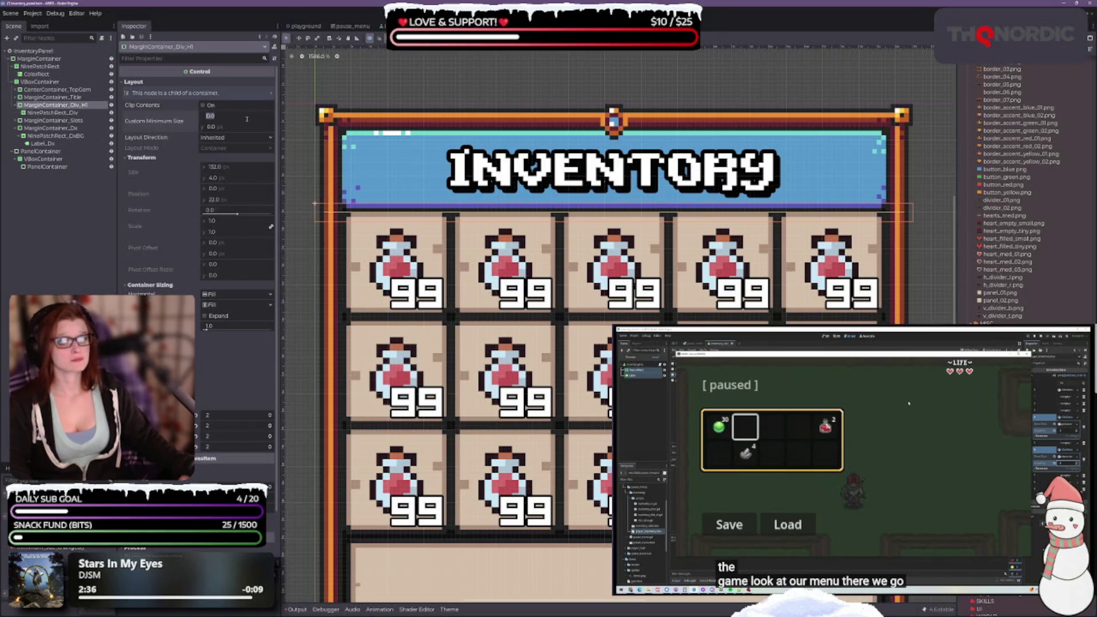
# Try a 4 × 4 minimum size for the divider row, then a 10 px height
pyautogui.write('4')
pyautogui.press('Tab')
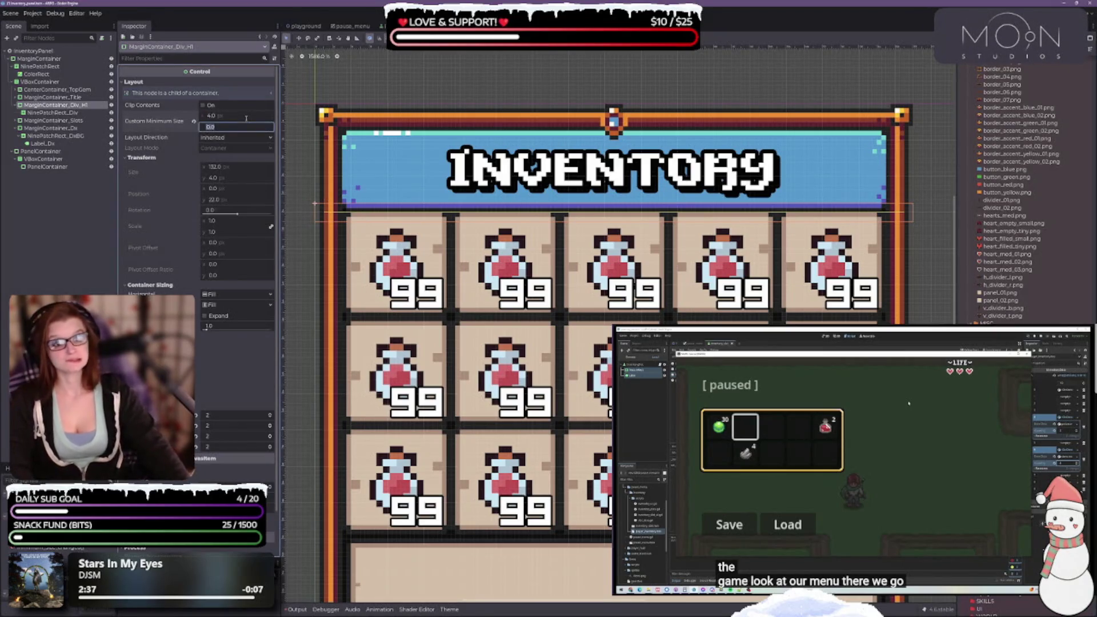
pyautogui.write('4')
pyautogui.press('Return')
pyautogui.write('10')
pyautogui.press('Return')
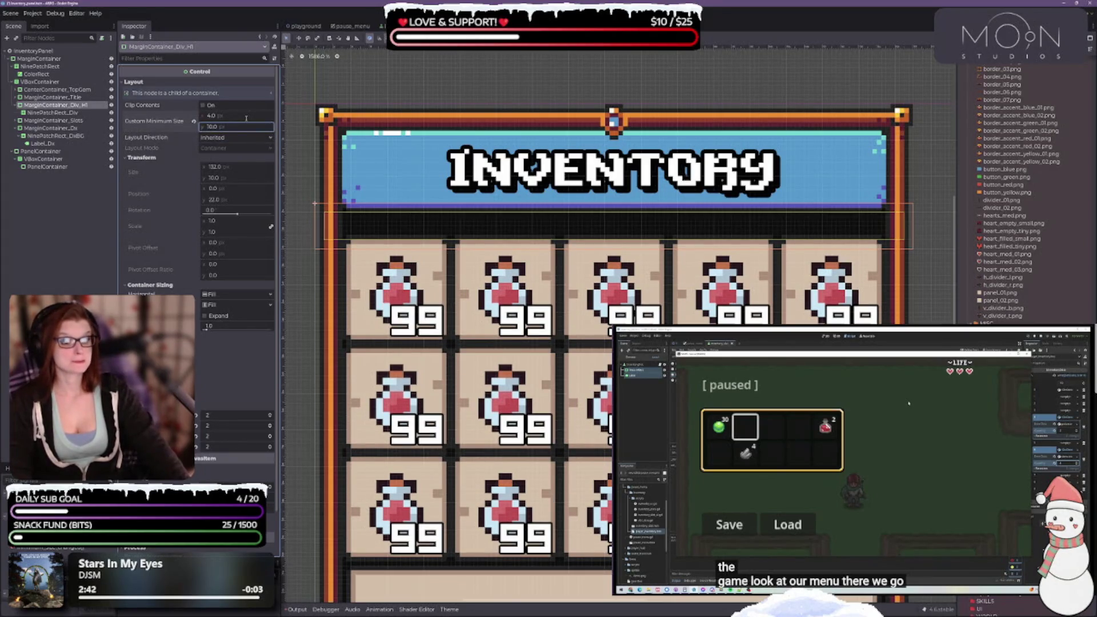
# Set the divider row's minimum size to 110 × 8 px and save the scene
pyautogui.click(246, 117)
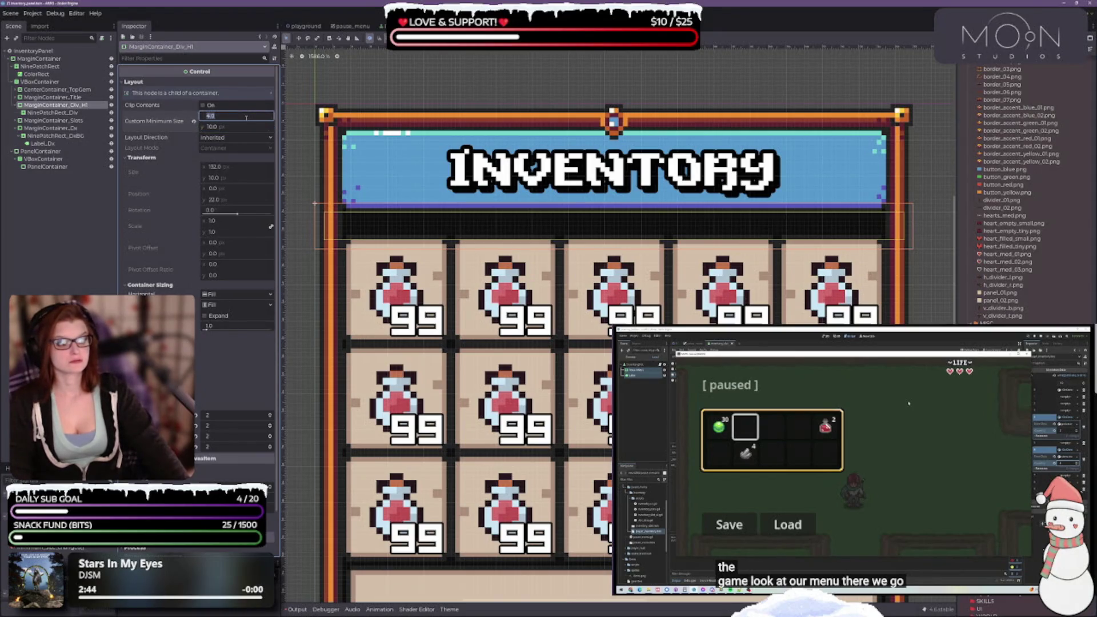
pyautogui.write('10')
pyautogui.press('Tab')
pyautogui.write('5')
pyautogui.press('Return')
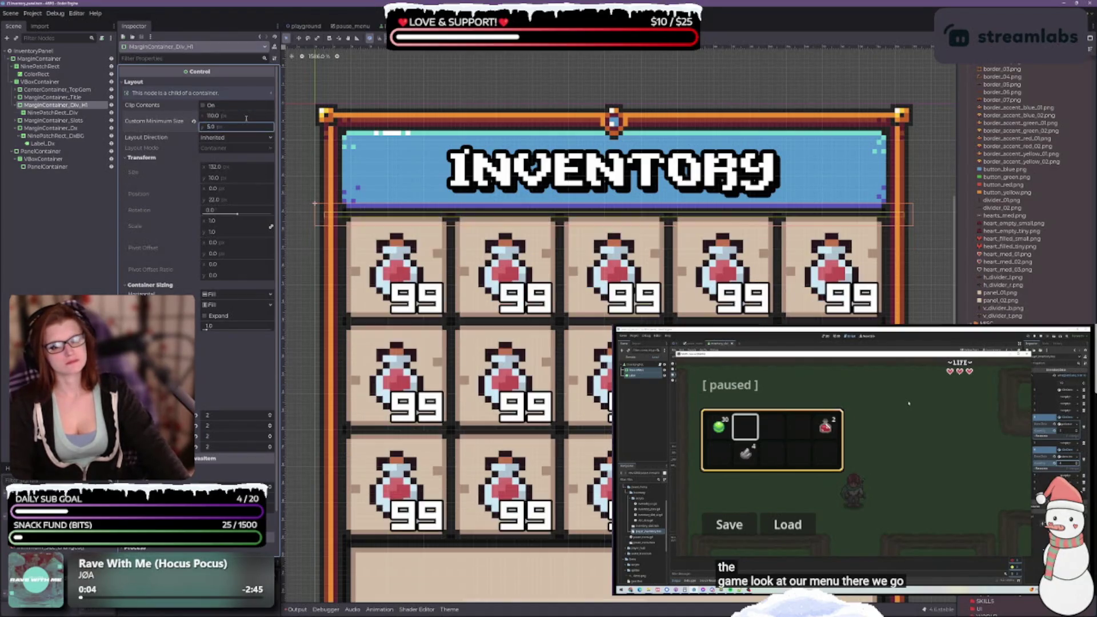
pyautogui.write('8')
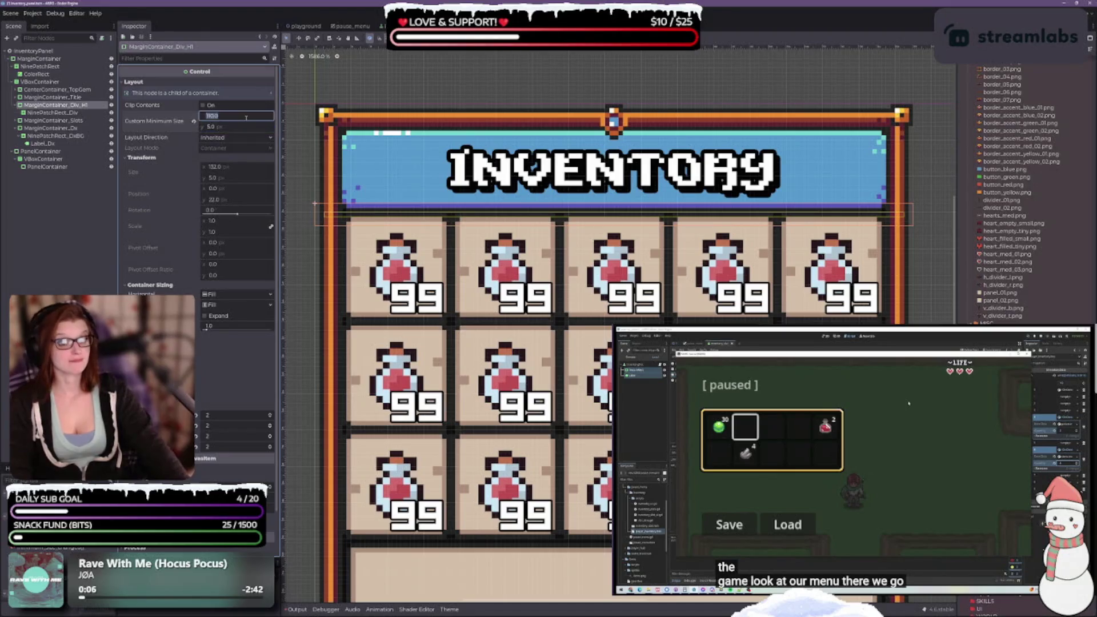
pyautogui.press('Return')
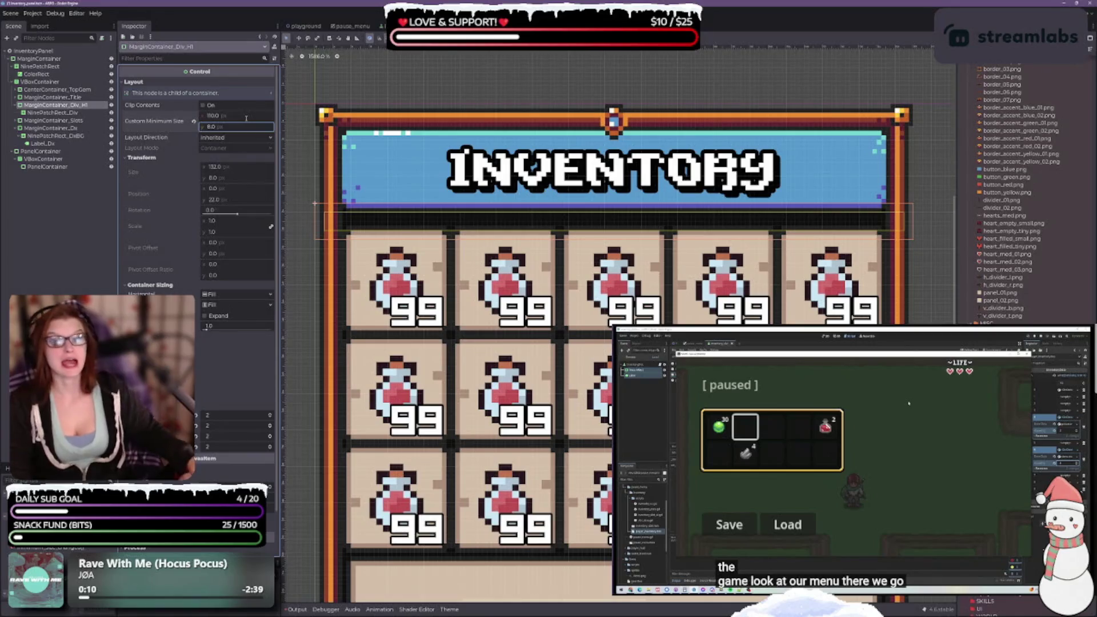
pyautogui.hotkey('ctrl', 's')
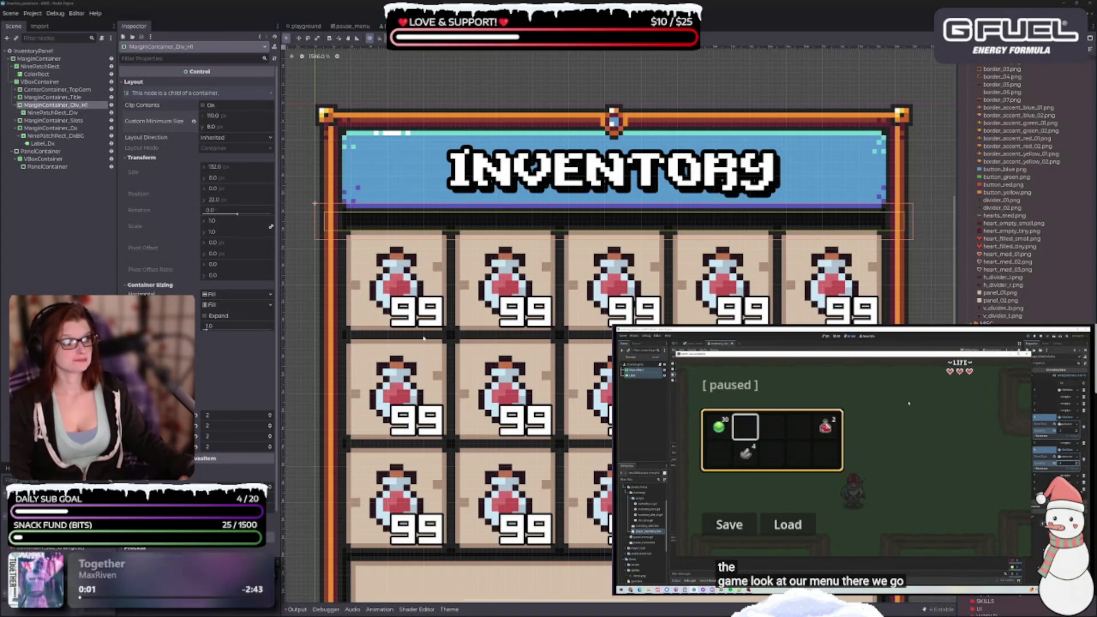
# Make NinePatchRect_Div fill its row horizontally
pyautogui.click(52, 112)
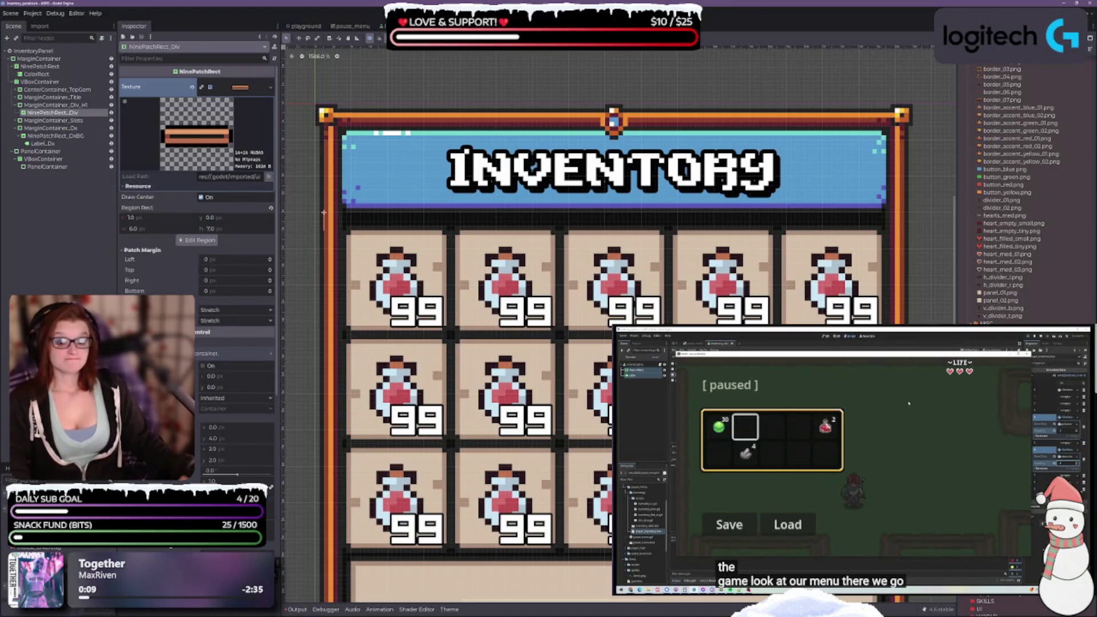
pyautogui.scroll(-5, 200, 460)
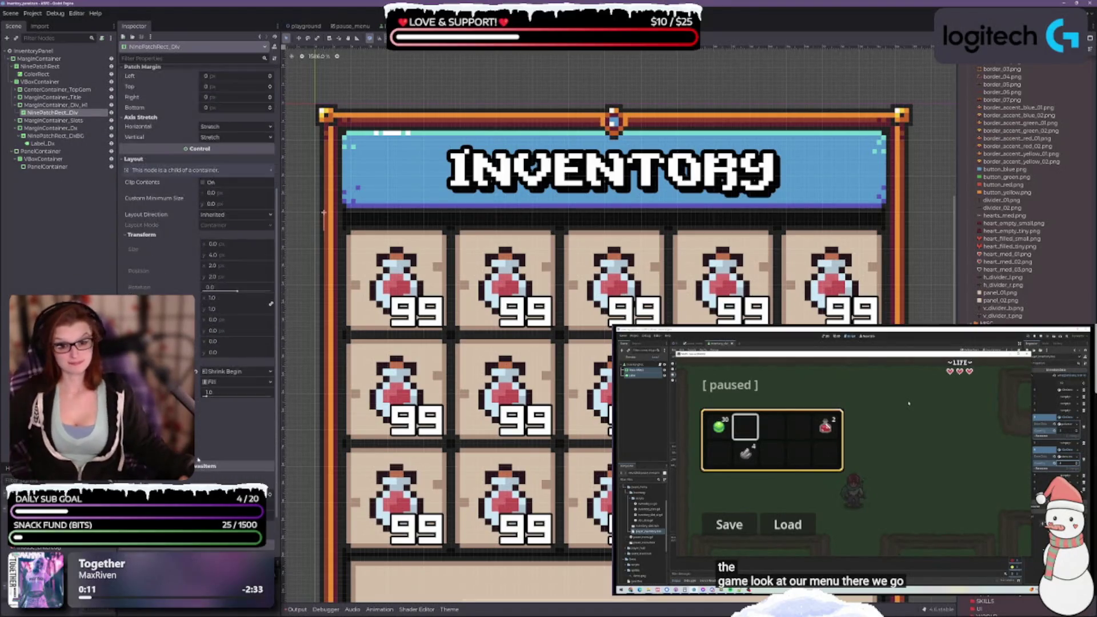
pyautogui.click(238, 371)
pyautogui.click(237, 417)
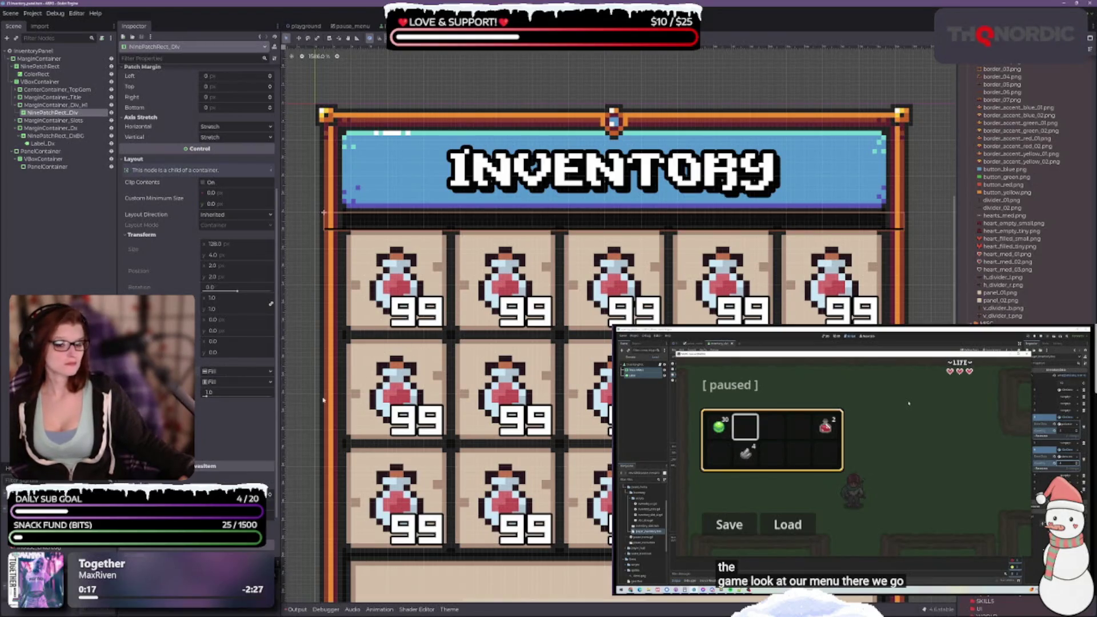
# Set the divider's horizontal and vertical axis stretch to Tile Fit and save
pyautogui.scroll(5, 208, 393)
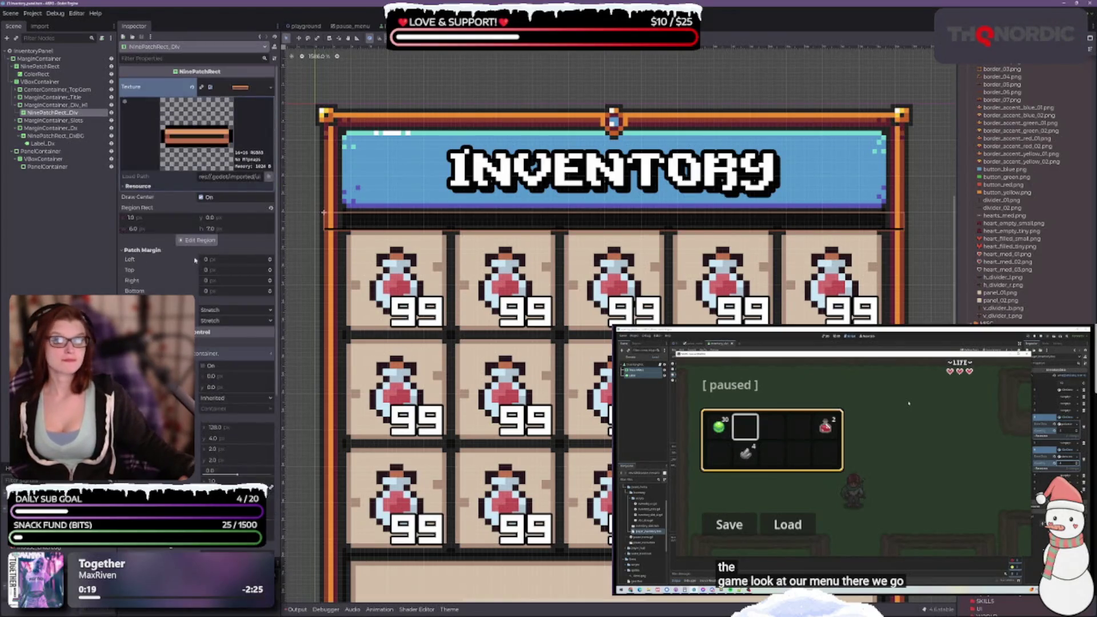
pyautogui.click(219, 310)
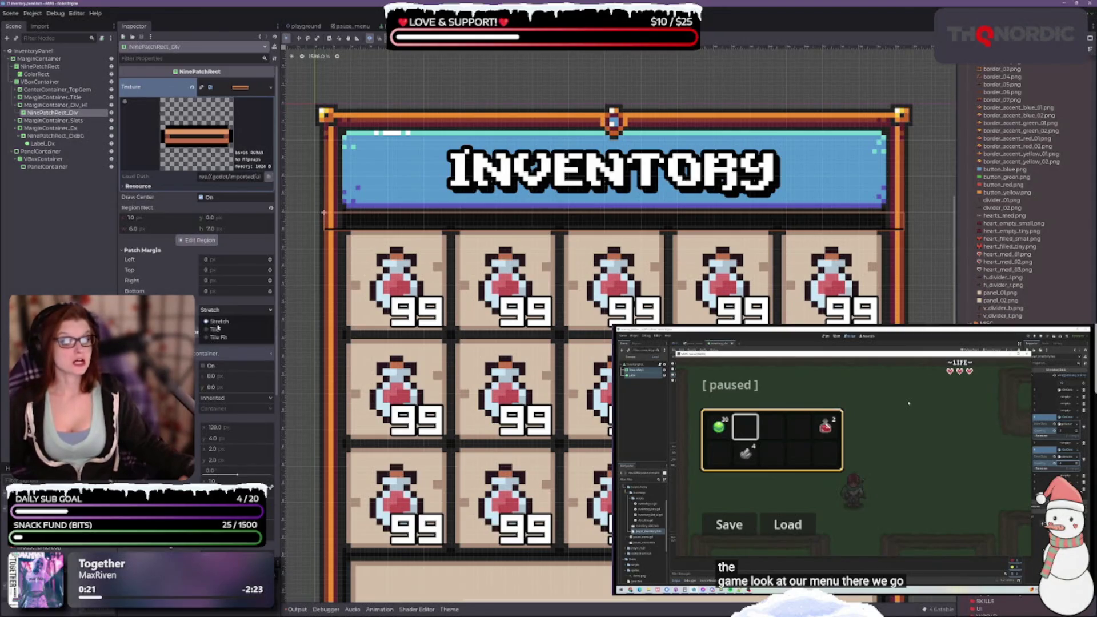
pyautogui.click(219, 337)
pyautogui.click(220, 321)
pyautogui.click(220, 348)
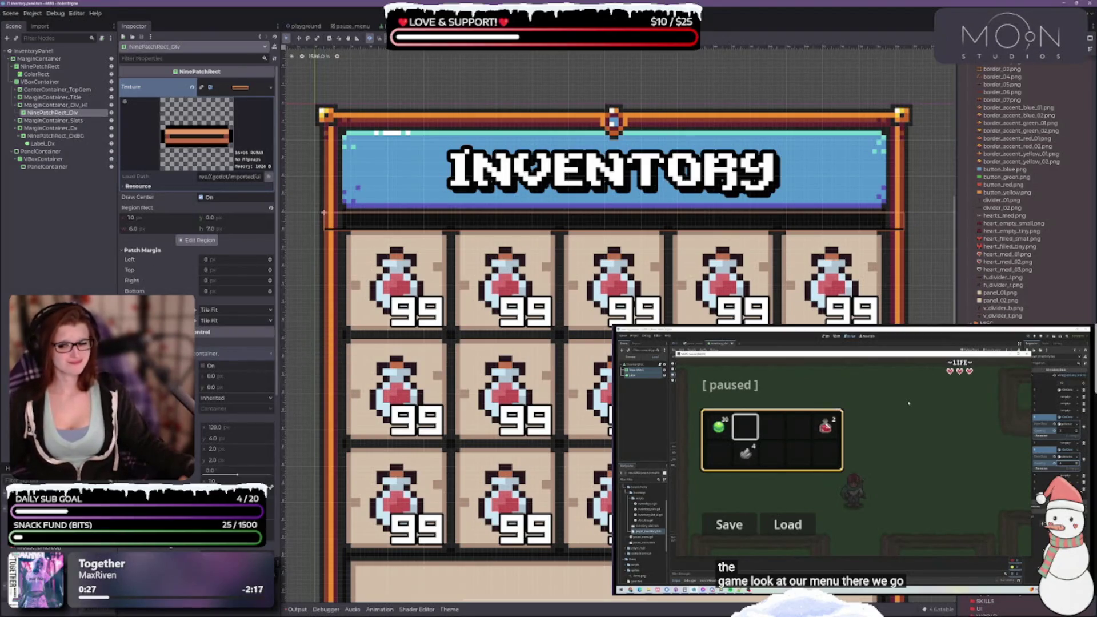
pyautogui.hotkey('ctrl', 's')
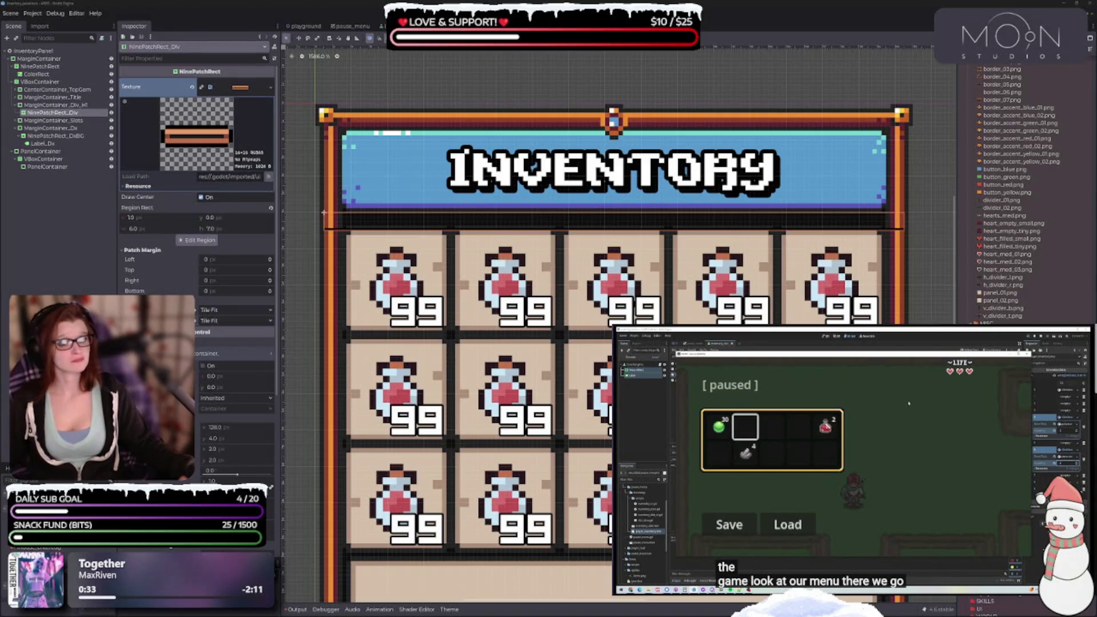
# Reset the divider's Region Rect to default and reopen the region editor
pyautogui.click(196, 240)
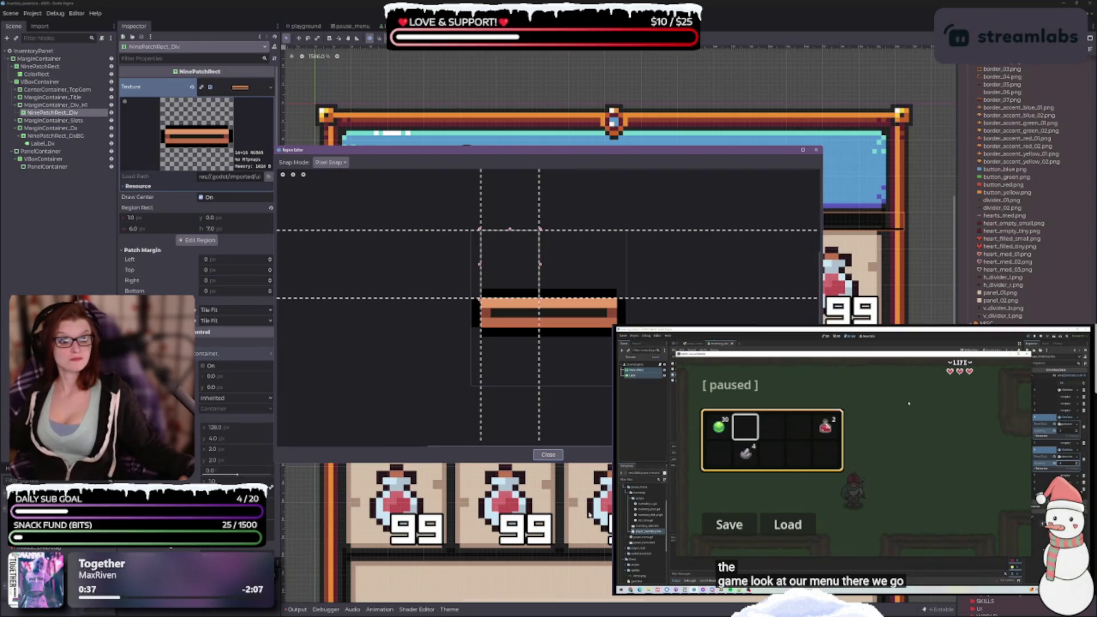
pyautogui.click(558, 456)
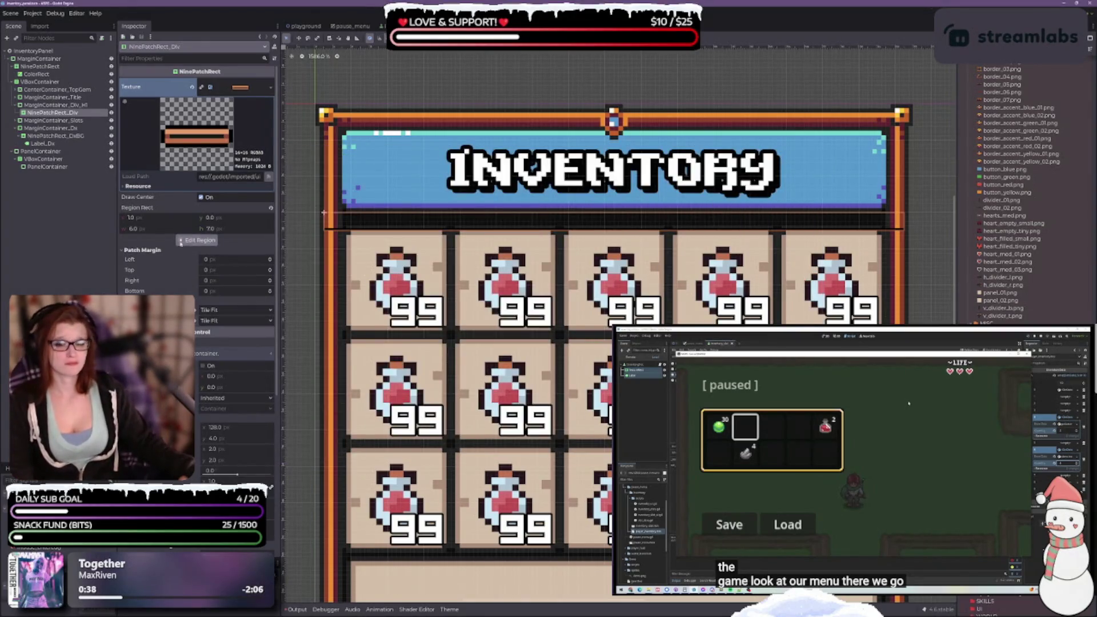
pyautogui.click(271, 208)
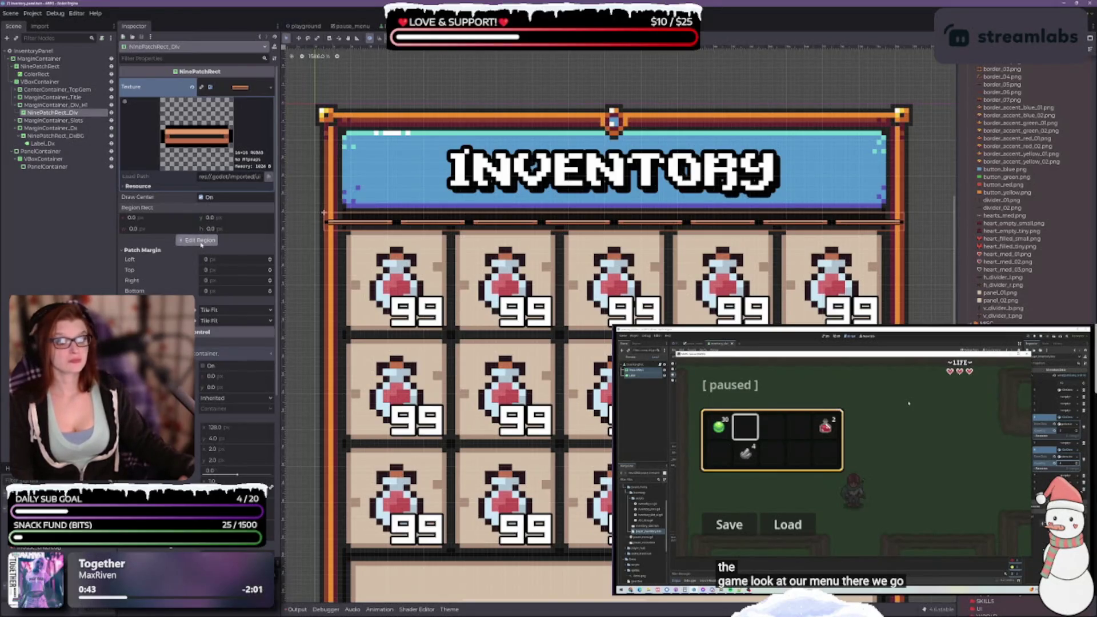
pyautogui.click(197, 240)
# Adjust the divider's patch margins to top 7, bottom 5 and right 2
pyautogui.moveTo(554, 231); pyautogui.dragTo(565, 289)
pyautogui.moveTo(599, 154)
pyautogui.mouseDown()
pyautogui.moveTo(623, 367)
pyautogui.moveTo(645, 305)
pyautogui.mouseUp()
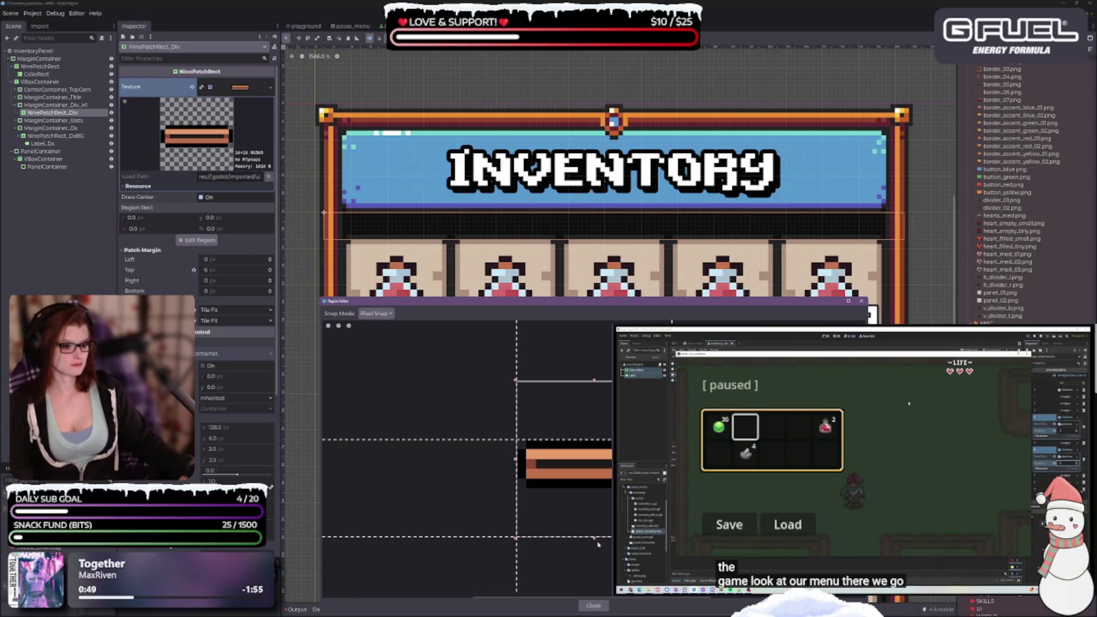
pyautogui.moveTo(572, 537); pyautogui.dragTo(571, 488)
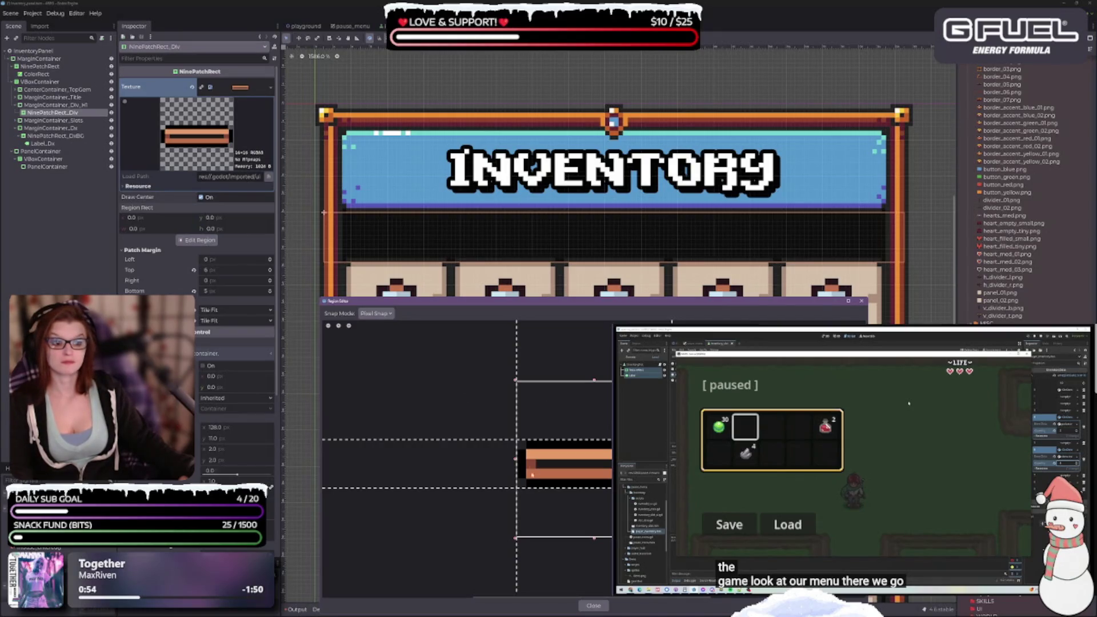
pyautogui.moveTo(559, 440)
pyautogui.mouseDown()
pyautogui.moveTo(558, 469)
pyautogui.moveTo(536, 443)
pyautogui.mouseUp()
pyautogui.moveTo(672, 322); pyautogui.dragTo(652, 321)
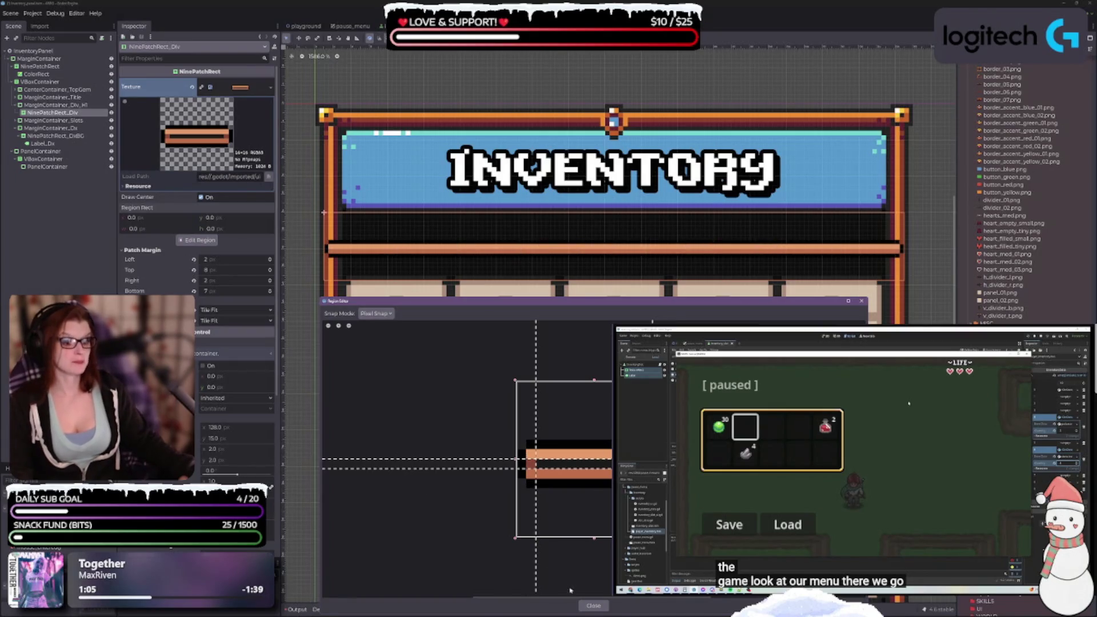
pyautogui.scroll(-5, 560, 389)
pyautogui.hscroll(4, 560, 388)
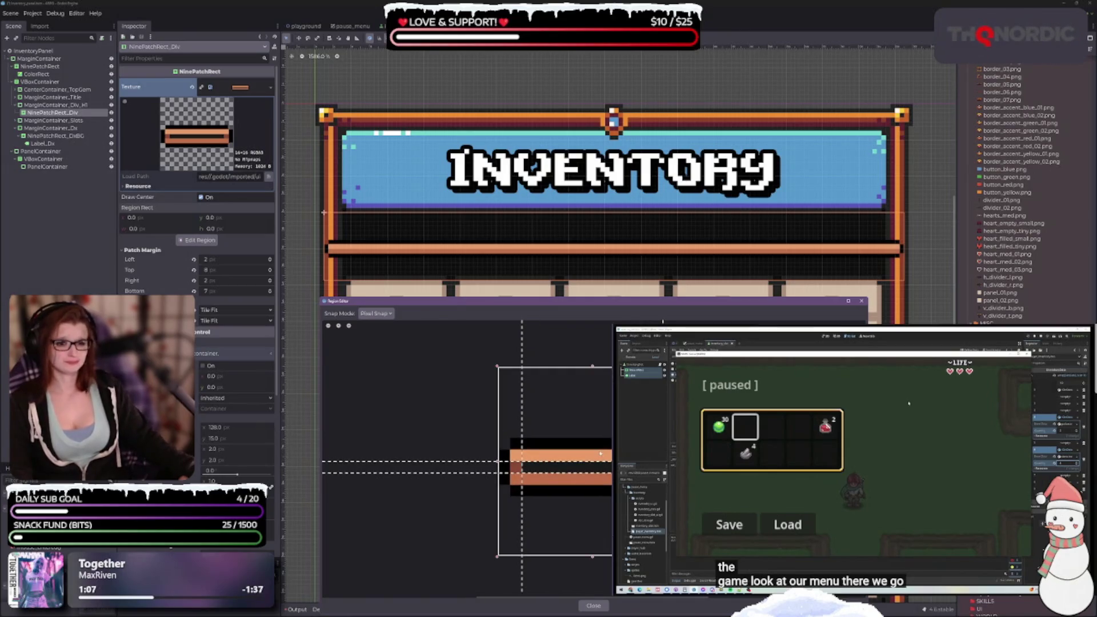
pyautogui.scroll(3, 557, 384)
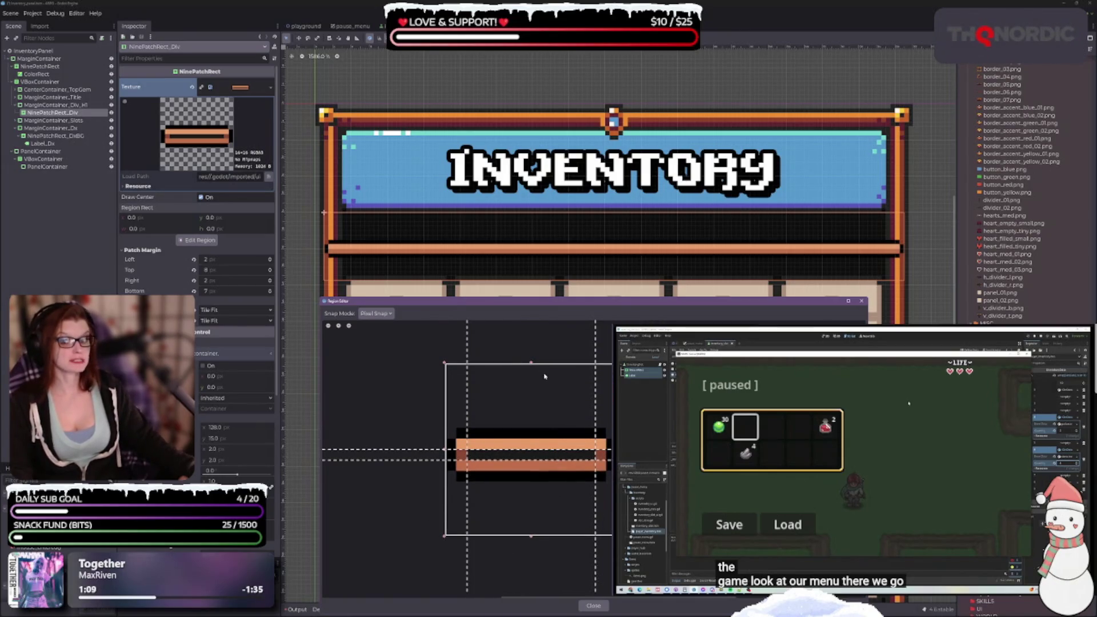
# Trim the region to start at y 5, 6 px high, with bottom patch margin 3, then close
pyautogui.moveTo(532, 366); pyautogui.dragTo(534, 427)
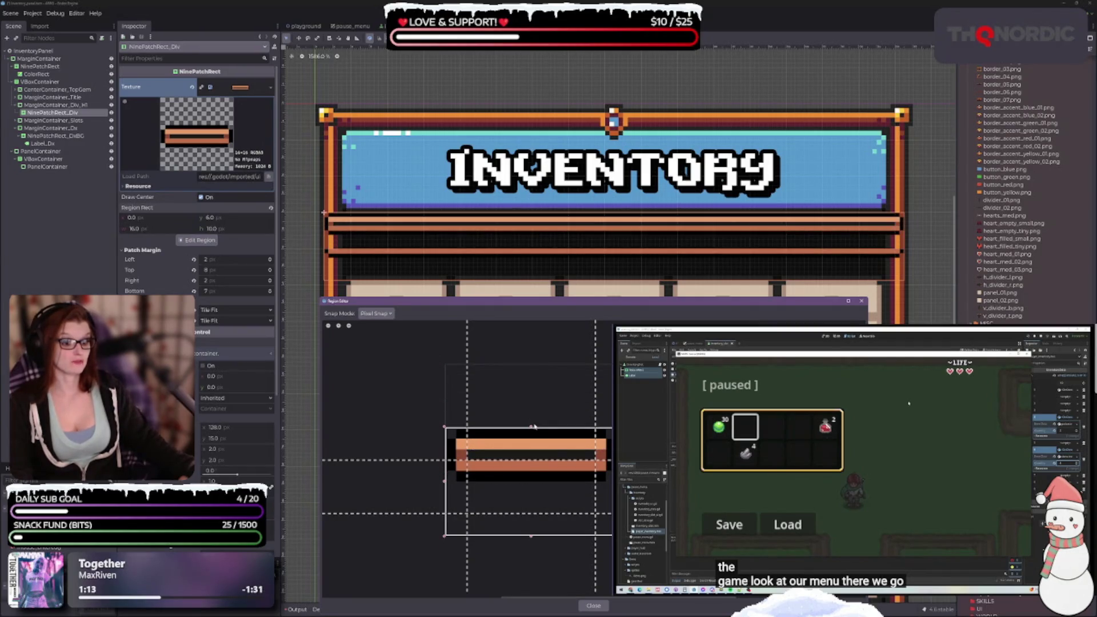
pyautogui.moveTo(530, 537); pyautogui.dragTo(530, 485)
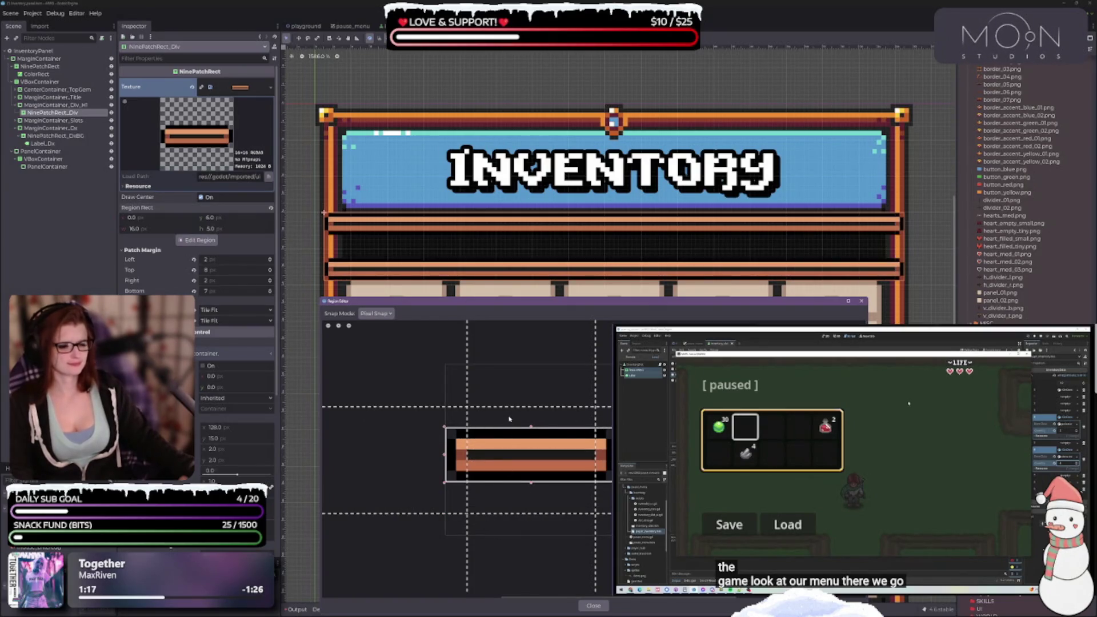
pyautogui.moveTo(519, 408)
pyautogui.mouseDown()
pyautogui.moveTo(520, 493)
pyautogui.moveTo(506, 461)
pyautogui.mouseUp()
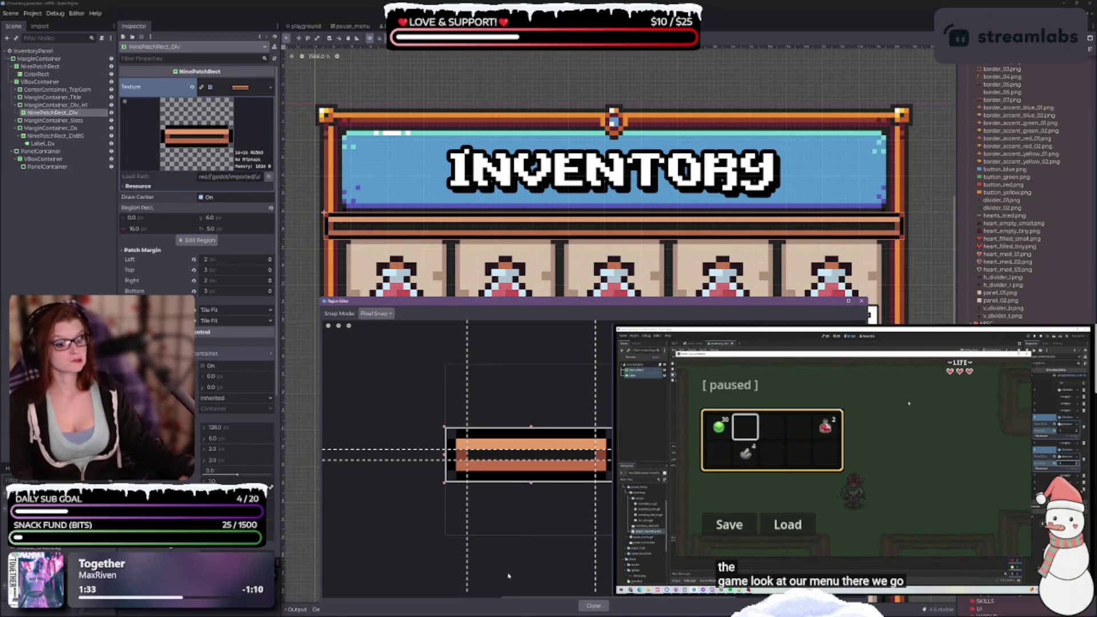
pyautogui.click(593, 605)
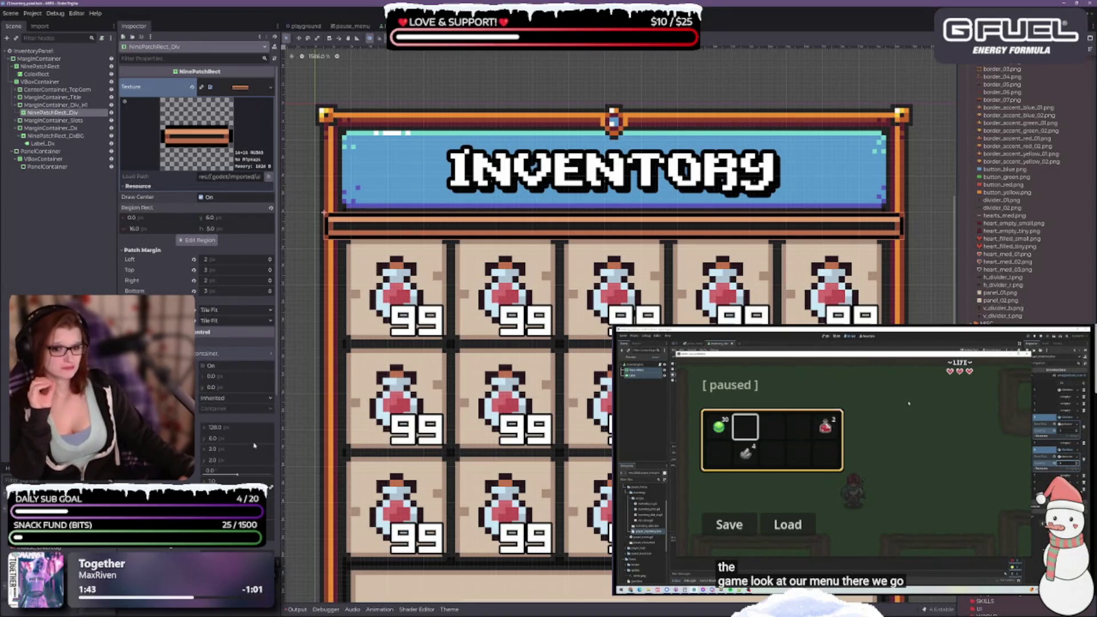
# Set the divider margin container's minimum size to 0 wide by 4 high
pyautogui.click(54, 105)
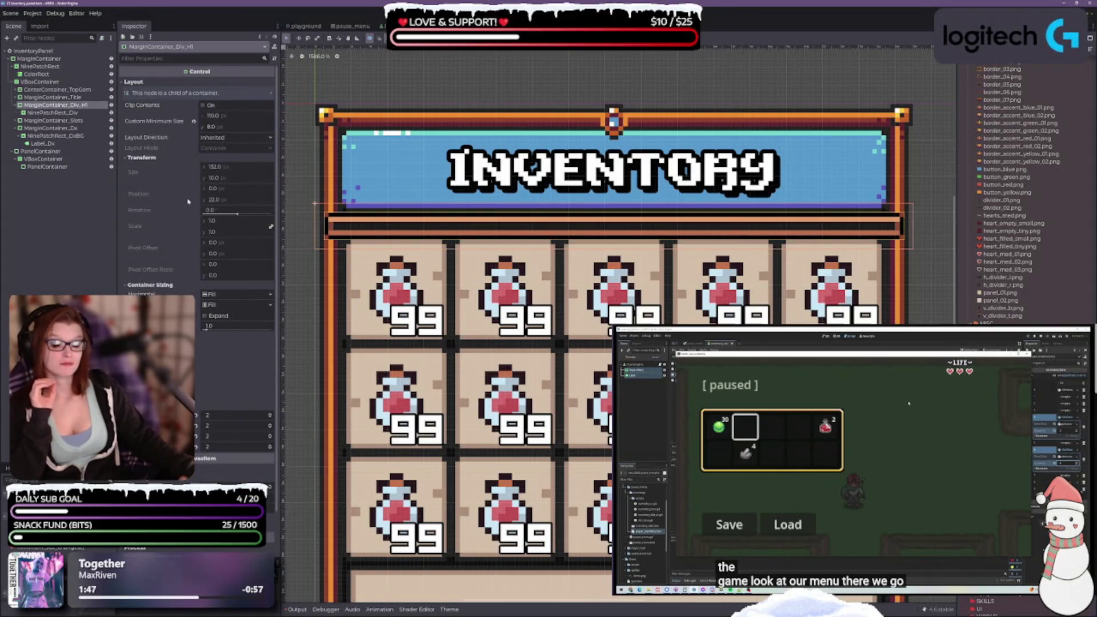
pyautogui.click(248, 126)
pyautogui.write('4')
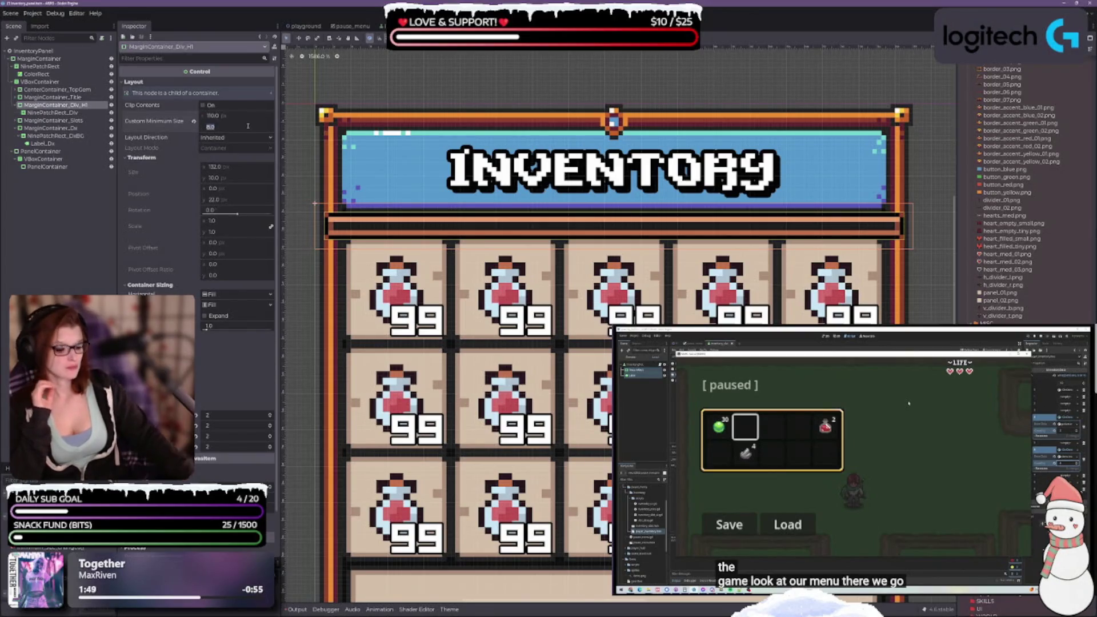
pyautogui.press('Return')
pyautogui.click(248, 125)
pyautogui.click(234, 117)
pyautogui.write('0')
pyautogui.press('Return')
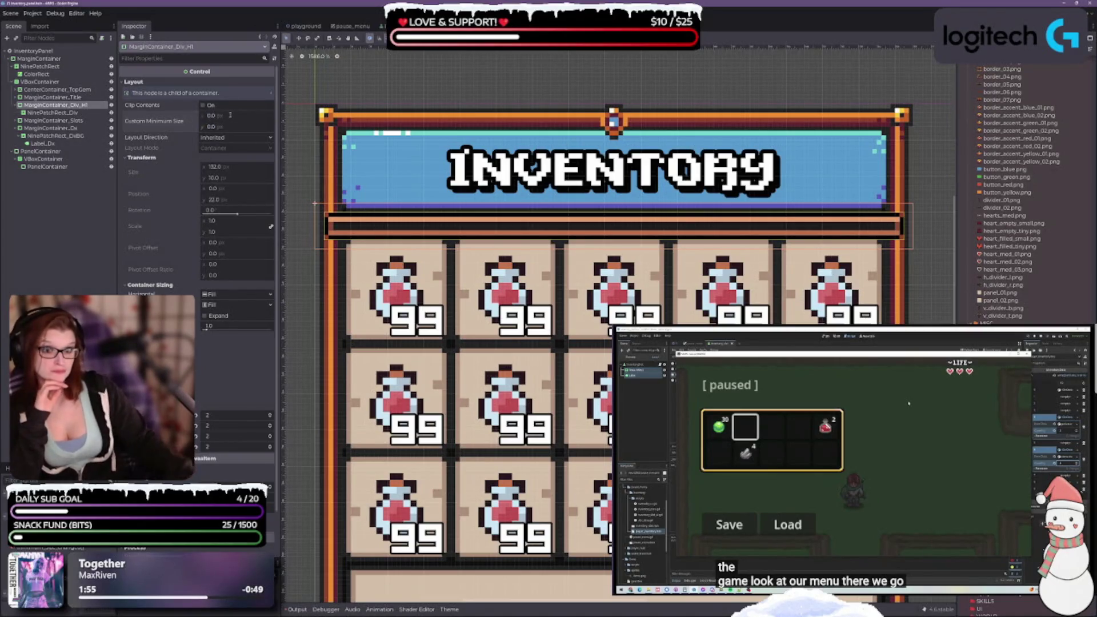
# Try two container margins at 0, then restore both to 2
pyautogui.click(271, 428)
pyautogui.click(271, 428)
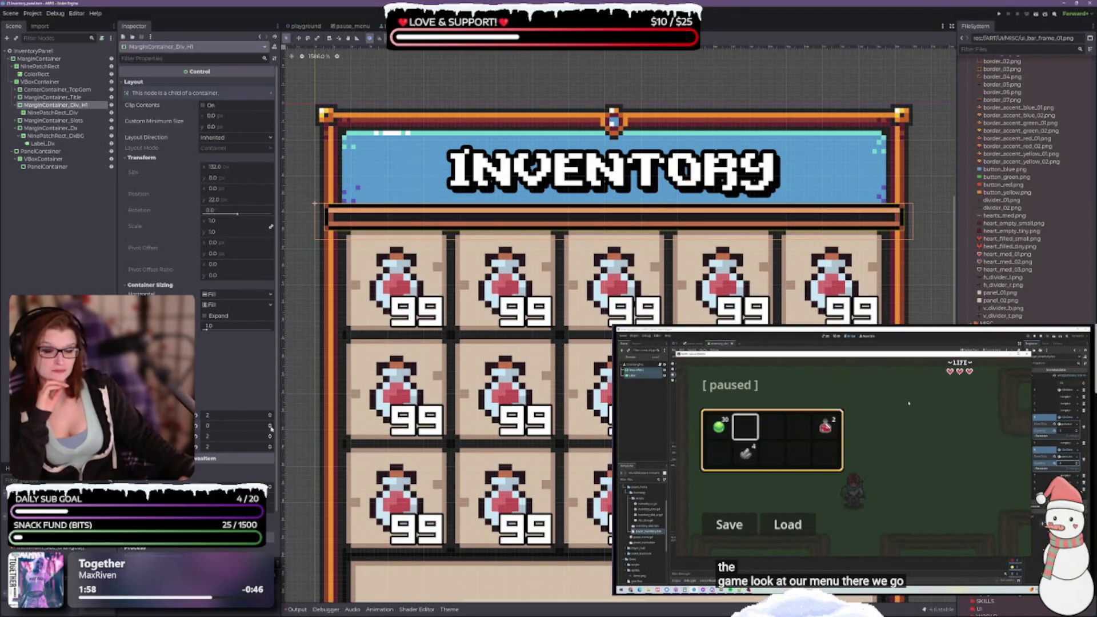
pyautogui.click(270, 448)
pyautogui.click(271, 449)
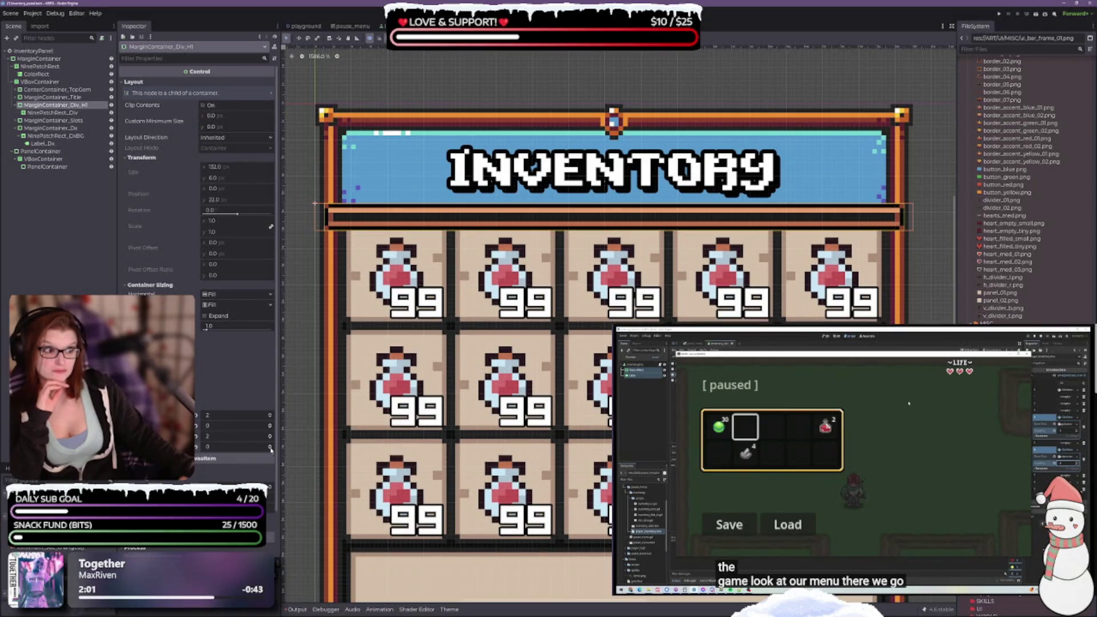
pyautogui.click(271, 445)
pyautogui.click(270, 445)
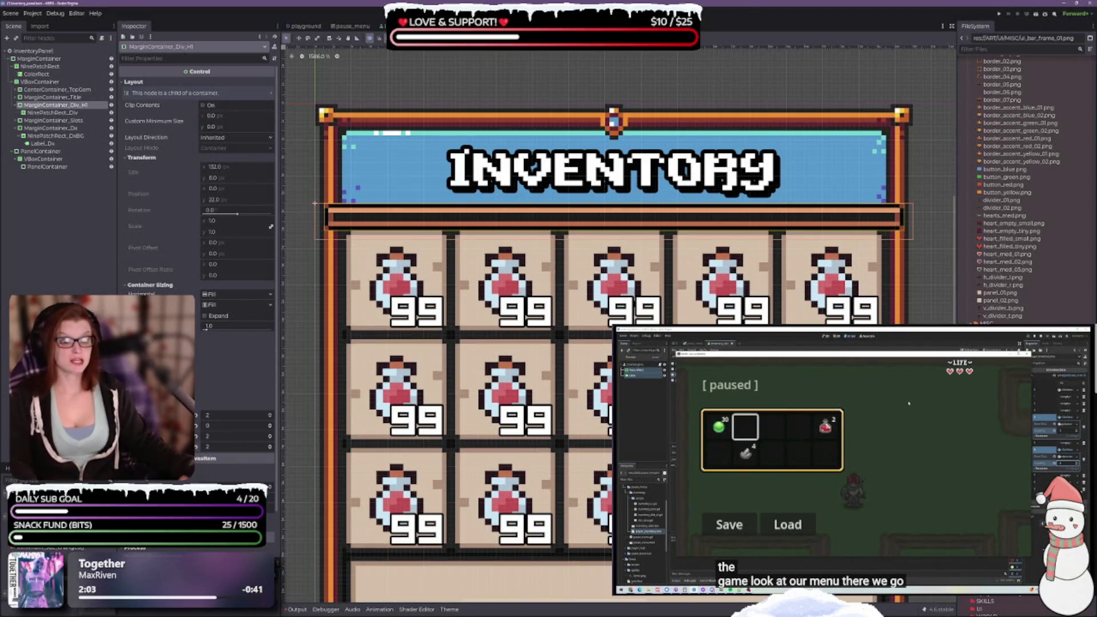
pyautogui.click(271, 423)
pyautogui.click(271, 424)
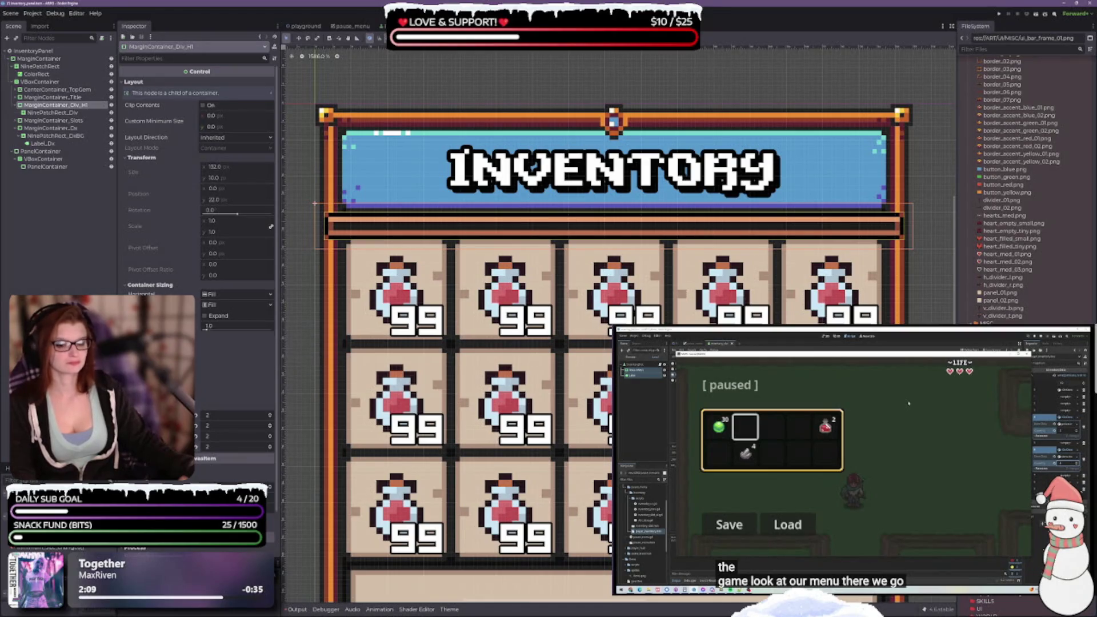
pyautogui.click(52, 112)
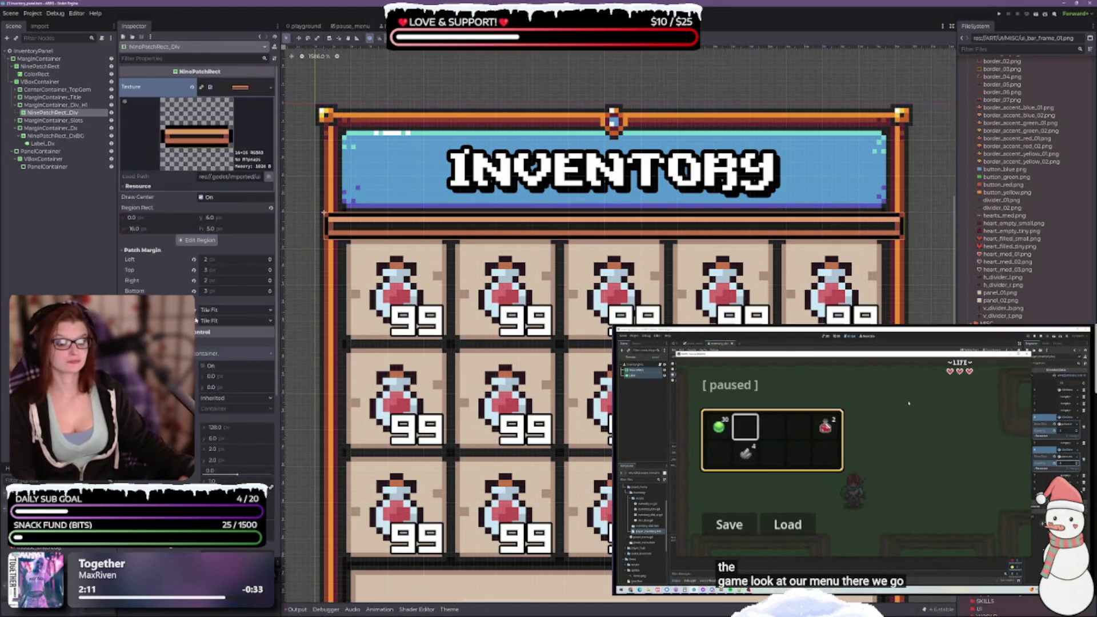
# Expand the divider's texture region to the full 16 × 16 image with top patch margin 8
pyautogui.click(196, 240)
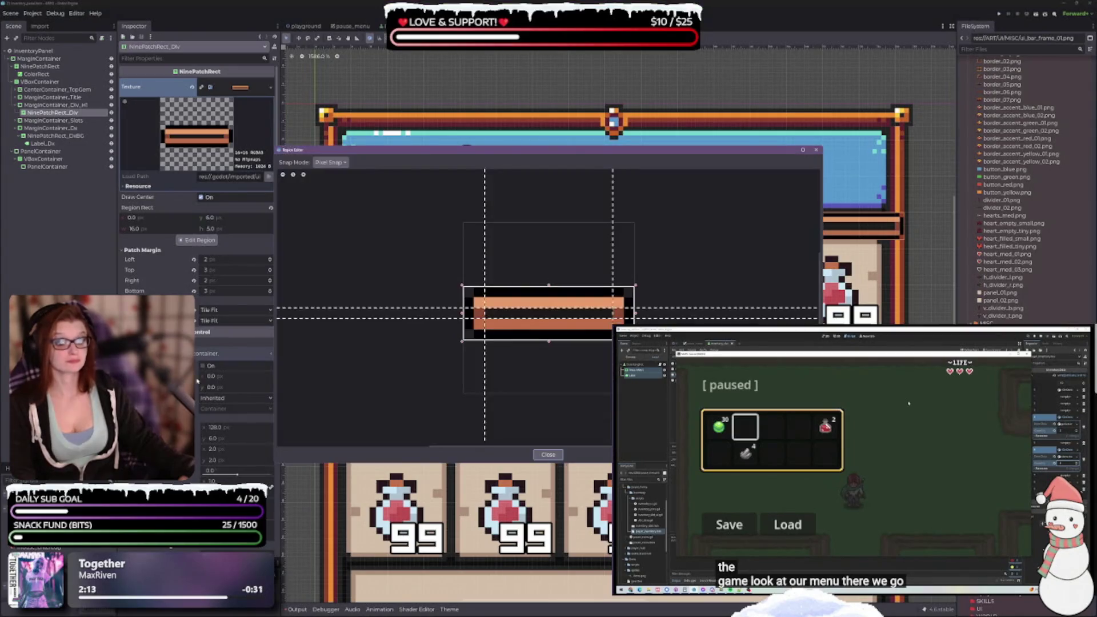
pyautogui.moveTo(545, 157); pyautogui.dragTo(546, 263)
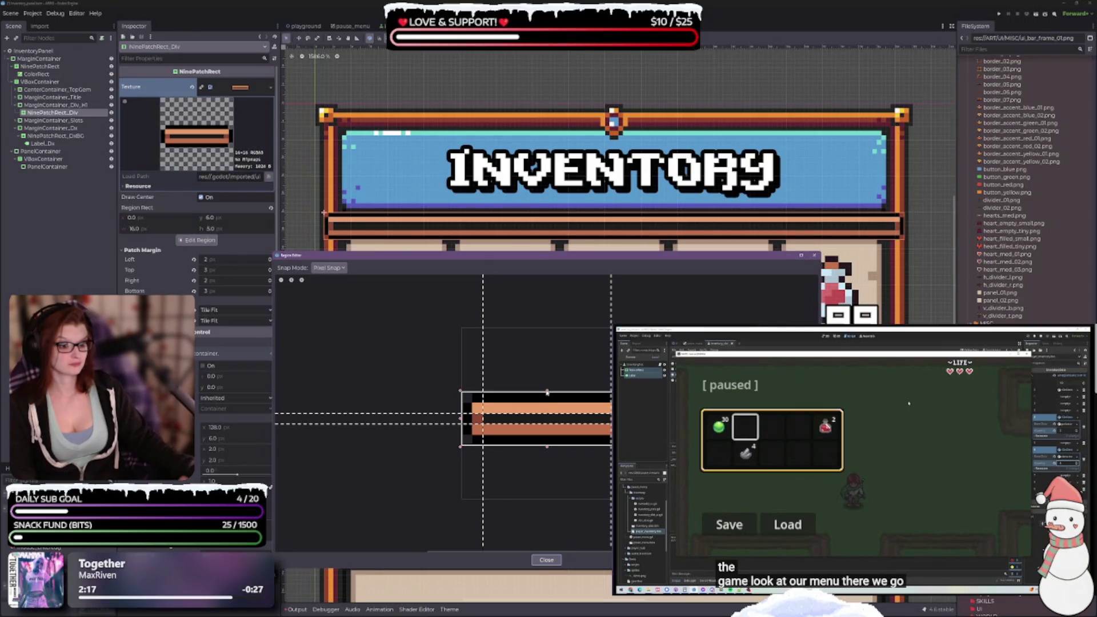
pyautogui.moveTo(547, 393); pyautogui.dragTo(544, 327)
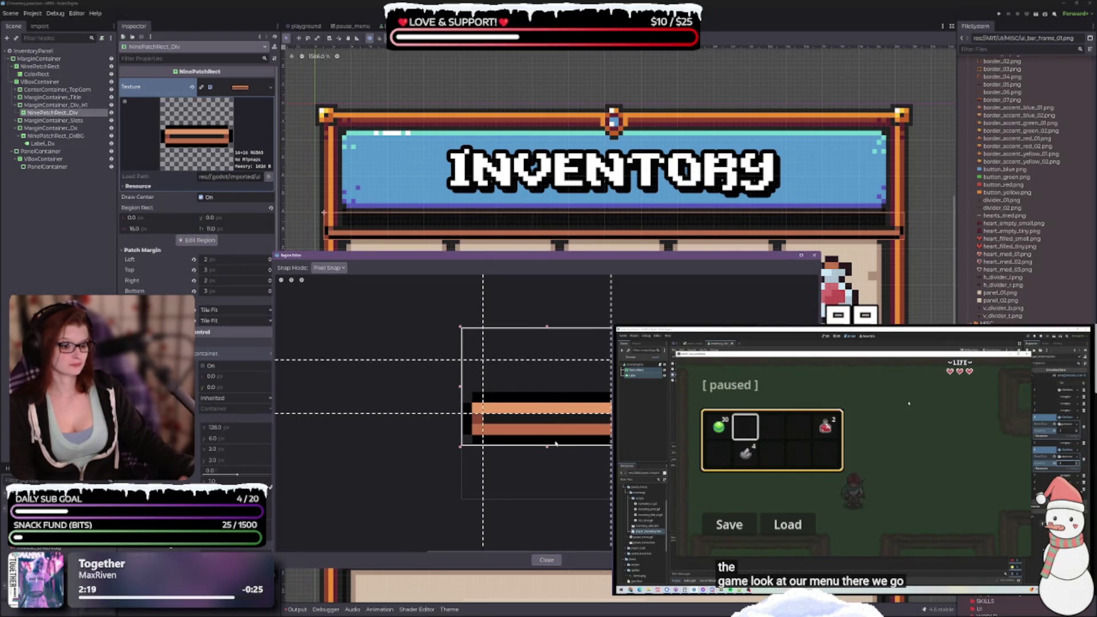
pyautogui.moveTo(547, 445)
pyautogui.mouseDown()
pyautogui.moveTo(540, 499)
pyautogui.moveTo(530, 428)
pyautogui.mouseUp()
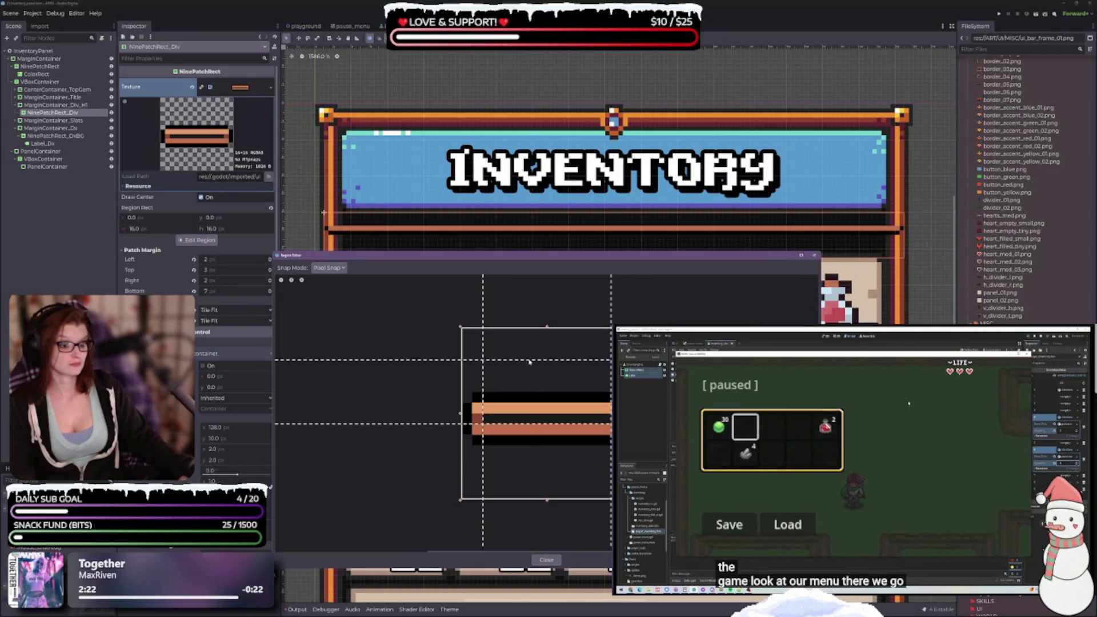
pyautogui.moveTo(530, 361); pyautogui.dragTo(531, 412)
pyautogui.moveTo(617, 257)
pyautogui.mouseDown()
pyautogui.moveTo(603, 369)
pyautogui.moveTo(599, 330)
pyautogui.mouseUp()
pyautogui.scroll(-2, 519, 480)
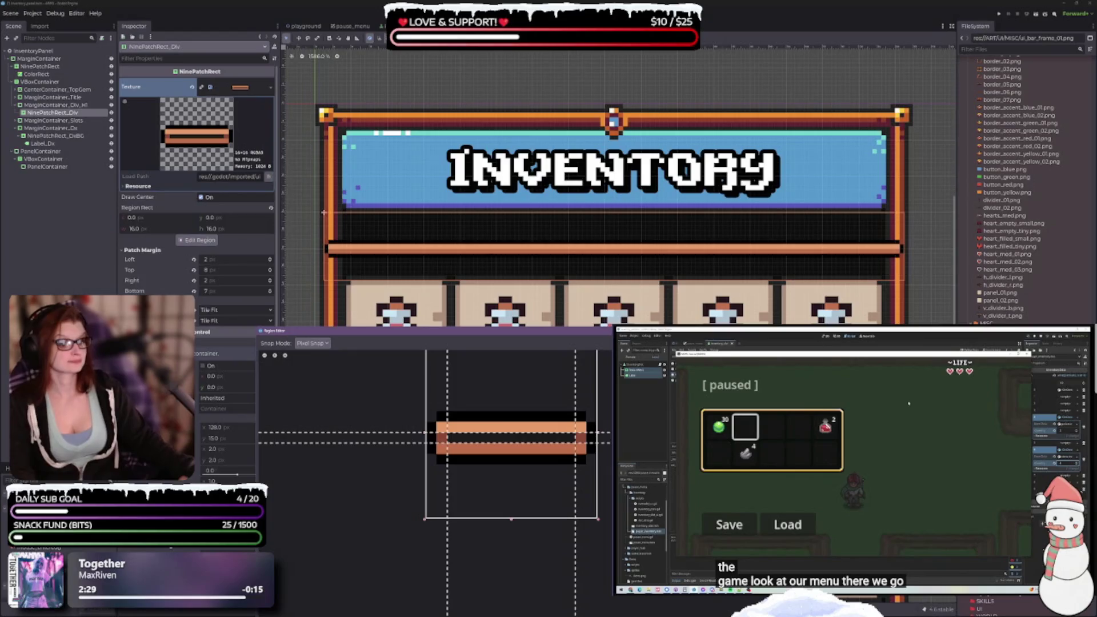
pyautogui.press('Escape')
pyautogui.scroll(-2, 605, 290)
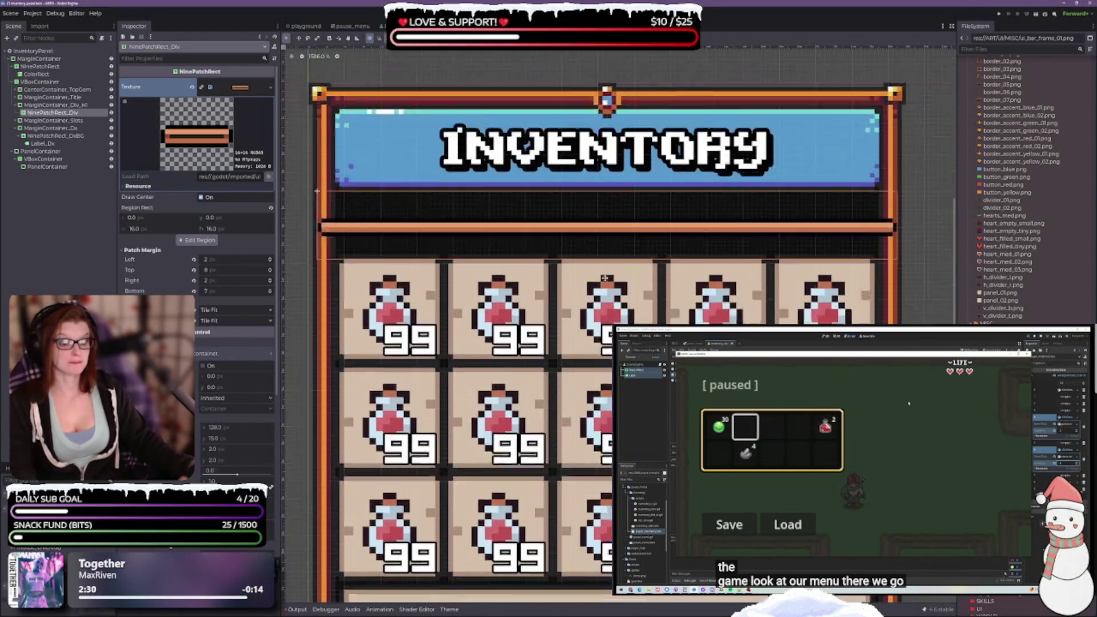
# Bring the divider margin container's bottom margin down to 0
pyautogui.scroll(2, 604, 289)
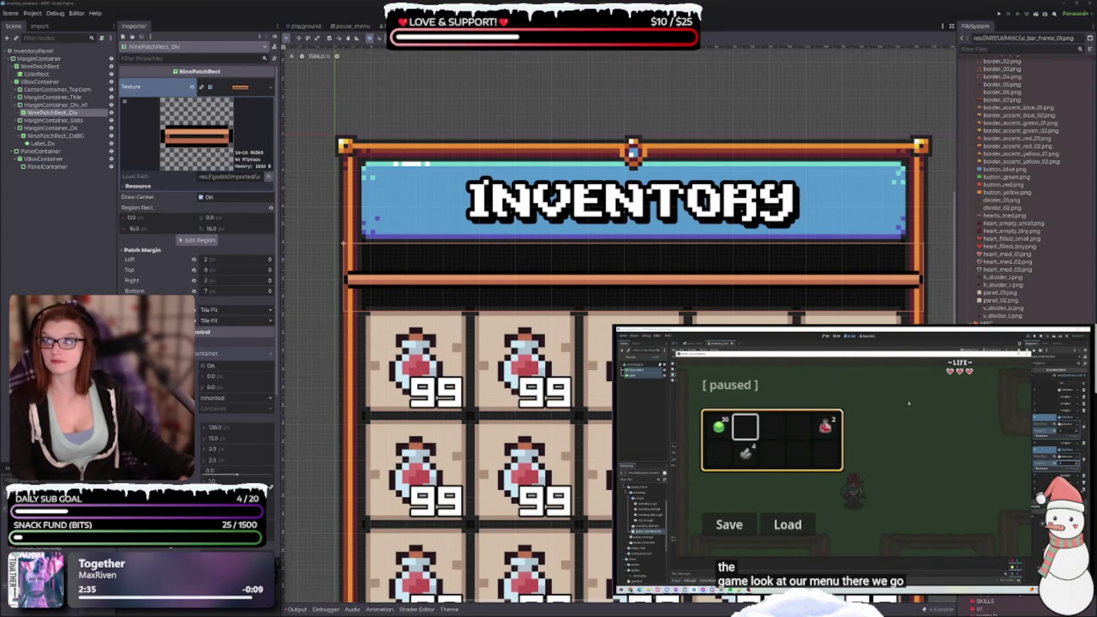
pyautogui.scroll(-2, 532, 295)
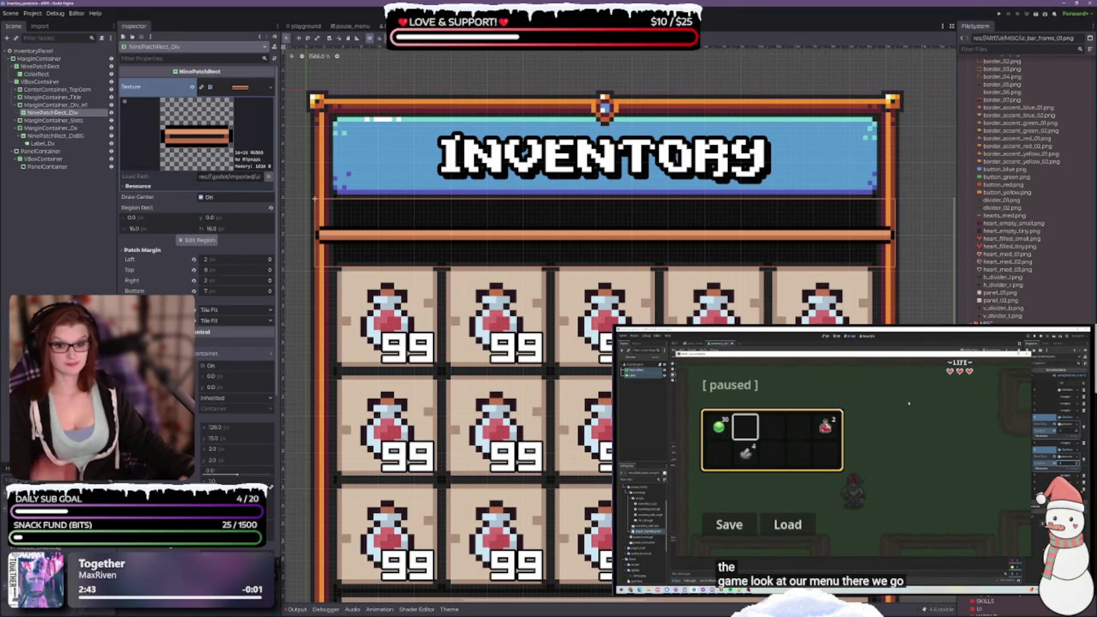
pyautogui.scroll(-5, 197, 228)
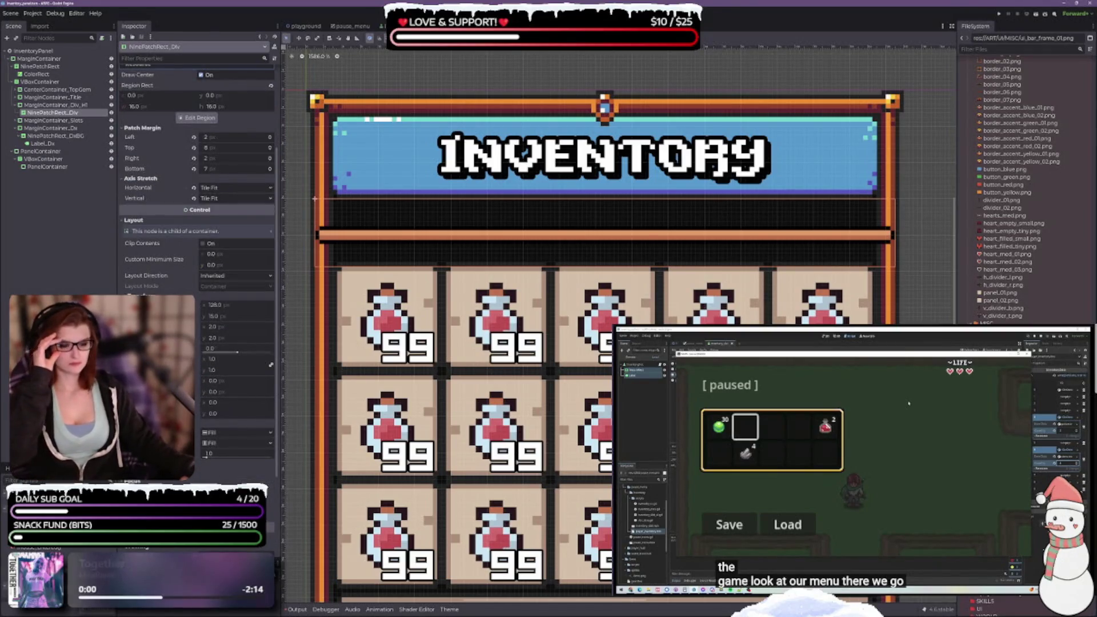
pyautogui.scroll(-3, 197, 228)
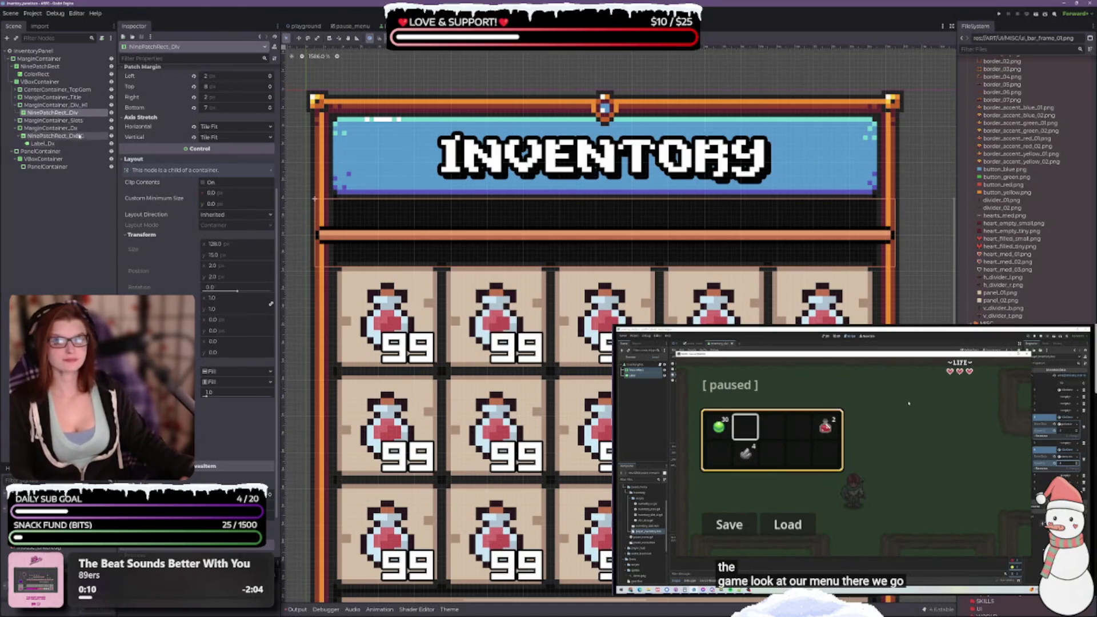
pyautogui.click(57, 105)
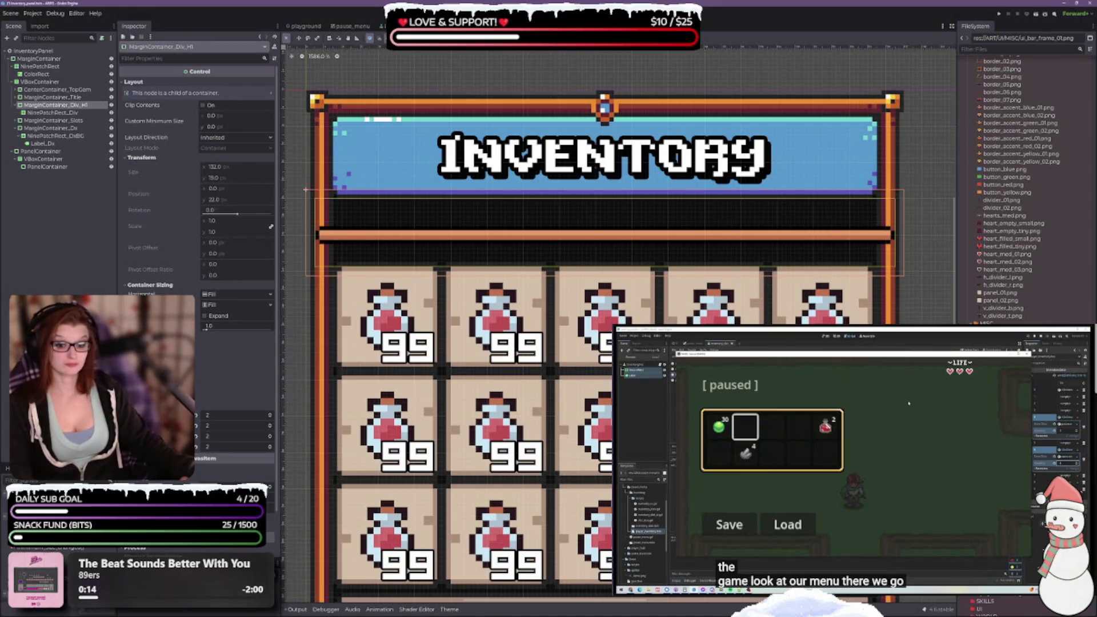
pyautogui.click(271, 446)
pyautogui.click(271, 451)
pyautogui.click(271, 450)
pyautogui.click(271, 450)
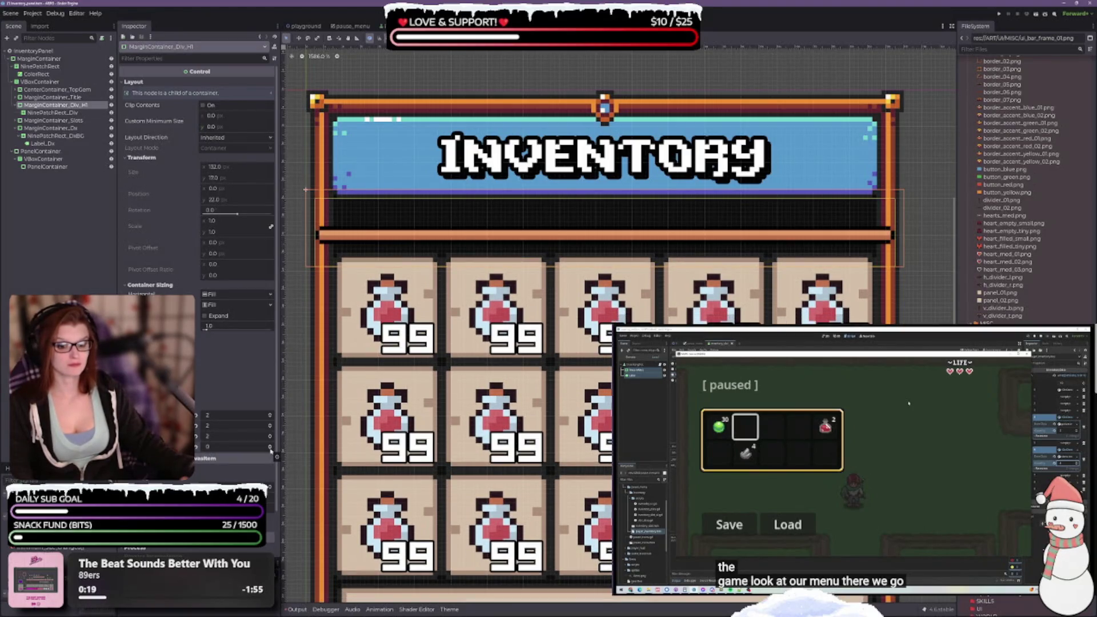
# Nudge the container's margin spinboxes to pull the divider bar's ends inside the panel frame
pyautogui.click(271, 428)
pyautogui.click(271, 429)
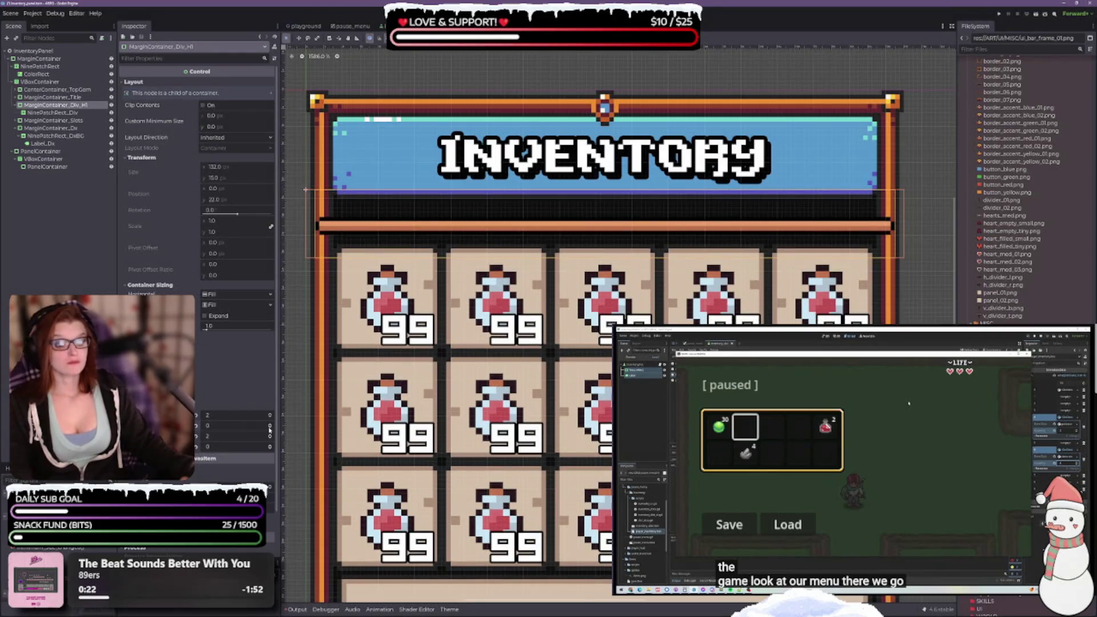
pyautogui.click(270, 429)
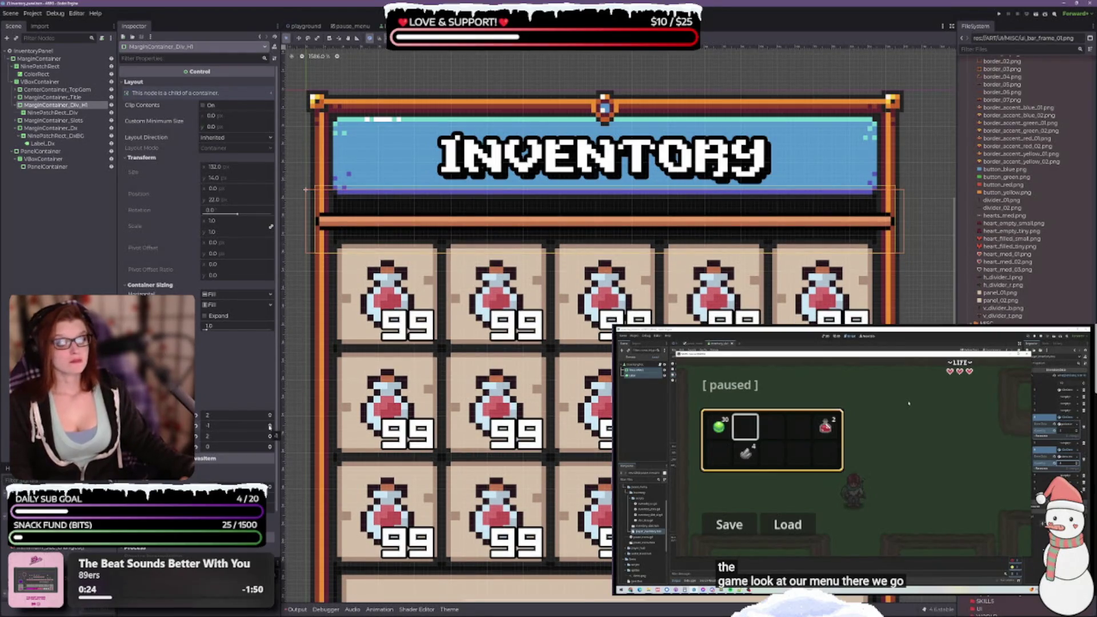
pyautogui.click(271, 426)
pyautogui.click(270, 438)
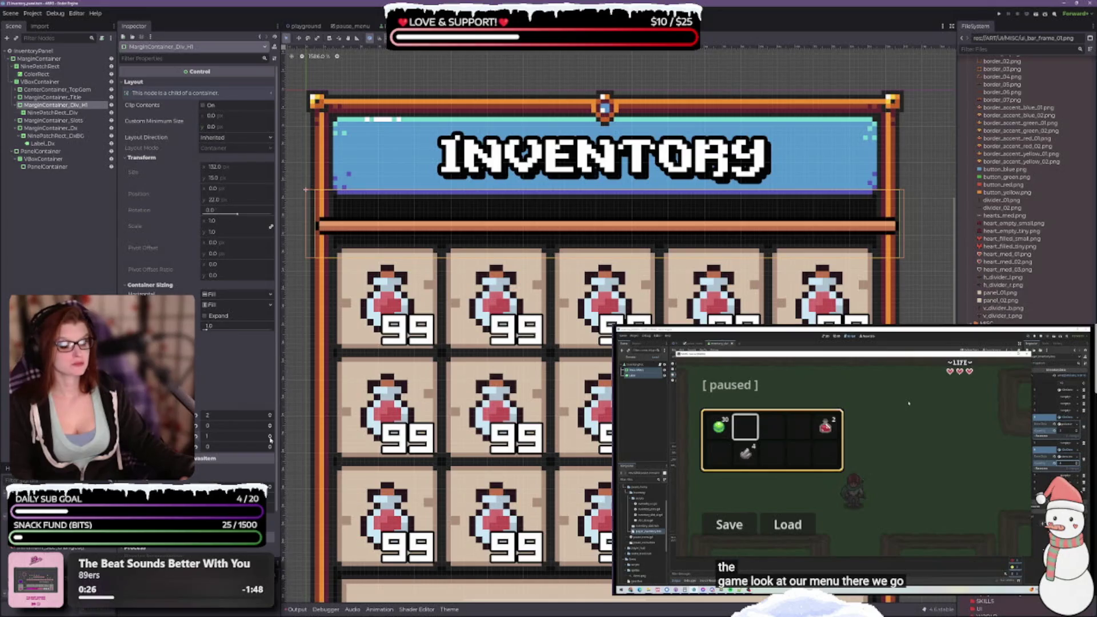
pyautogui.click(271, 436)
pyautogui.click(270, 437)
pyautogui.click(271, 436)
pyautogui.click(270, 437)
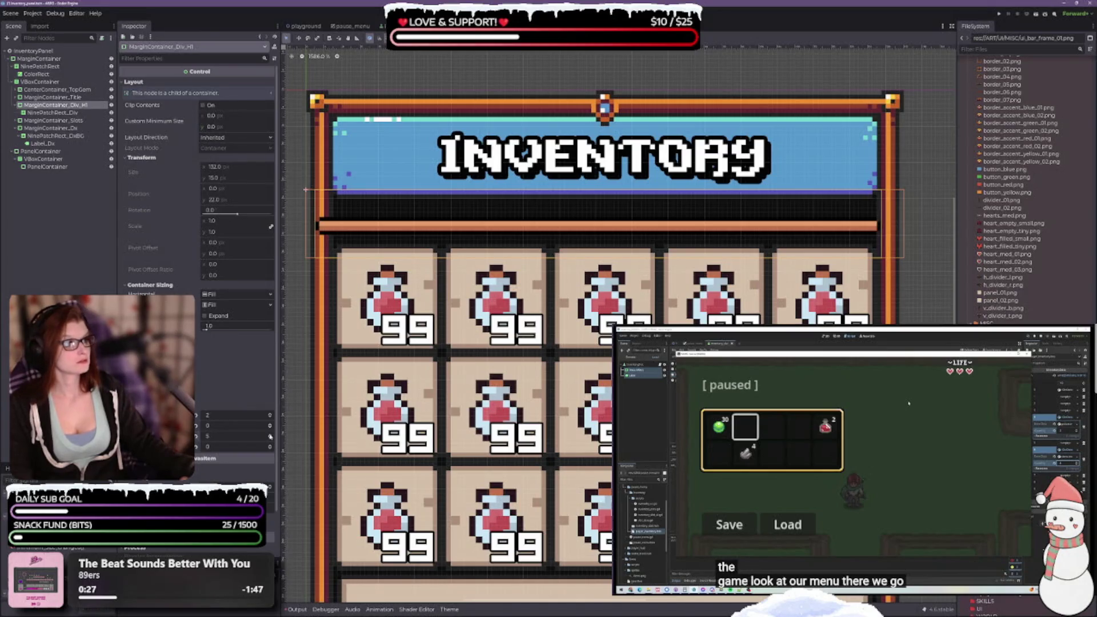
pyautogui.click(271, 439)
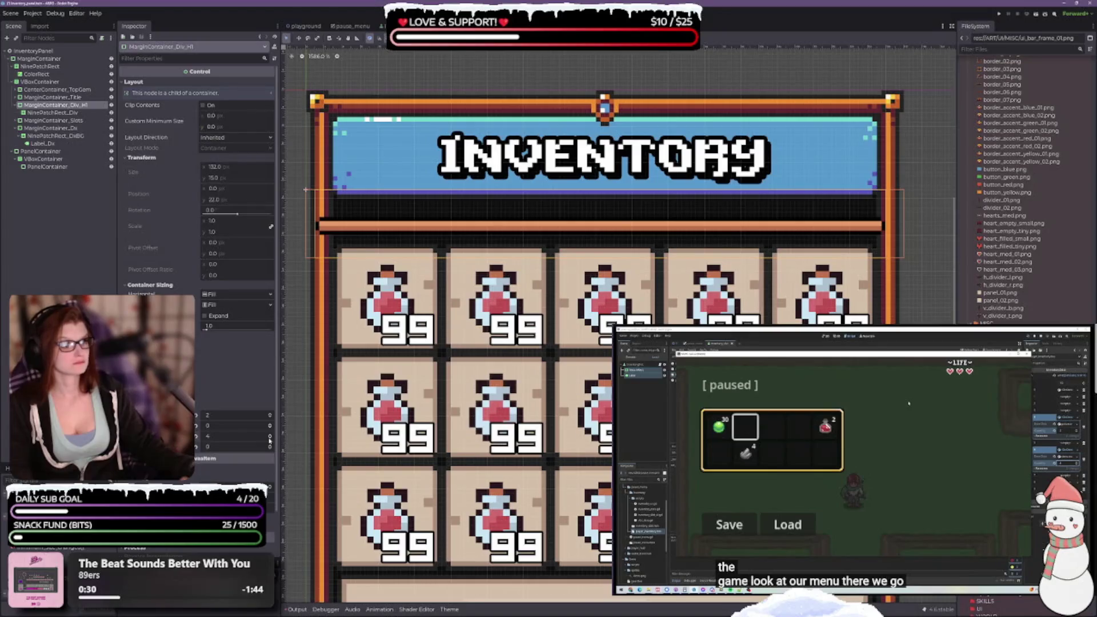
pyautogui.click(271, 418)
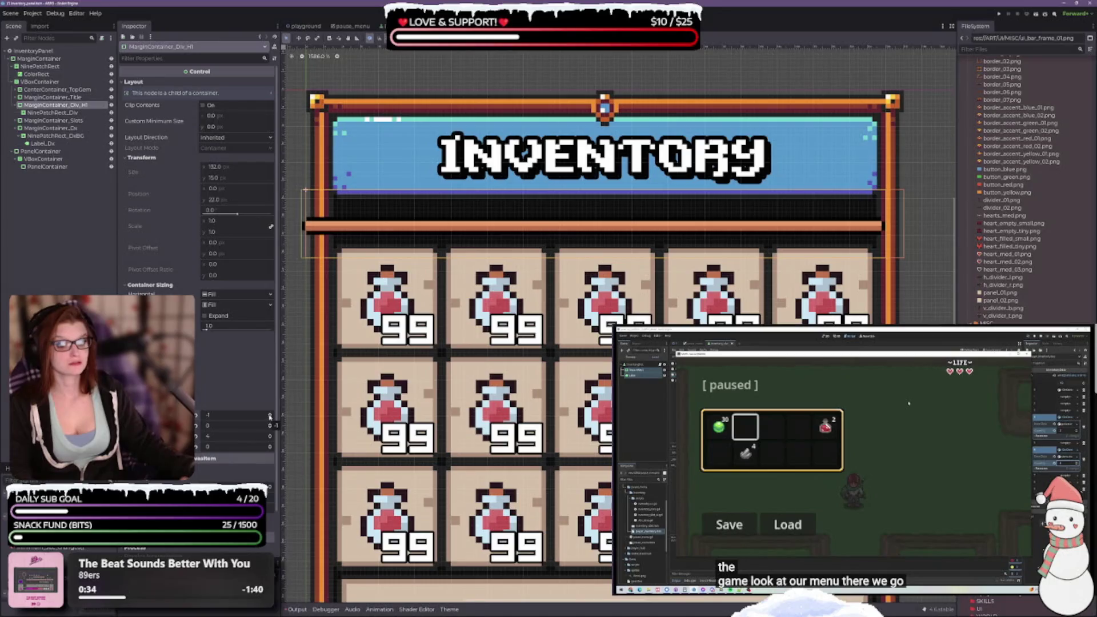
pyautogui.click(271, 416)
pyautogui.click(271, 415)
pyautogui.click(271, 415)
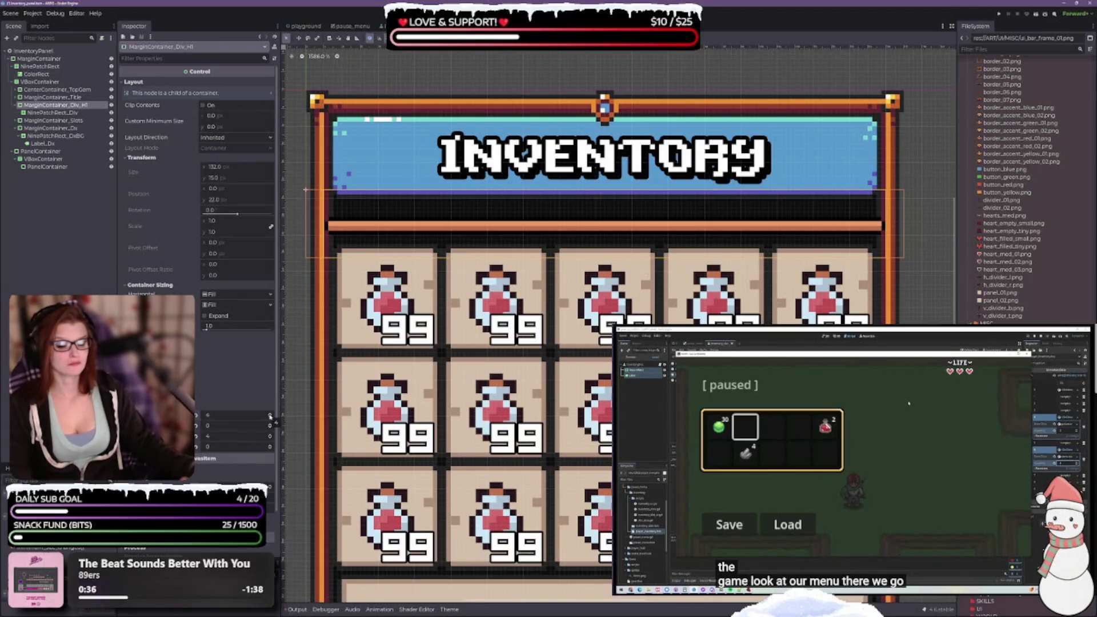
# Save the scene and set the container's vertical sizing to Shrink Center
pyautogui.scroll(-1, 414, 203)
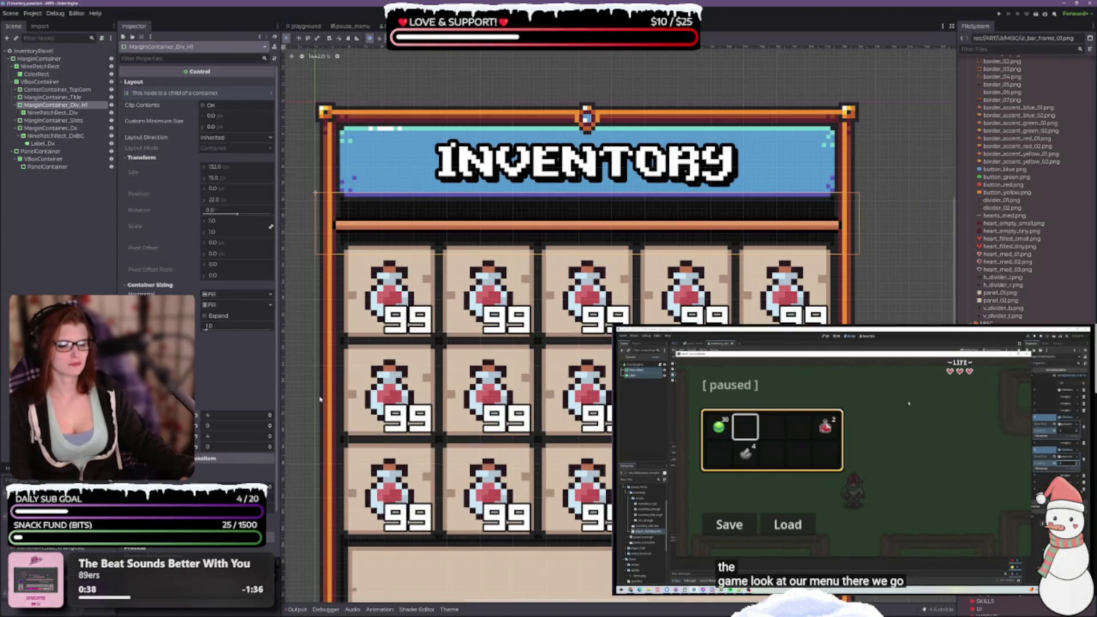
pyautogui.hotkey('ctrl', 's')
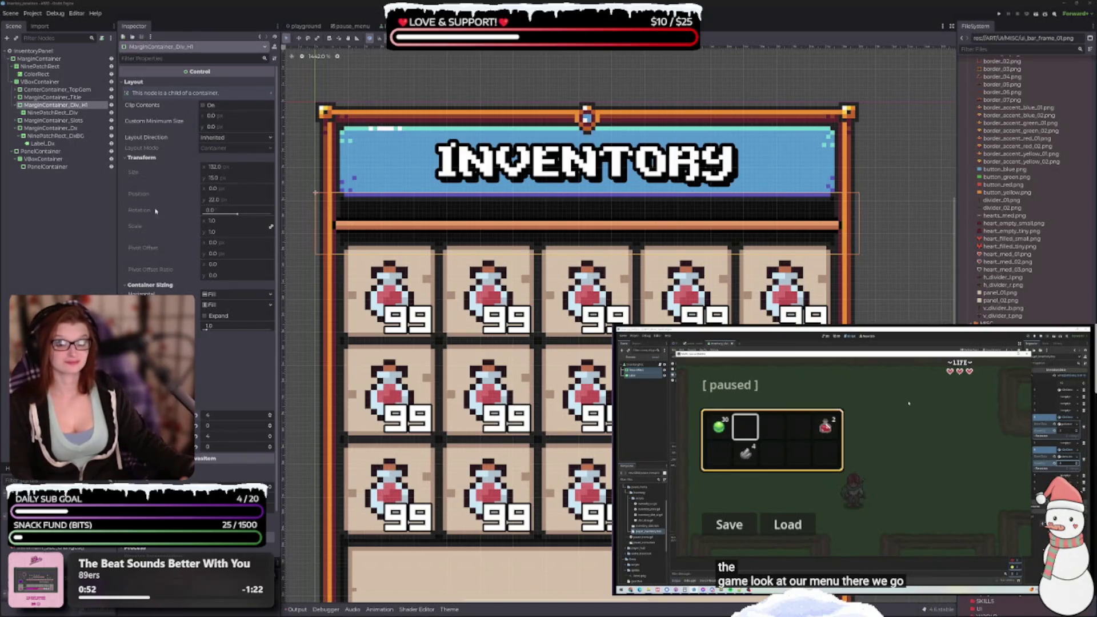
pyautogui.click(228, 307)
pyautogui.click(219, 333)
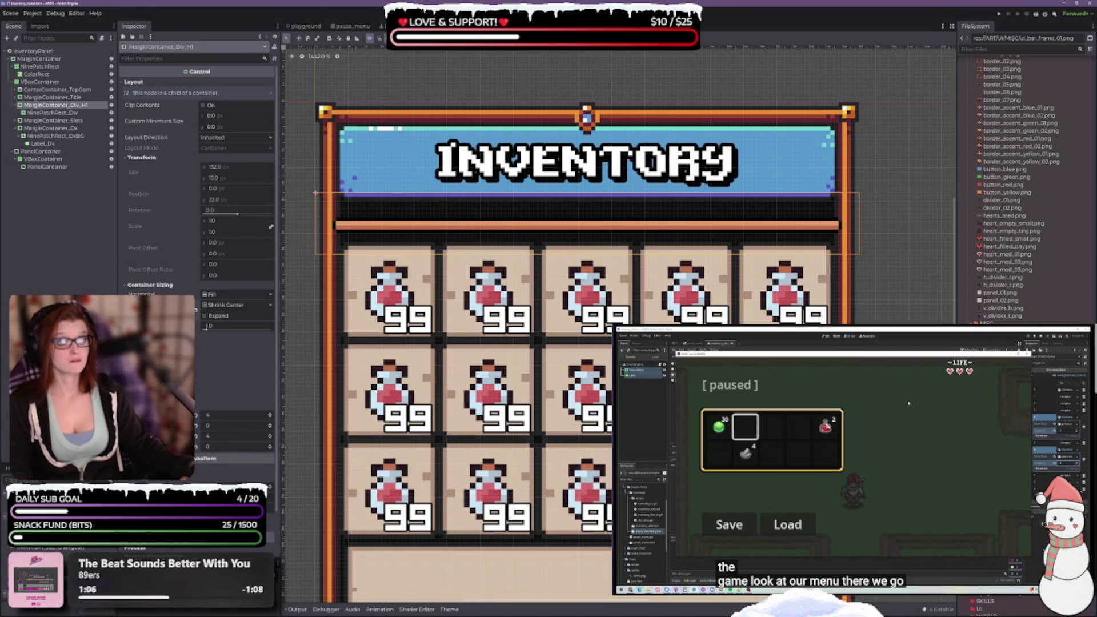
pyautogui.click(53, 113)
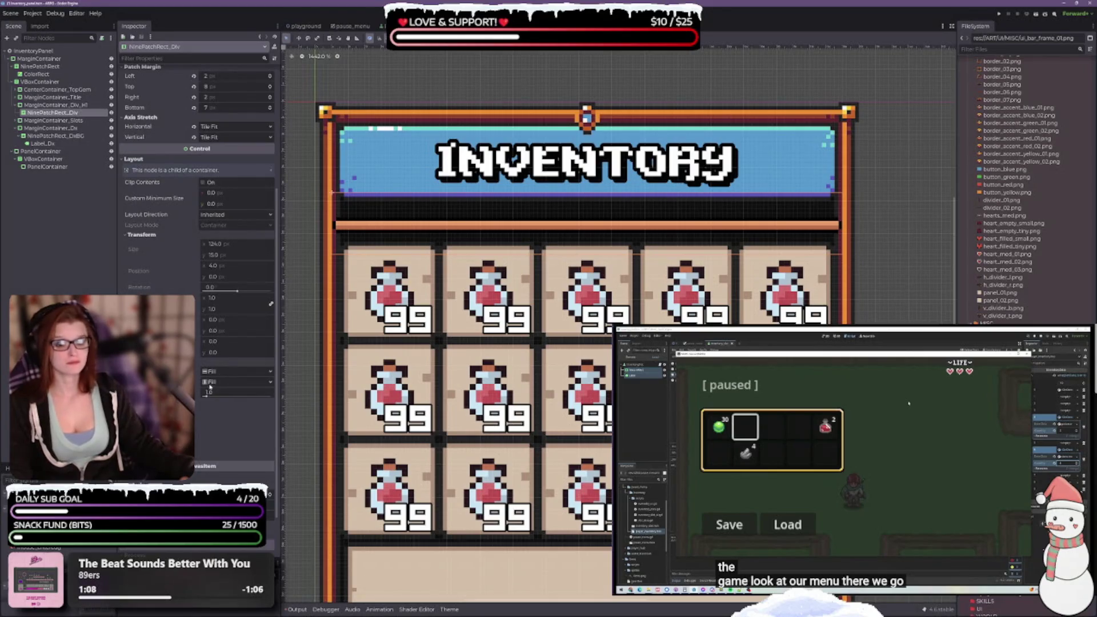
# Set NinePatchRect_Div's vertical container sizing to Shrink Center
pyautogui.click(209, 384)
pyautogui.click(223, 409)
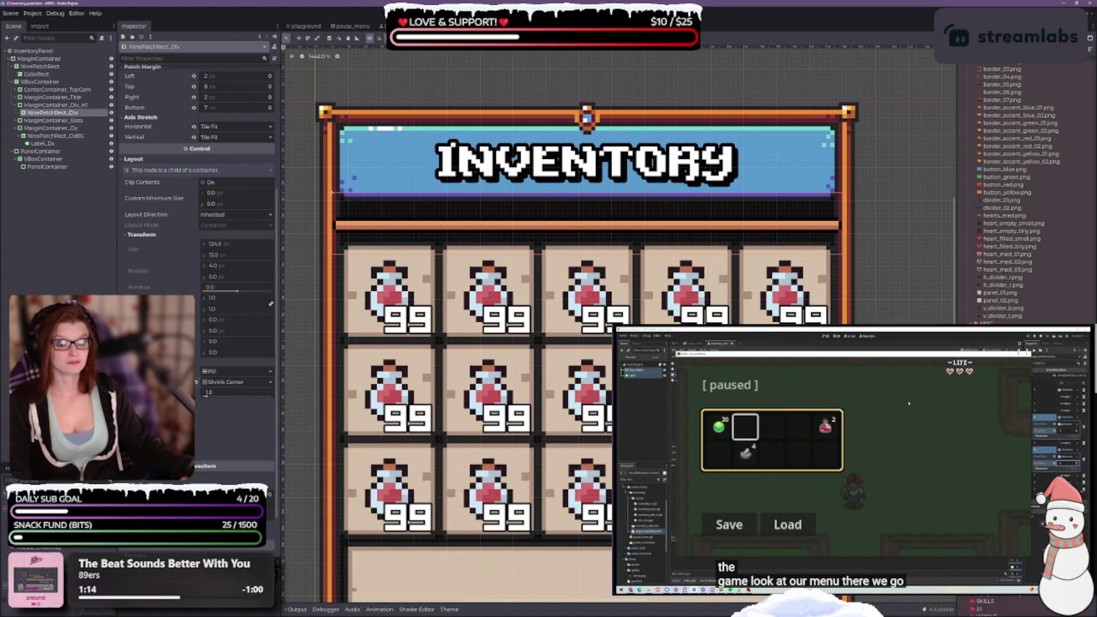
pyautogui.scroll(2, 221, 230)
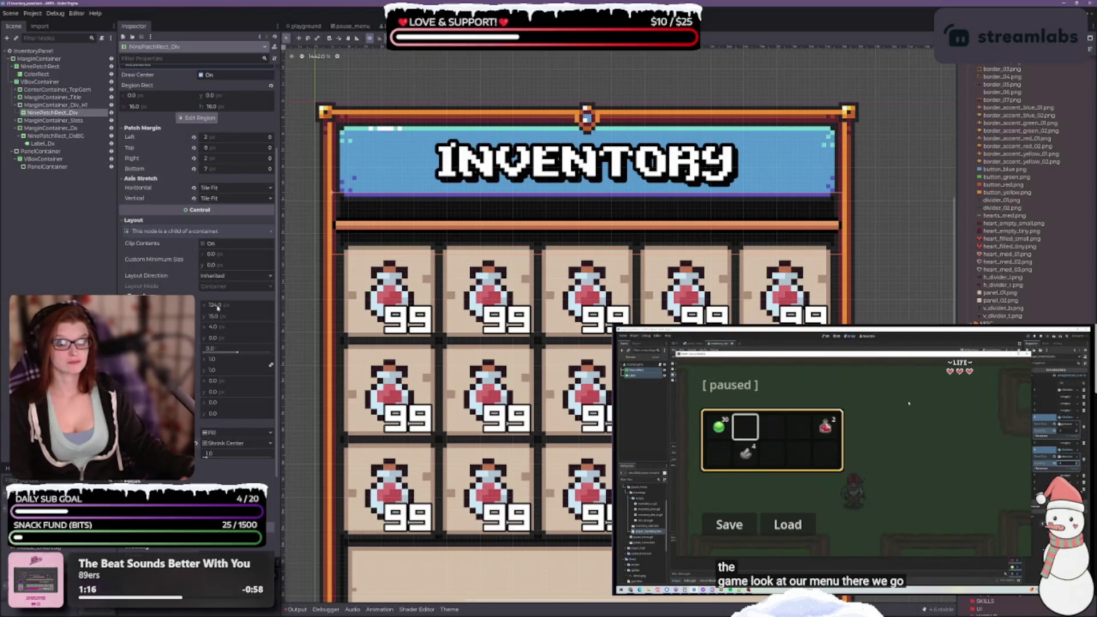
pyautogui.scroll(4, 220, 308)
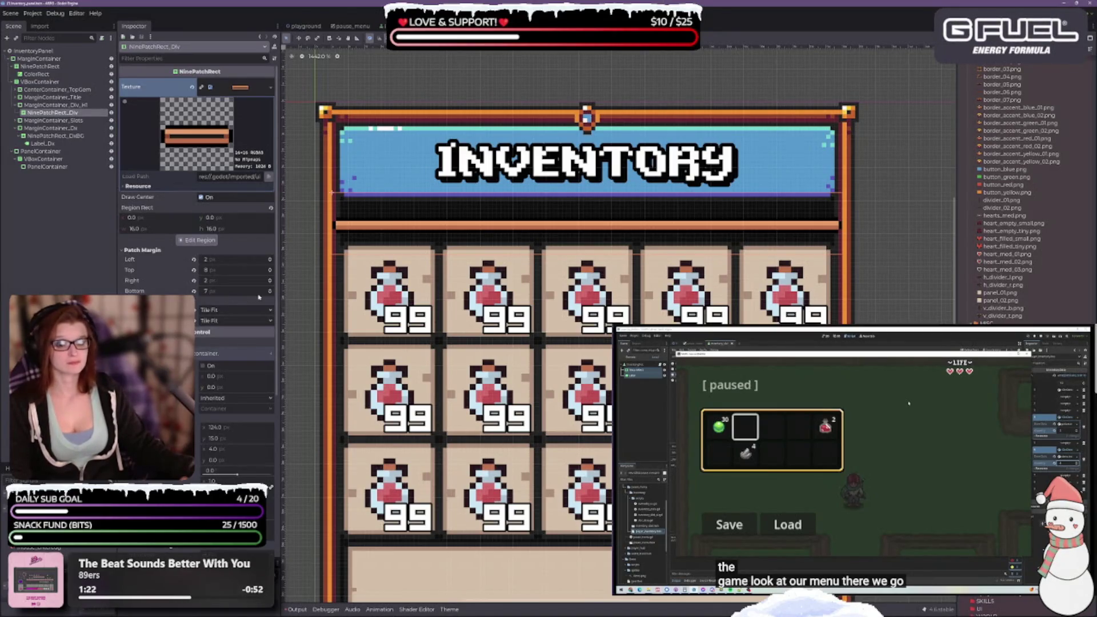
# Try a top patch margin of 6, restore it to 8, and save the scene
pyautogui.click(271, 272)
pyautogui.click(271, 272)
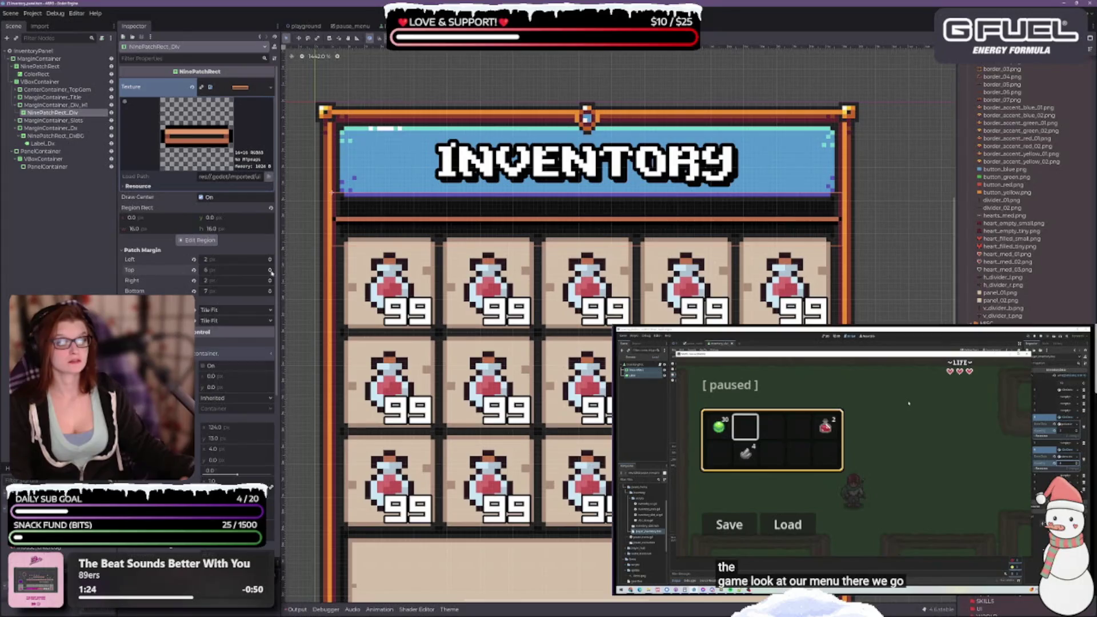
pyautogui.click(271, 268)
pyautogui.click(271, 269)
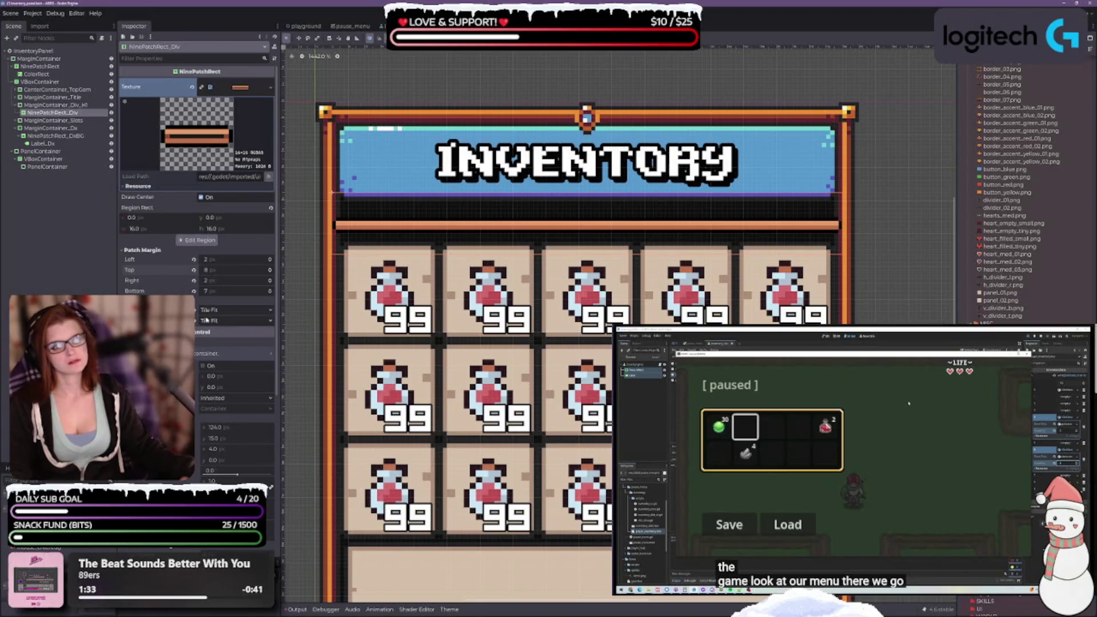
pyautogui.hotkey('ctrl', 's')
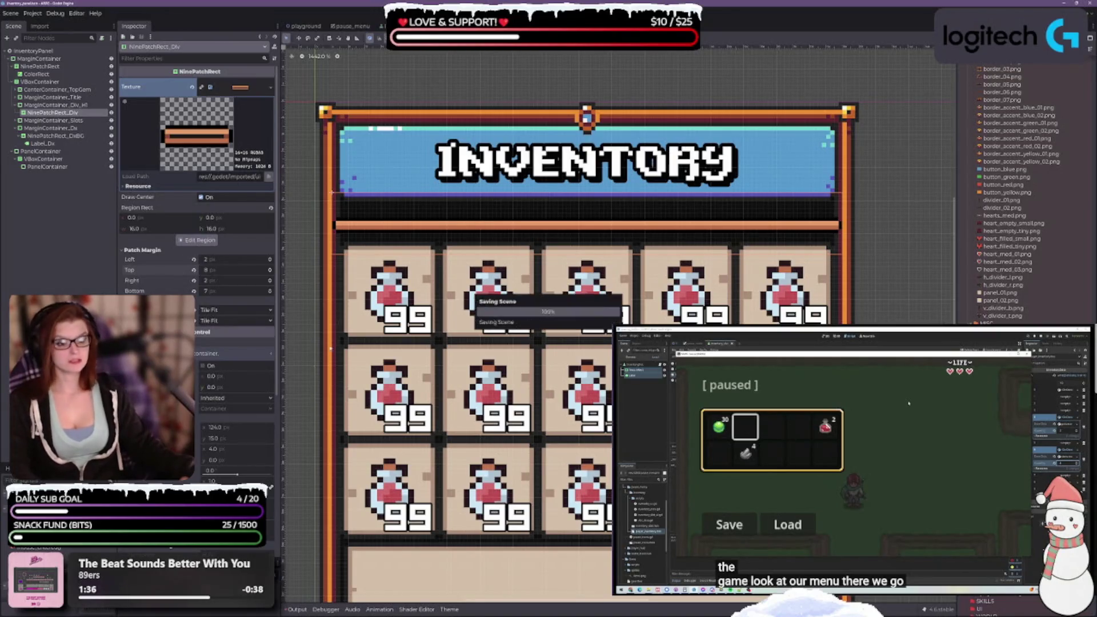
pyautogui.click(22, 106)
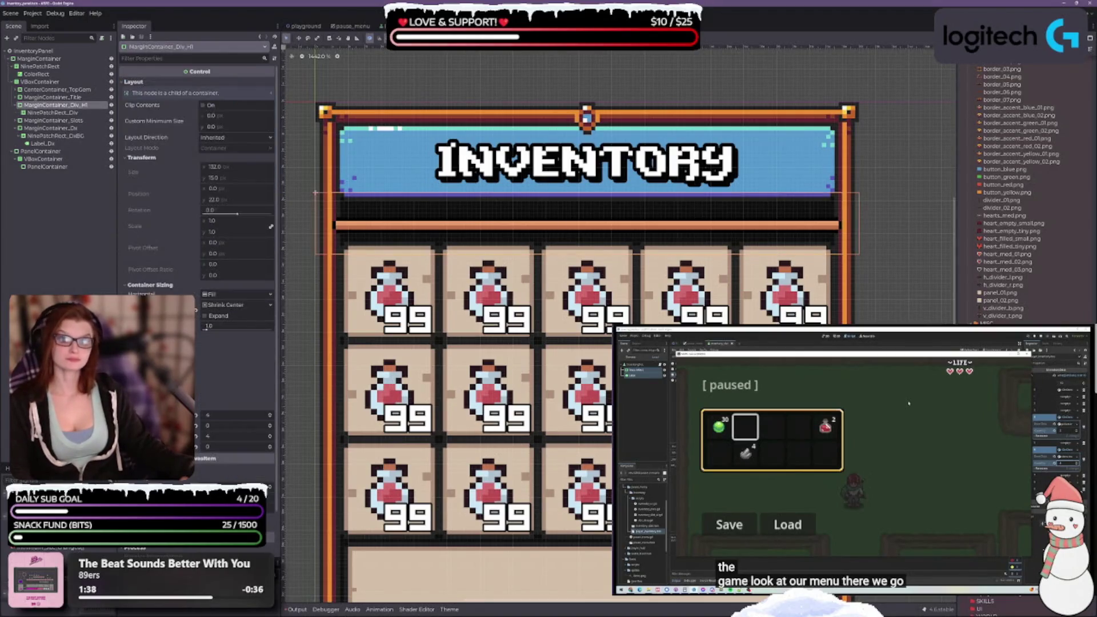
# Try Expand and Shrink Center horizontal sizing on the divider container, then return it to full-width Fill
pyautogui.scroll(-2, 203, 397)
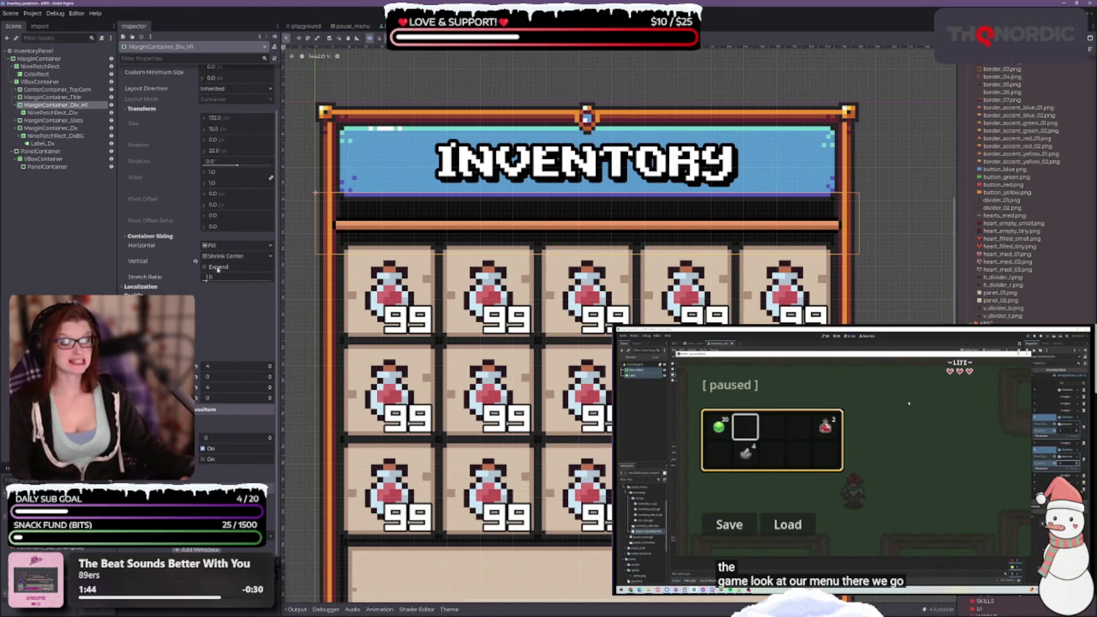
pyautogui.scroll(2, 209, 268)
pyautogui.click(204, 316)
pyautogui.click(204, 316)
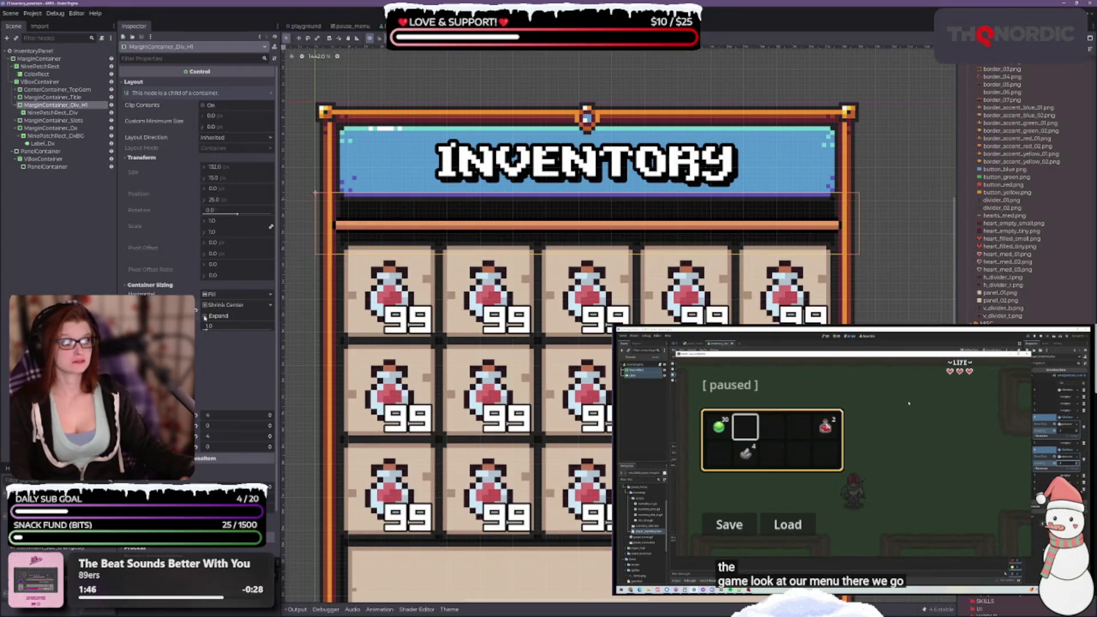
pyautogui.click(215, 295)
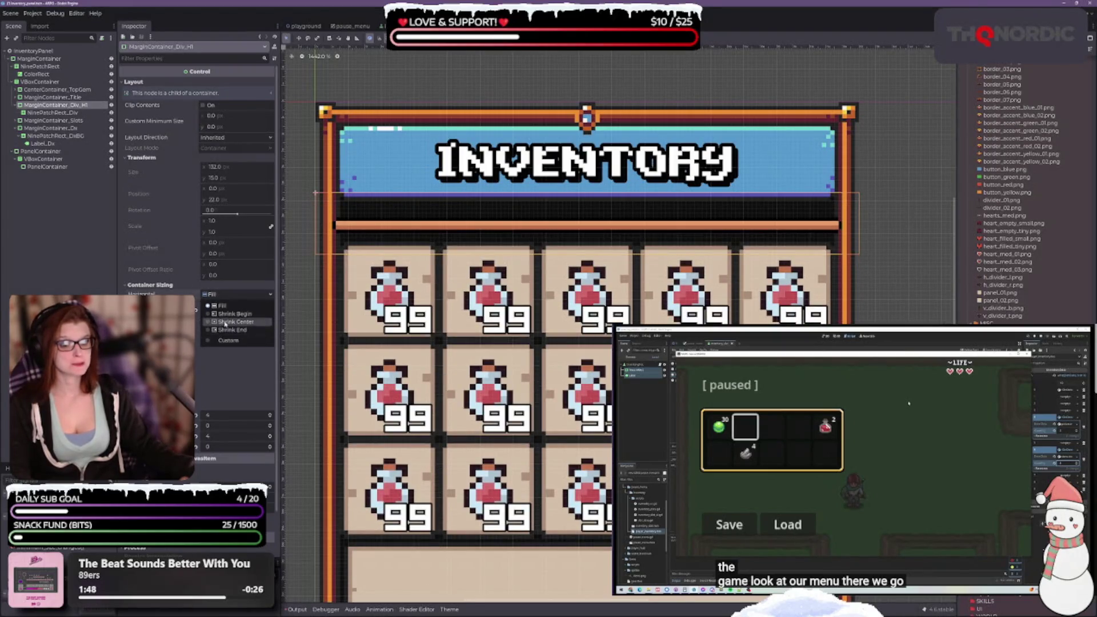
pyautogui.click(222, 329)
pyautogui.click(237, 294)
pyautogui.click(220, 305)
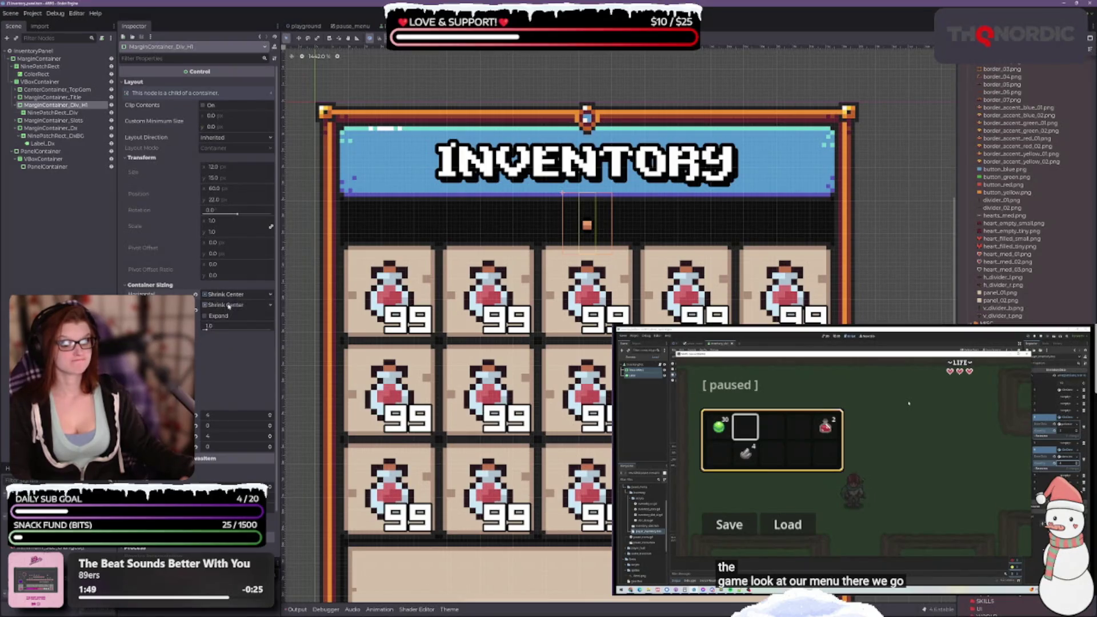
pyautogui.click(240, 304)
# Test vertical Fill, Shrink Center and Expand sizing on the divider container
pyautogui.click(220, 317)
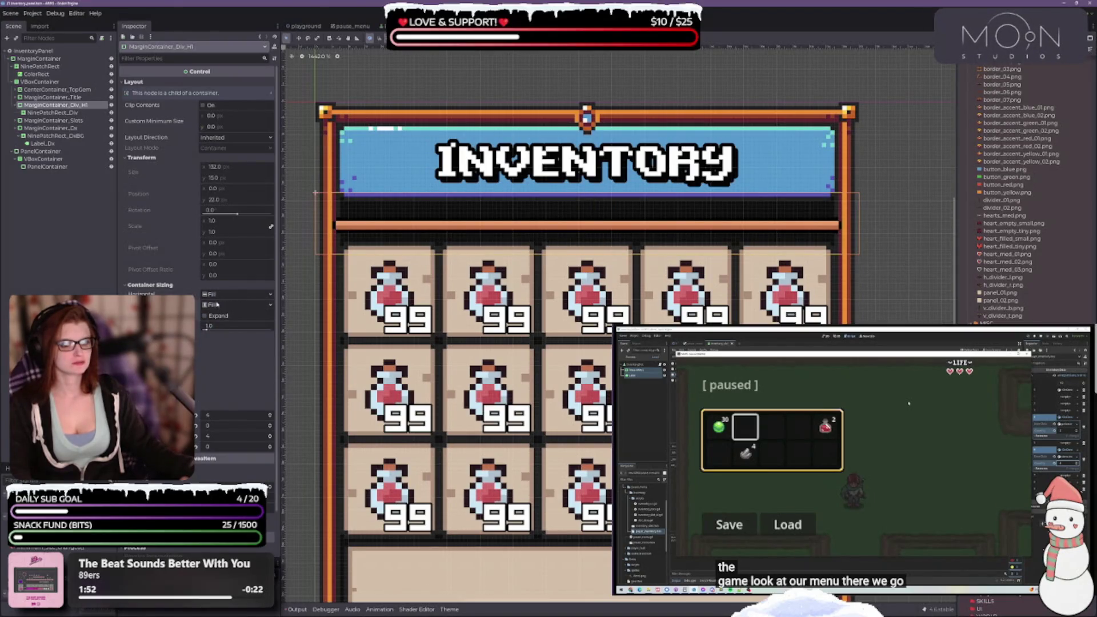
pyautogui.click(234, 305)
pyautogui.click(223, 329)
pyautogui.click(234, 305)
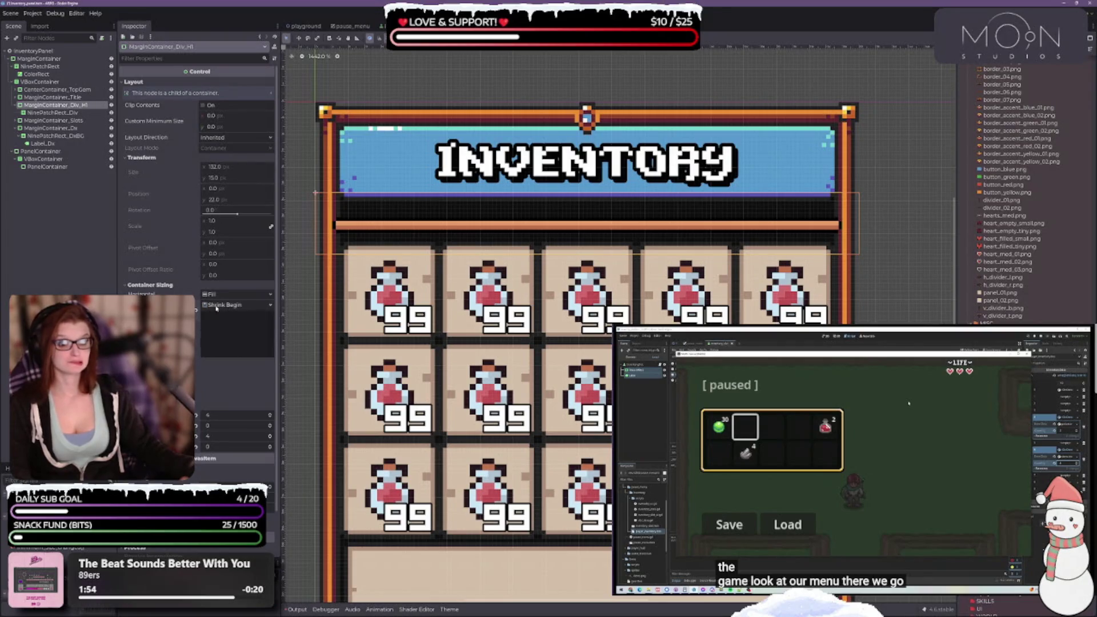
pyautogui.click(223, 334)
pyautogui.click(217, 315)
pyautogui.click(217, 315)
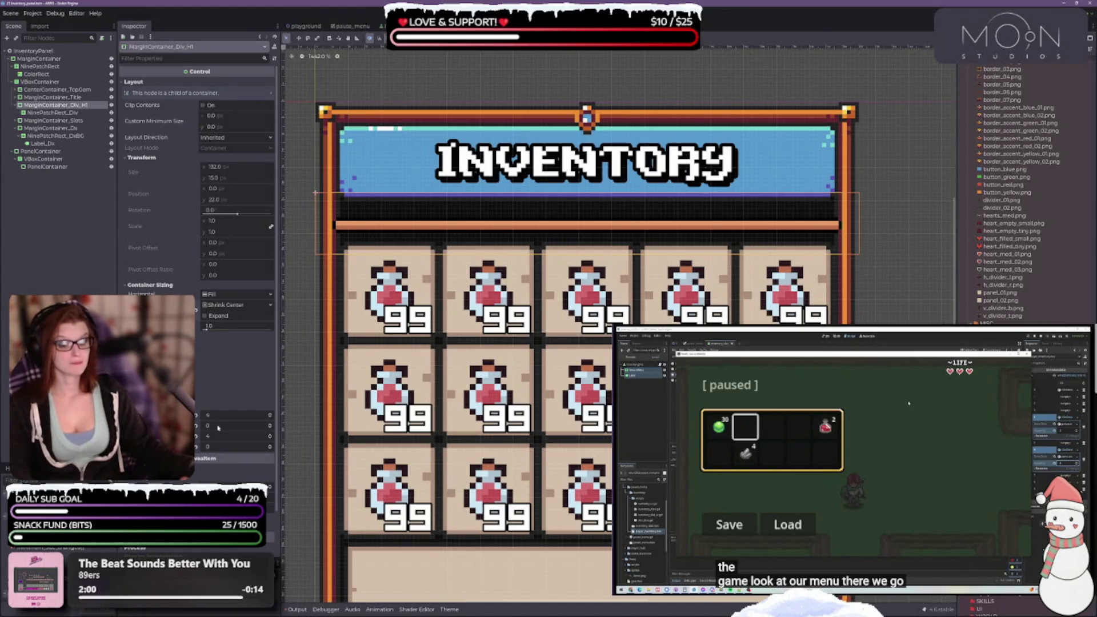
# Set the divider container's top margin to -4 so it sits snug under the banner
pyautogui.click(271, 428)
pyautogui.click(270, 427)
pyautogui.click(271, 428)
pyautogui.click(270, 428)
pyautogui.click(270, 428)
pyautogui.click(270, 424)
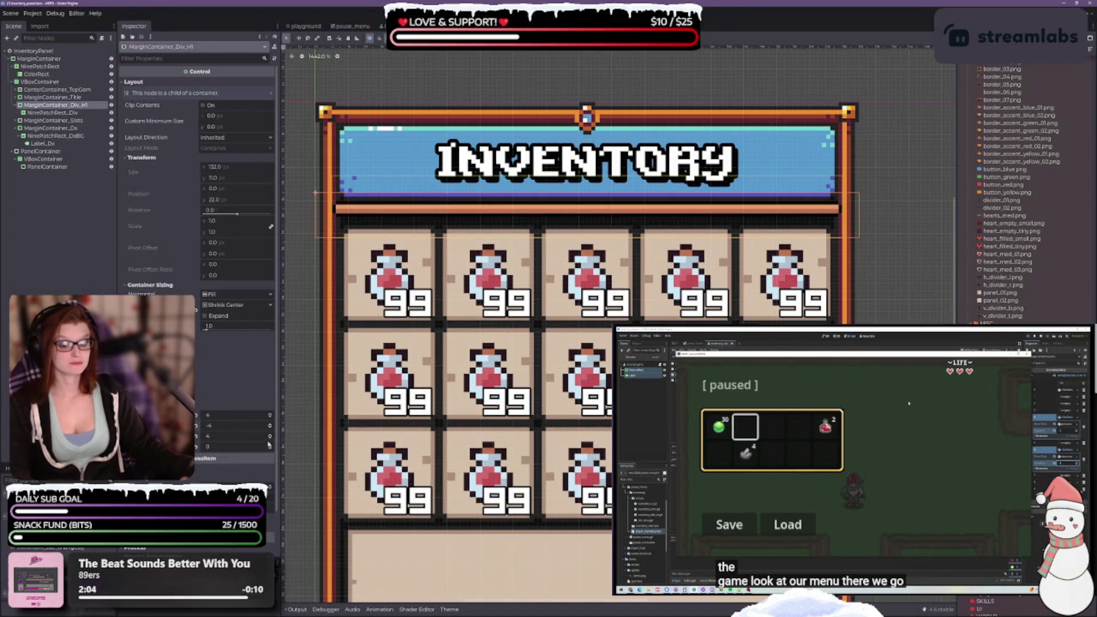
# Tighten the divider's bottom margin to pull the slot grid up, then save the scene
pyautogui.click(270, 450)
pyautogui.click(270, 449)
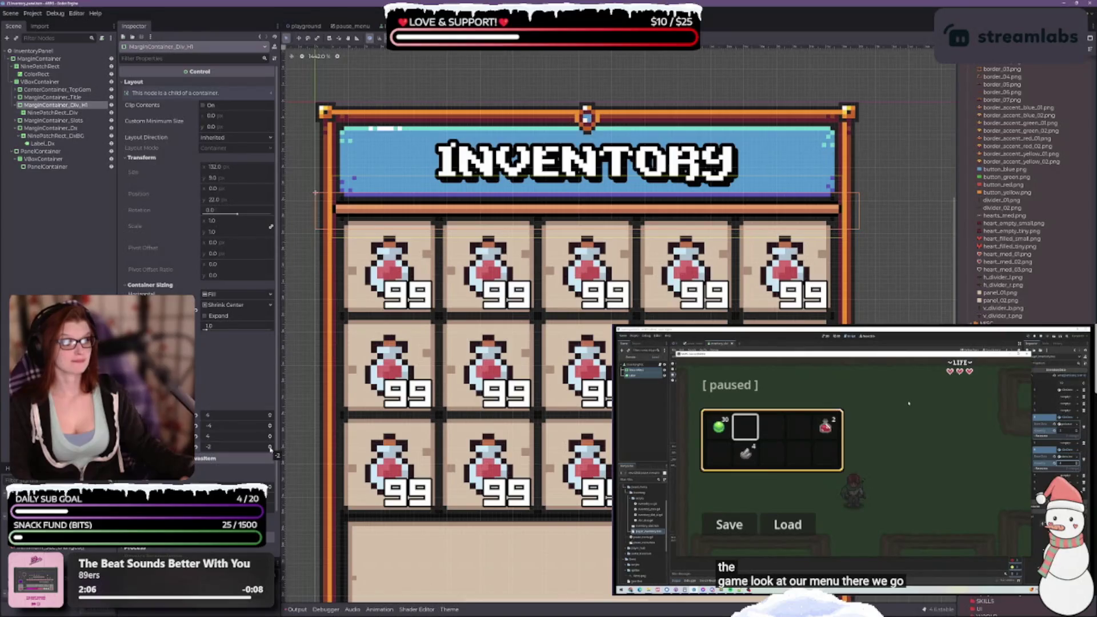
pyautogui.click(271, 449)
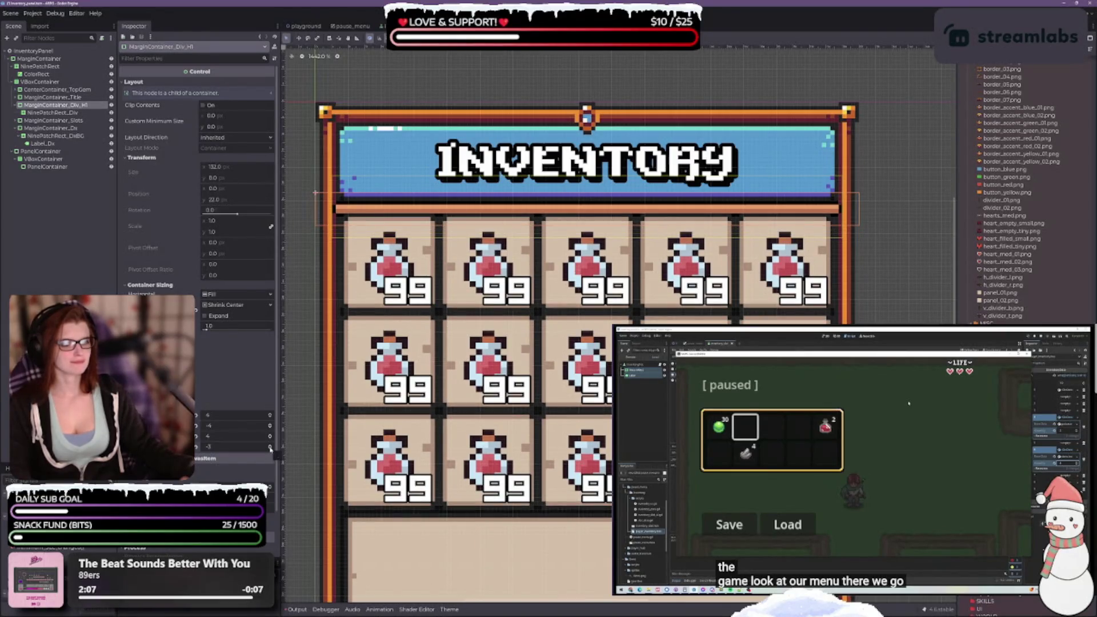
pyautogui.click(270, 445)
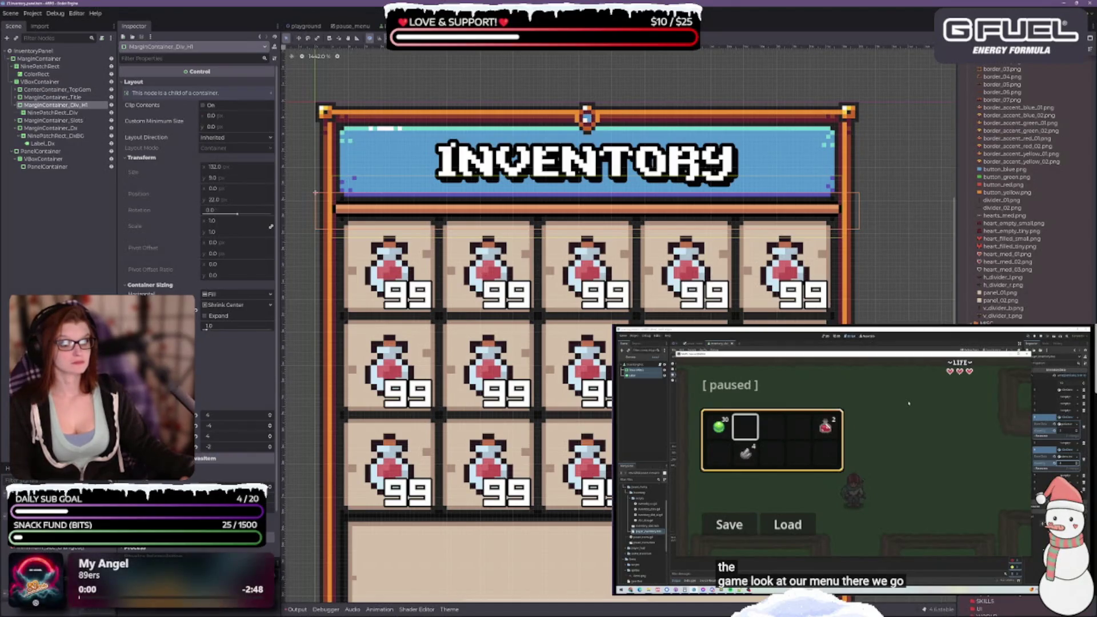
pyautogui.hotkey('ctrl', 's')
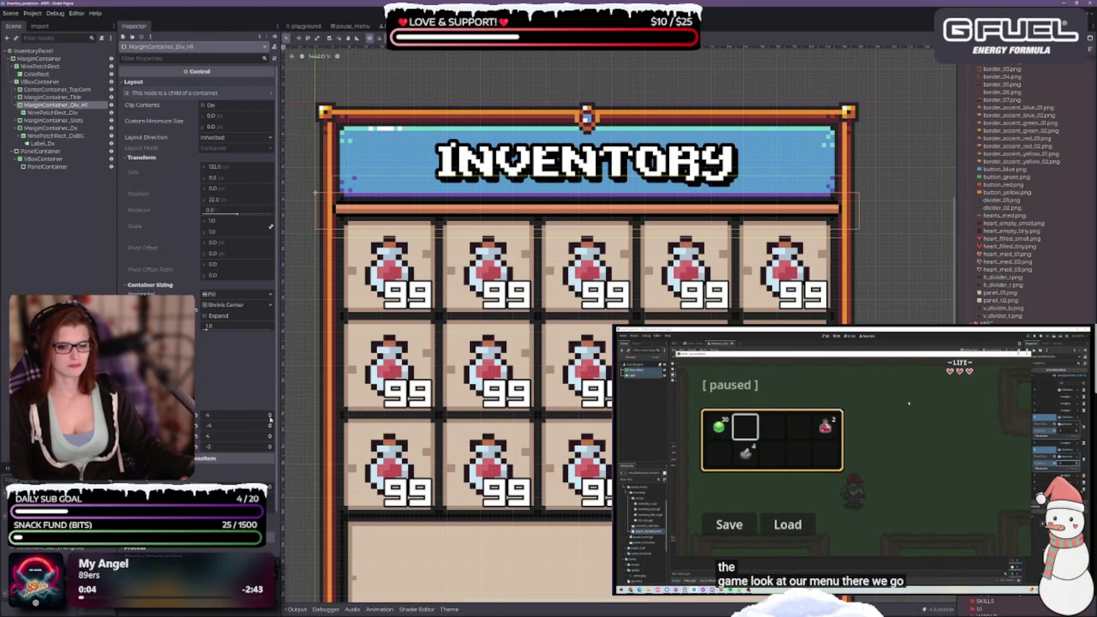
# Nudge the divider and potion slot grid up a few more pixels and zoom out
pyautogui.click(271, 428)
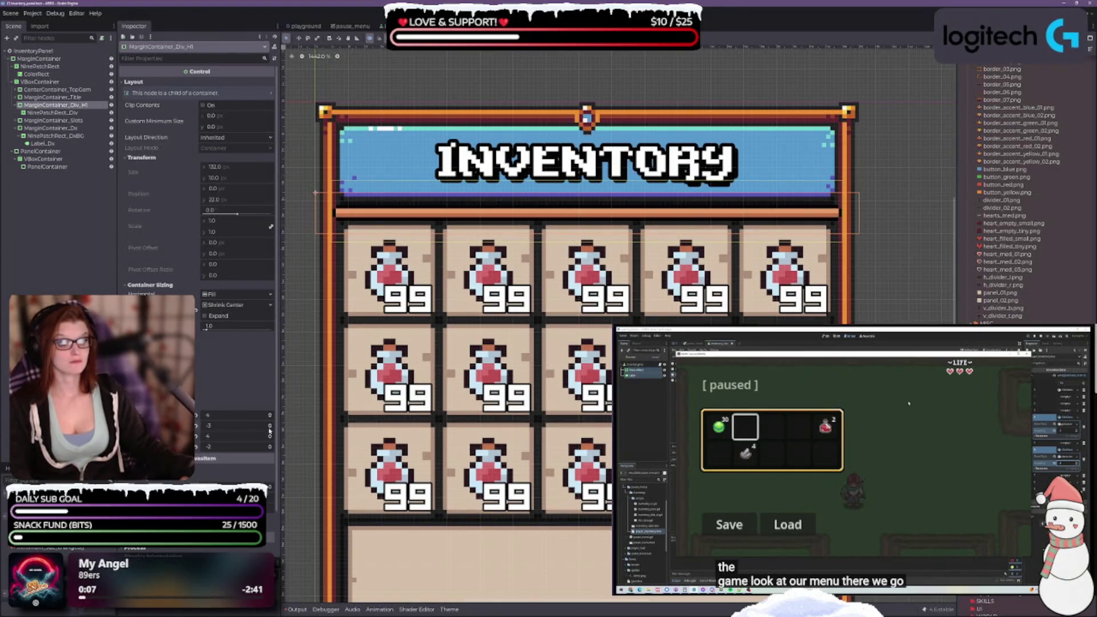
pyautogui.click(270, 449)
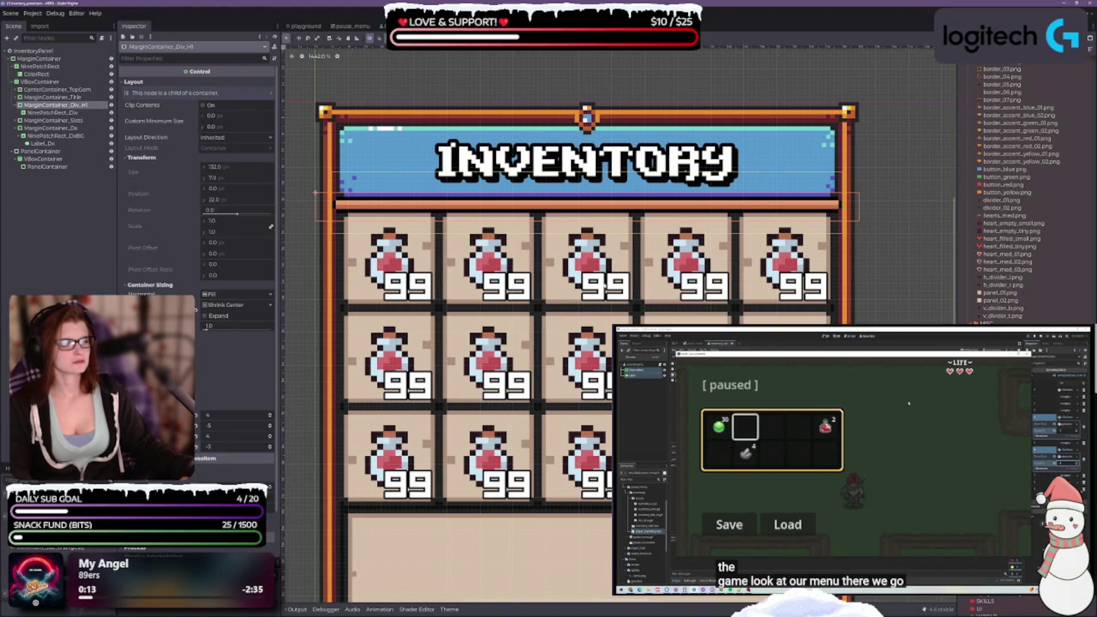
pyautogui.scroll(-2, 582, 214)
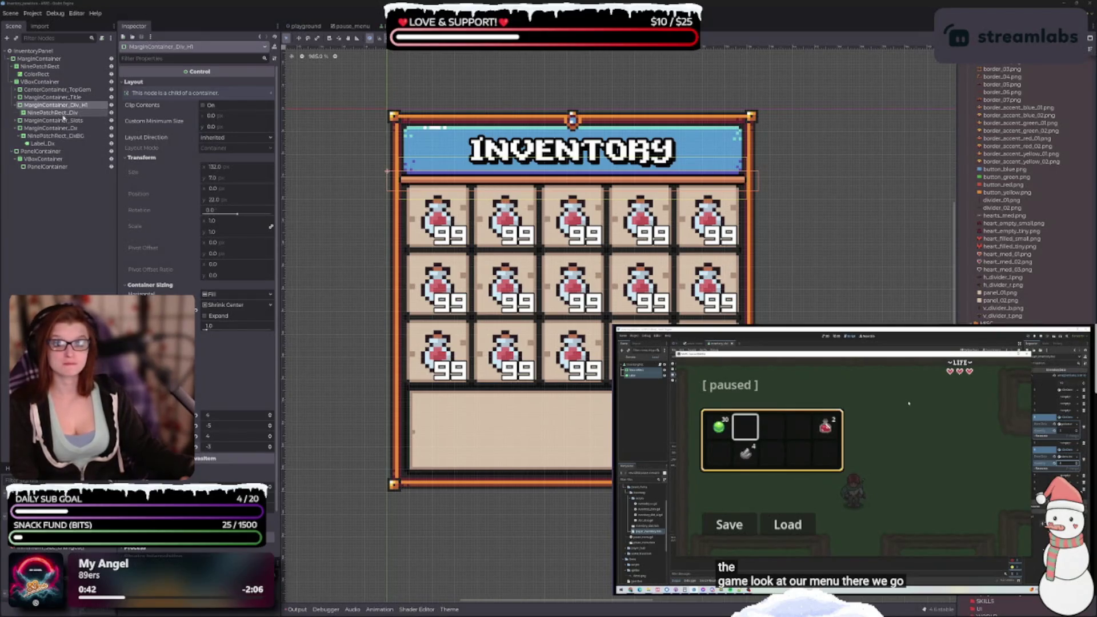
# Rename MarginContainer_Div_H1 to MarginContainer_Div in the Scene tree
pyautogui.doubleClick(57, 105)
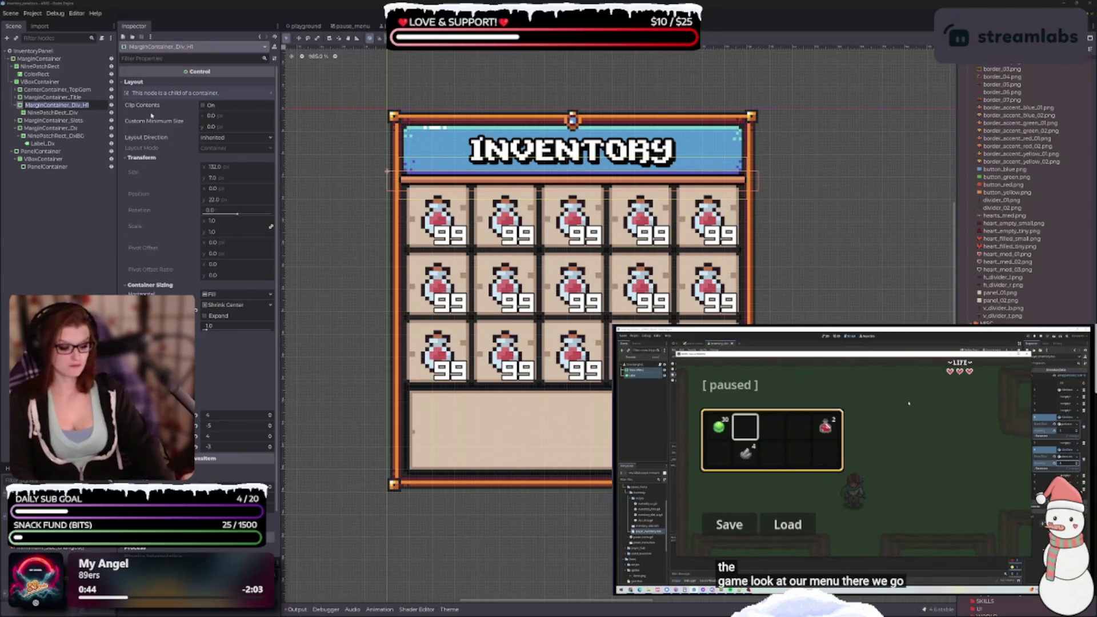
pyautogui.press('End')
pyautogui.press('BackSpace')
pyautogui.press('BackSpace')
pyautogui.press('BackSpace')
pyautogui.press('Return')
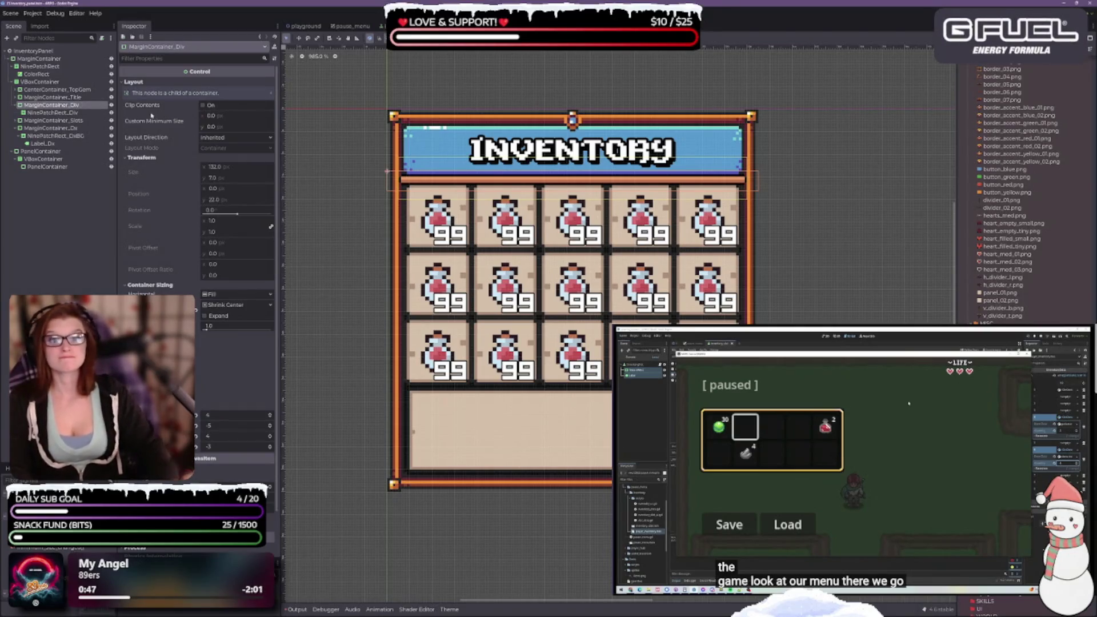
pyautogui.press('Down')
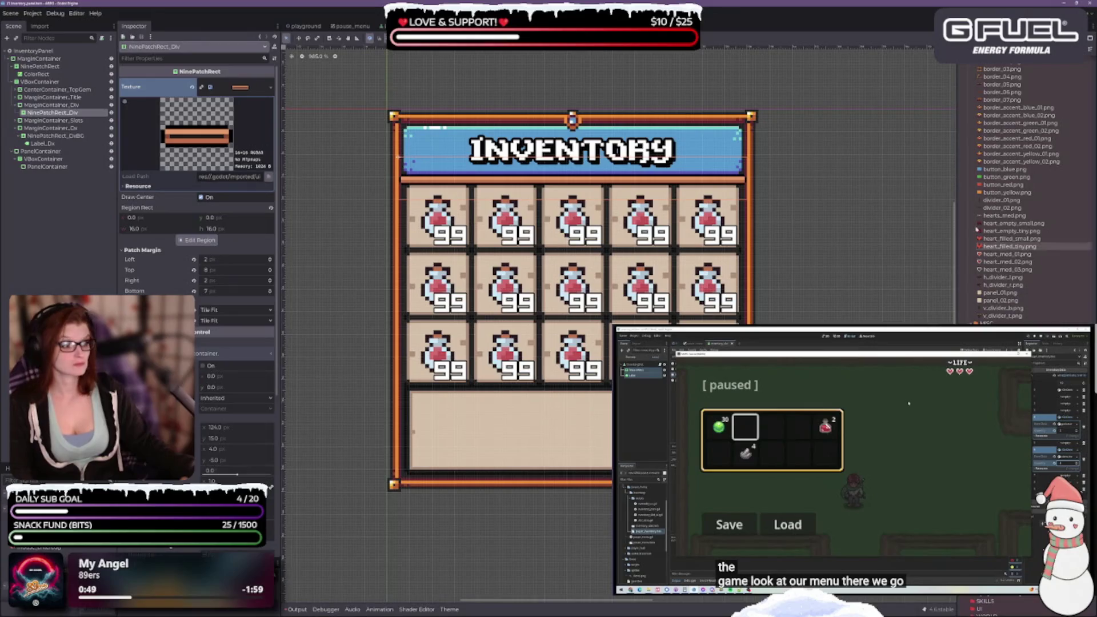
pyautogui.scroll(-3, 1017, 286)
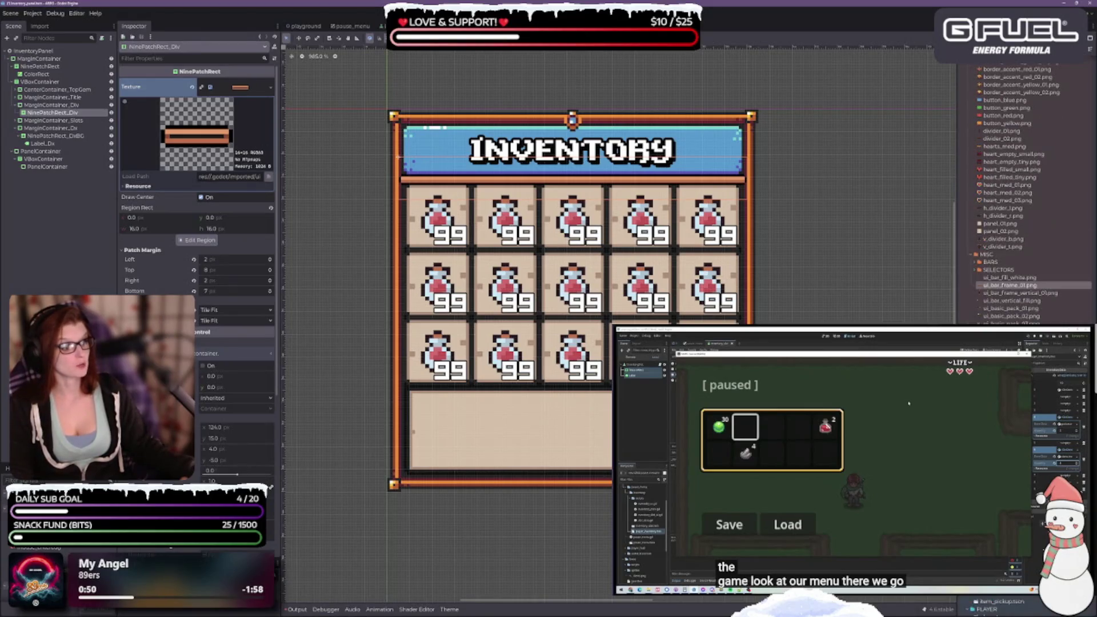
pyautogui.scroll(6, 1017, 285)
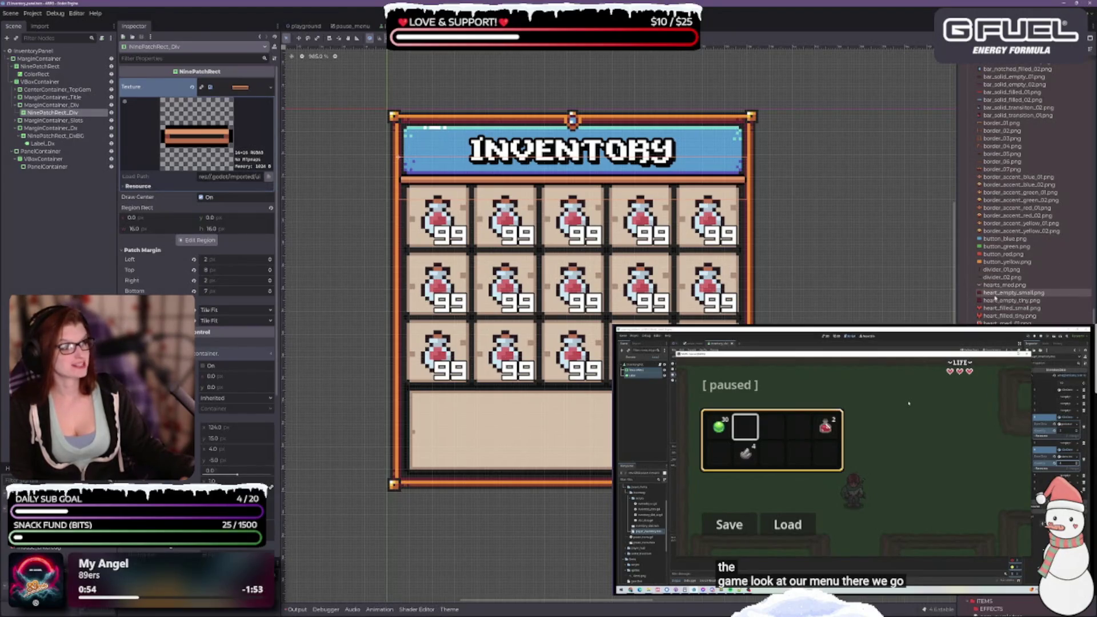
# Assign border_06.png as the divider NinePatchRect's texture and preview it in the region editor
pyautogui.scroll(6, 1002, 313)
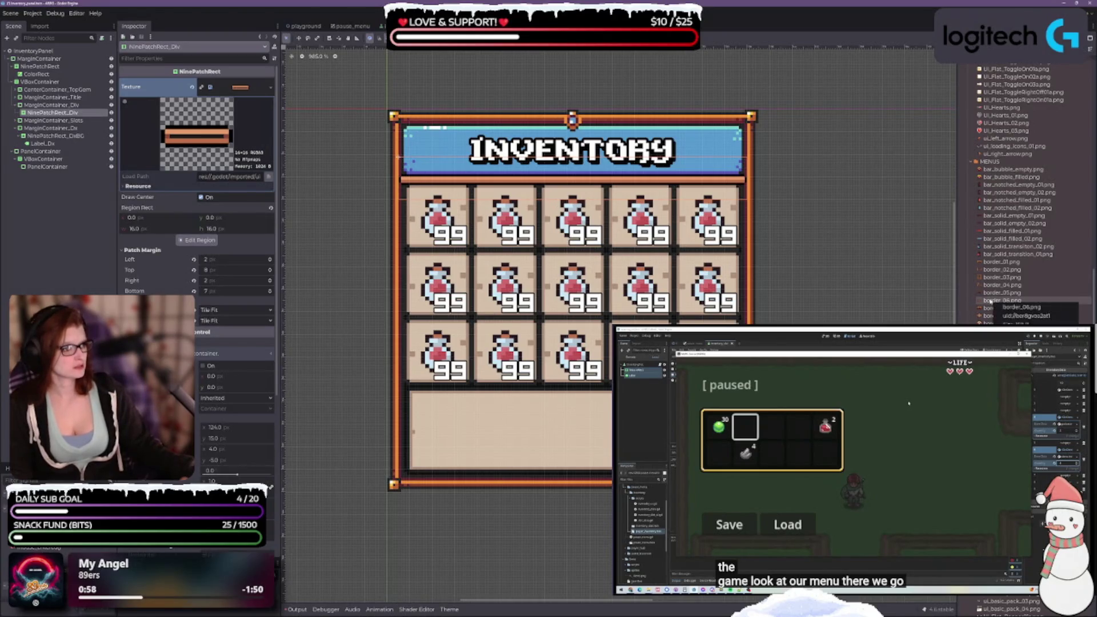
pyautogui.click(998, 301)
pyautogui.moveTo(1000, 307)
pyautogui.mouseDown()
pyautogui.moveTo(451, 223)
pyautogui.moveTo(300, 137)
pyautogui.moveTo(243, 88)
pyautogui.mouseUp()
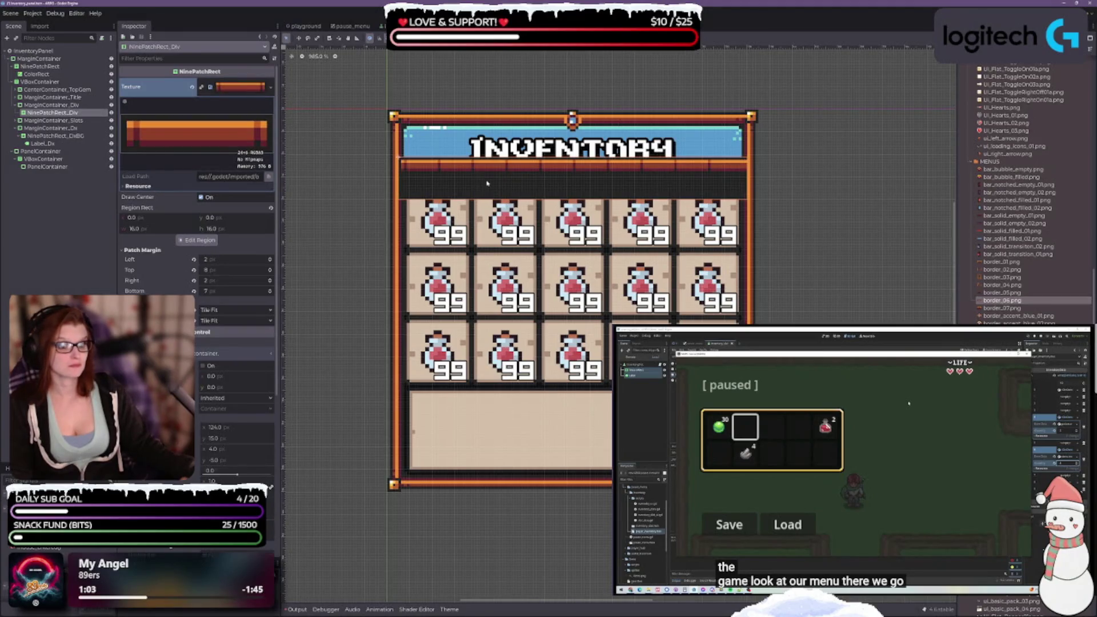
pyautogui.scroll(3, 529, 269)
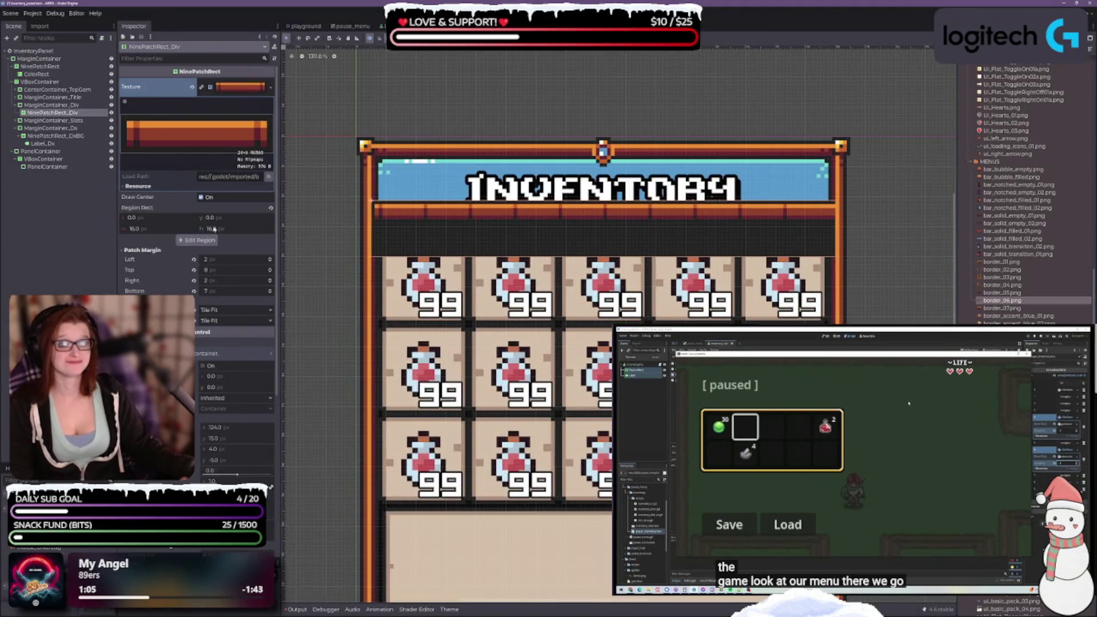
pyautogui.click(197, 240)
pyautogui.moveTo(534, 336)
pyautogui.mouseDown()
pyautogui.moveTo(569, 336)
pyautogui.moveTo(523, 351)
pyautogui.mouseUp()
pyautogui.click(548, 454)
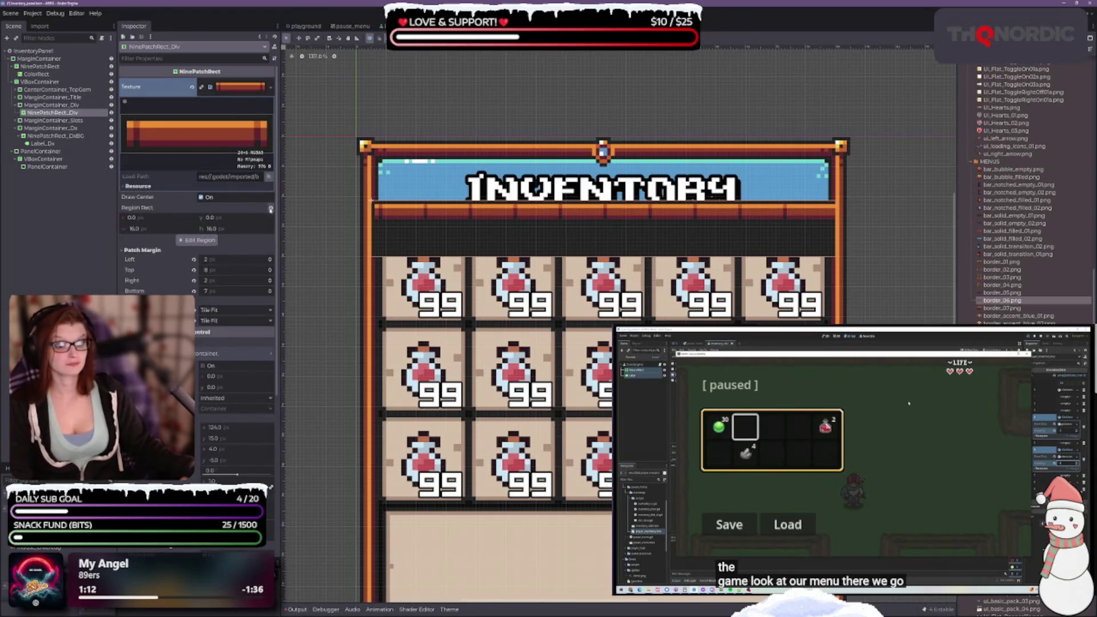
# Reset the divider's Region Rect and all four patch margins to zero, then reopen the region editor
pyautogui.click(271, 207)
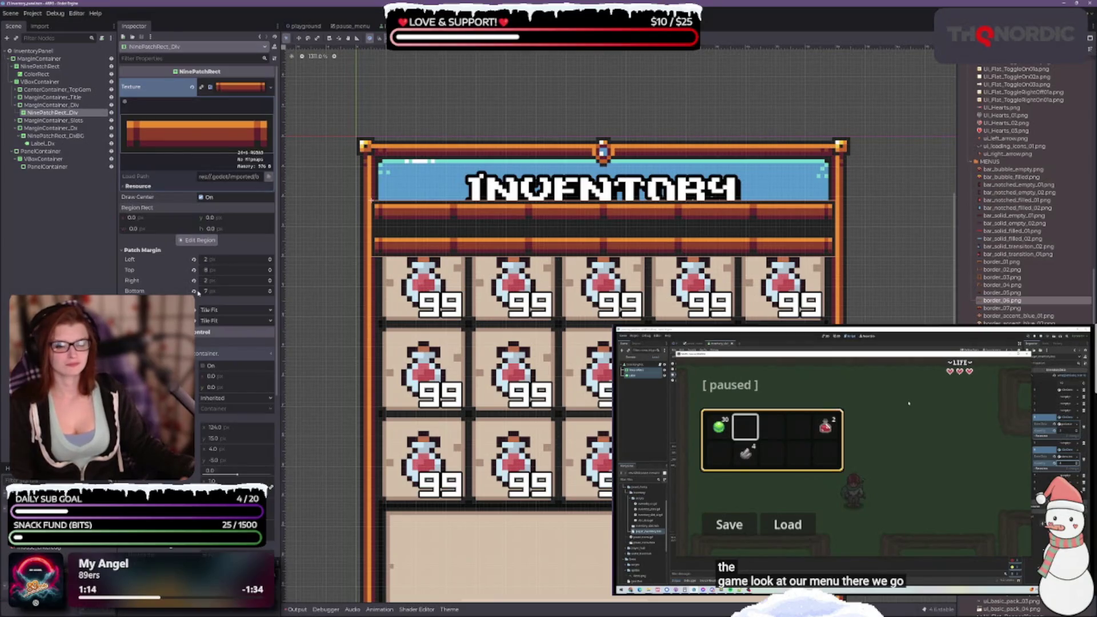
pyautogui.click(193, 281)
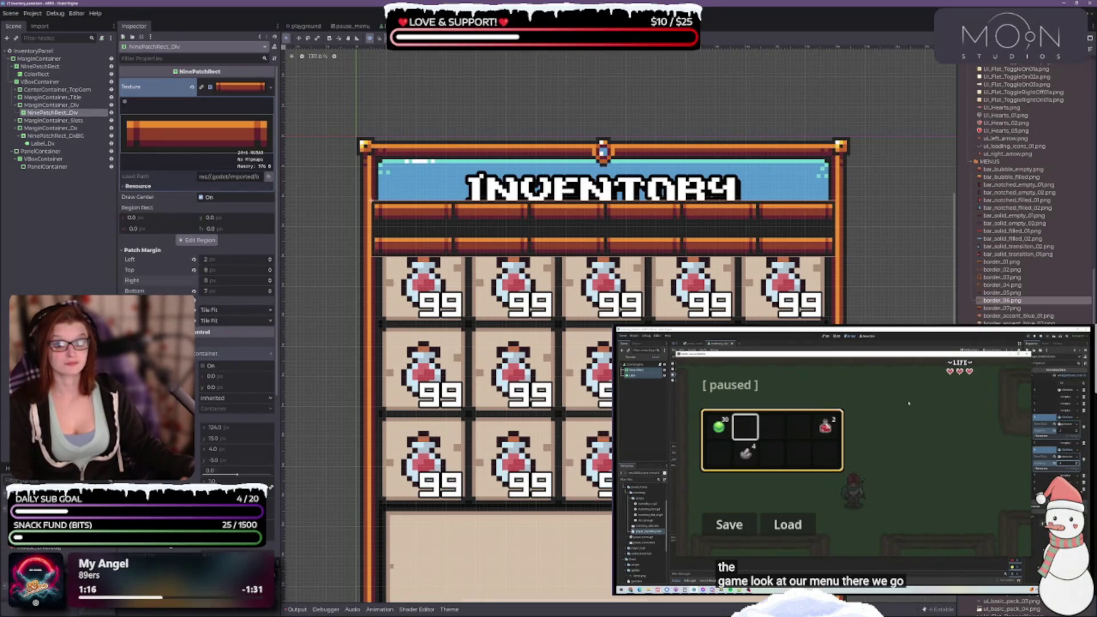
pyautogui.click(194, 291)
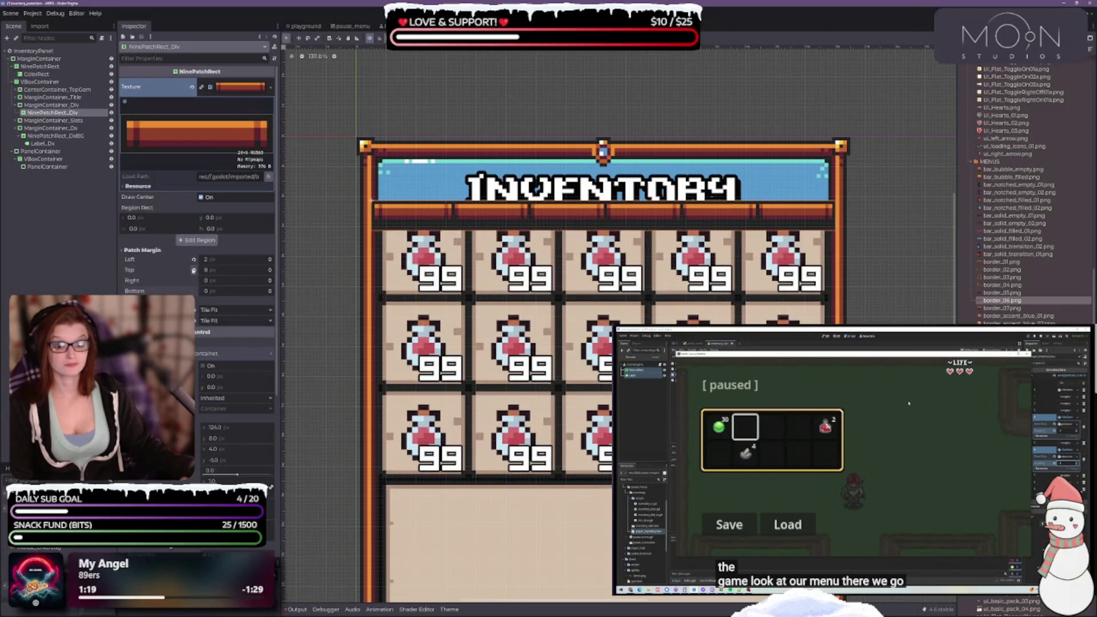
pyautogui.click(193, 269)
pyautogui.click(194, 260)
pyautogui.click(197, 240)
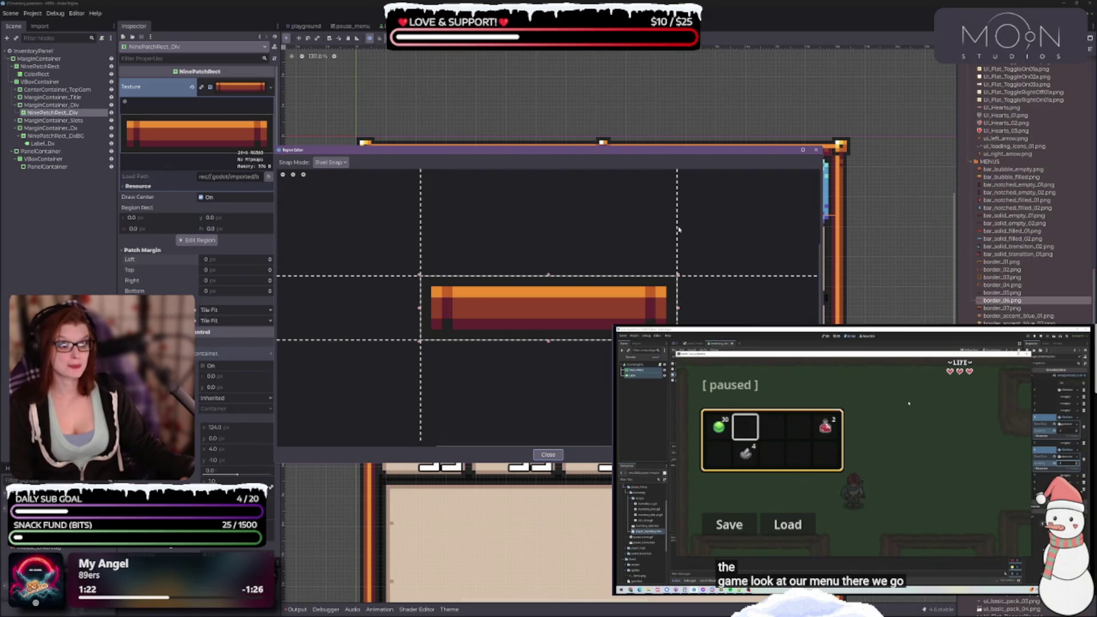
# Set the divider's patch margins: right 2 px, left 1 px, plus top and bottom
pyautogui.moveTo(677, 230); pyautogui.dragTo(642, 231)
pyautogui.moveTo(619, 153)
pyautogui.mouseDown()
pyautogui.moveTo(654, 218)
pyautogui.moveTo(644, 353)
pyautogui.moveTo(646, 260)
pyautogui.moveTo(646, 281)
pyautogui.mouseUp()
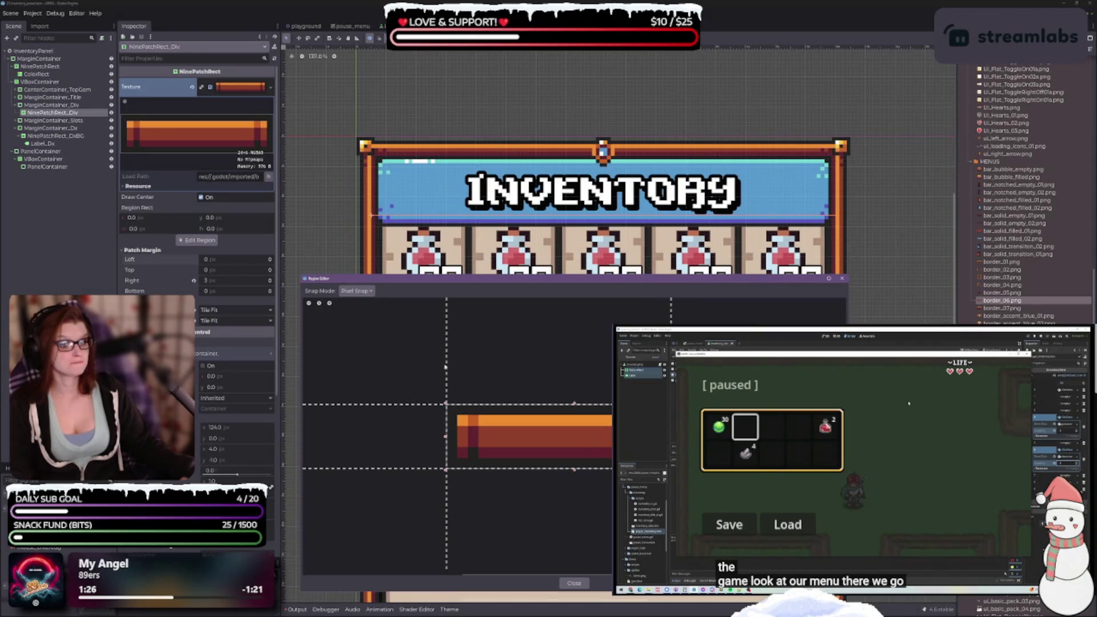
pyautogui.moveTo(448, 361); pyautogui.dragTo(463, 364)
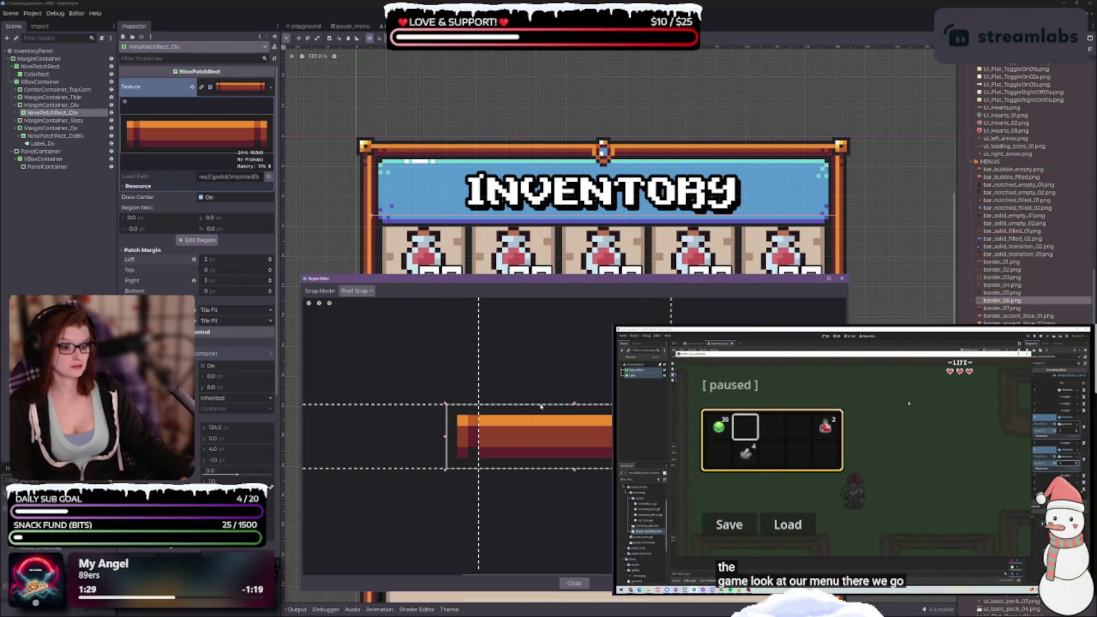
pyautogui.moveTo(389, 404); pyautogui.dragTo(389, 426)
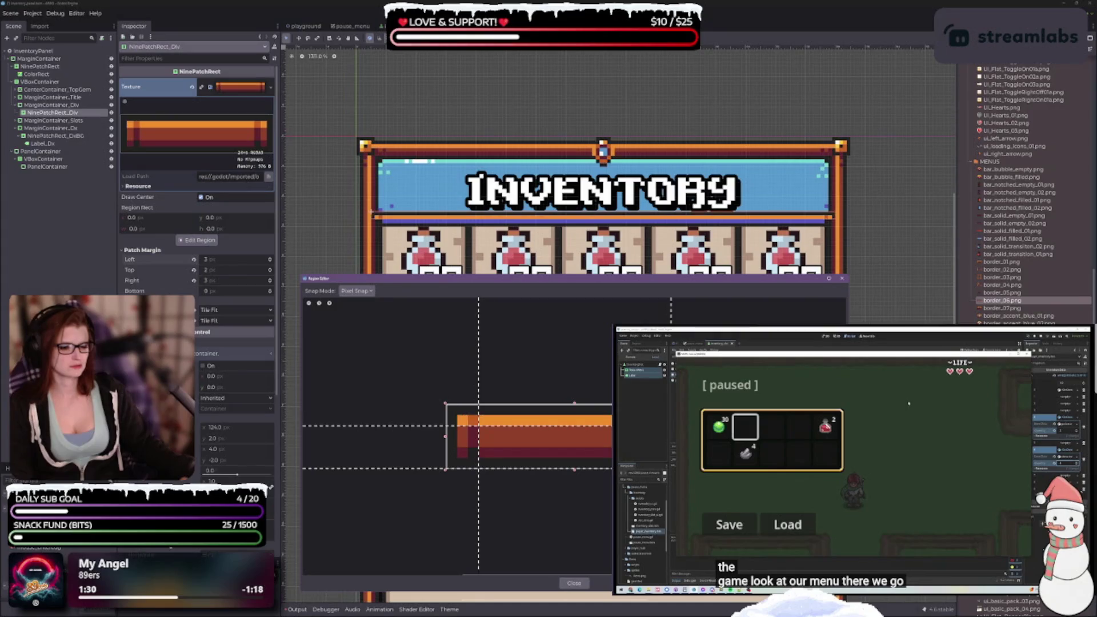
pyautogui.moveTo(389, 469); pyautogui.dragTo(388, 436)
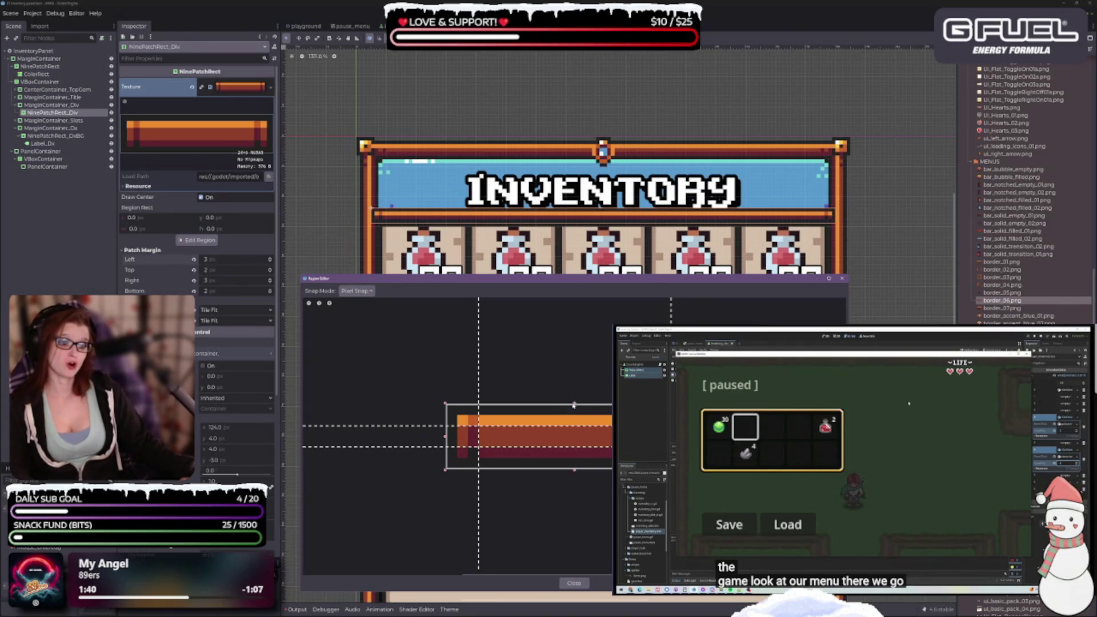
# Grow the divider's texture region several pixels upward and downward
pyautogui.moveTo(574, 405); pyautogui.dragTo(574, 398)
pyautogui.moveTo(569, 467)
pyautogui.mouseDown()
pyautogui.moveTo(575, 479)
pyautogui.moveTo(572, 427)
pyautogui.mouseUp()
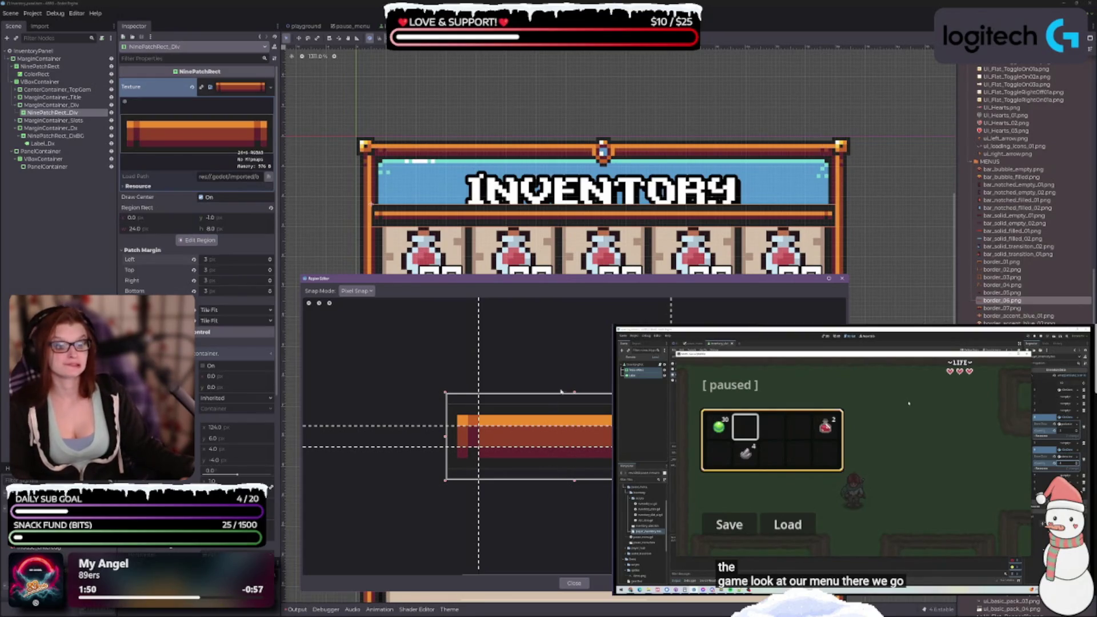
pyautogui.moveTo(574, 393); pyautogui.dragTo(575, 382)
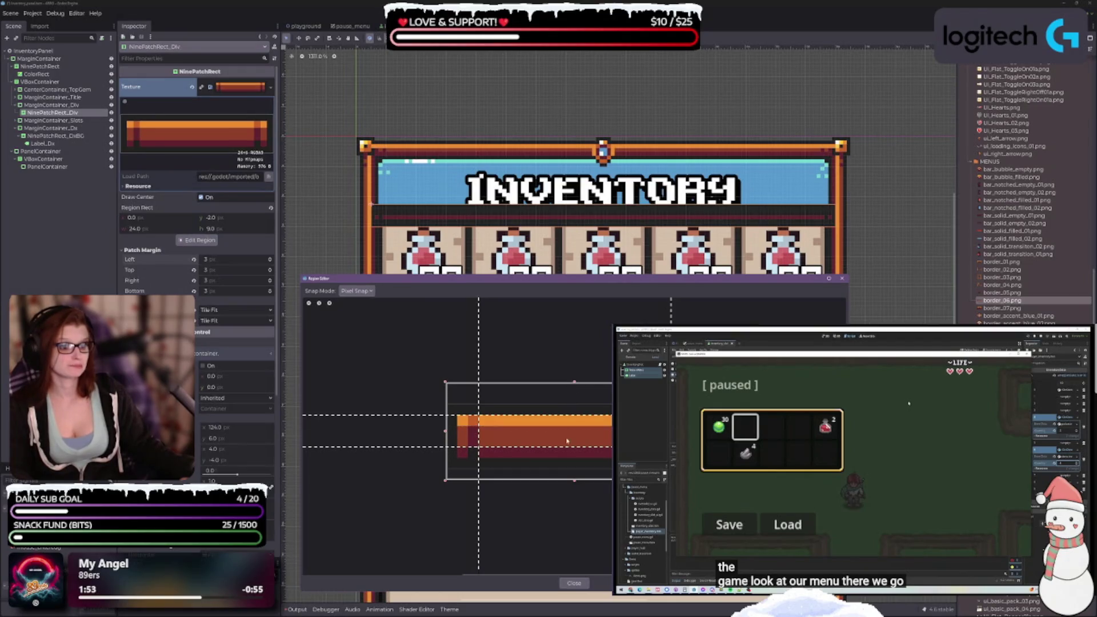
pyautogui.moveTo(575, 486); pyautogui.dragTo(569, 428)
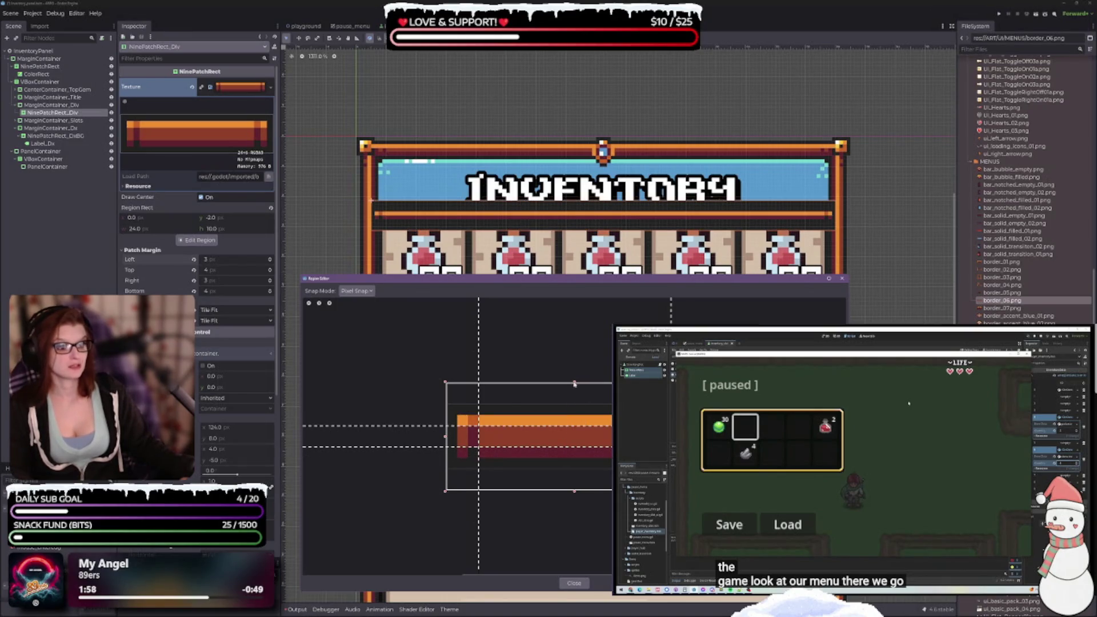
pyautogui.moveTo(574, 382); pyautogui.dragTo(575, 361)
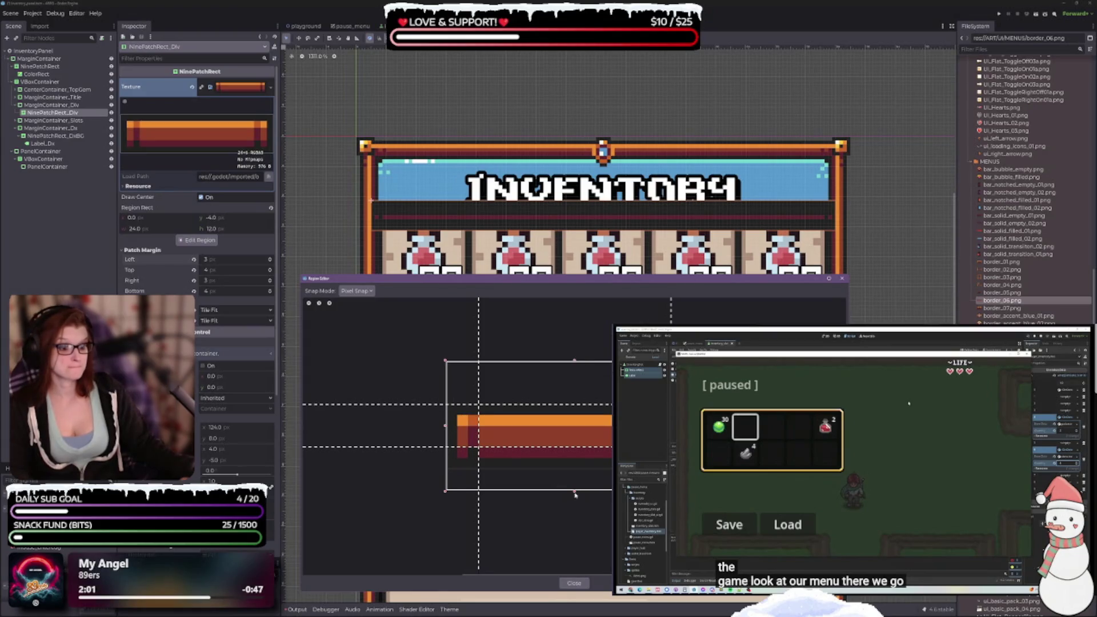
pyautogui.moveTo(575, 493); pyautogui.dragTo(575, 512)
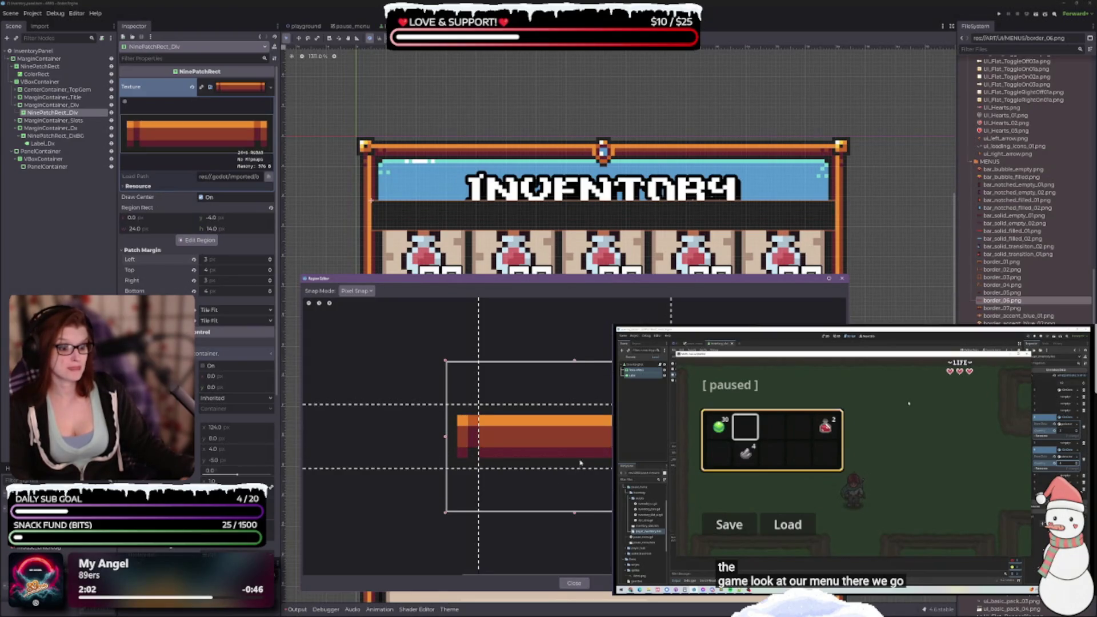
pyautogui.moveTo(578, 467); pyautogui.dragTo(580, 450)
# Trim the region back to a thin 24 × 6 px strip, then close the region editor
pyautogui.click(585, 402)
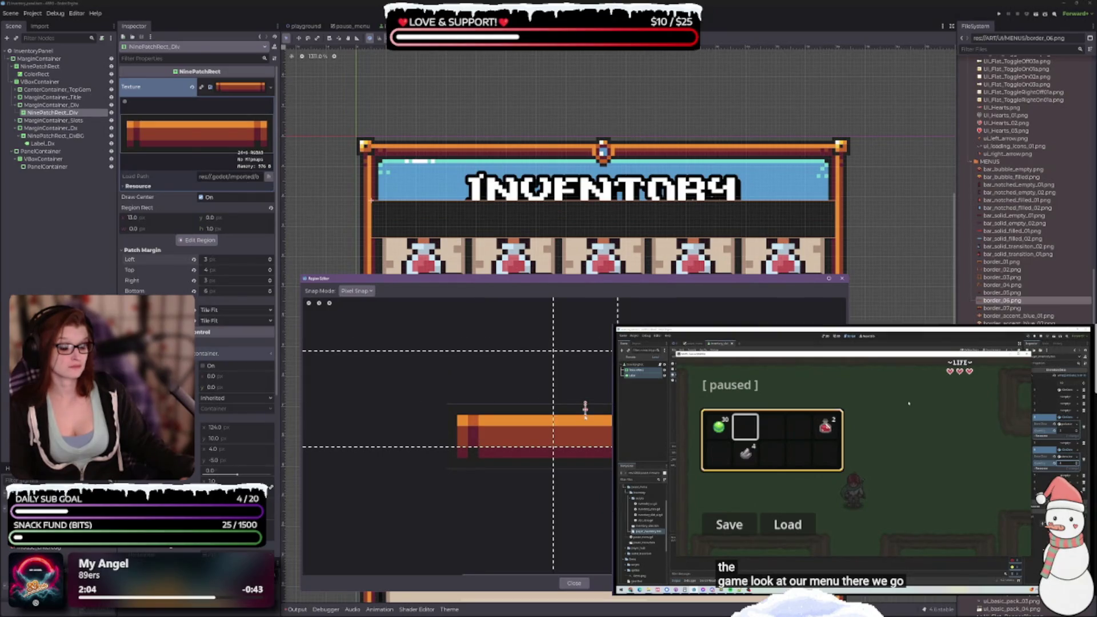
pyautogui.moveTo(594, 405); pyautogui.dragTo(597, 429)
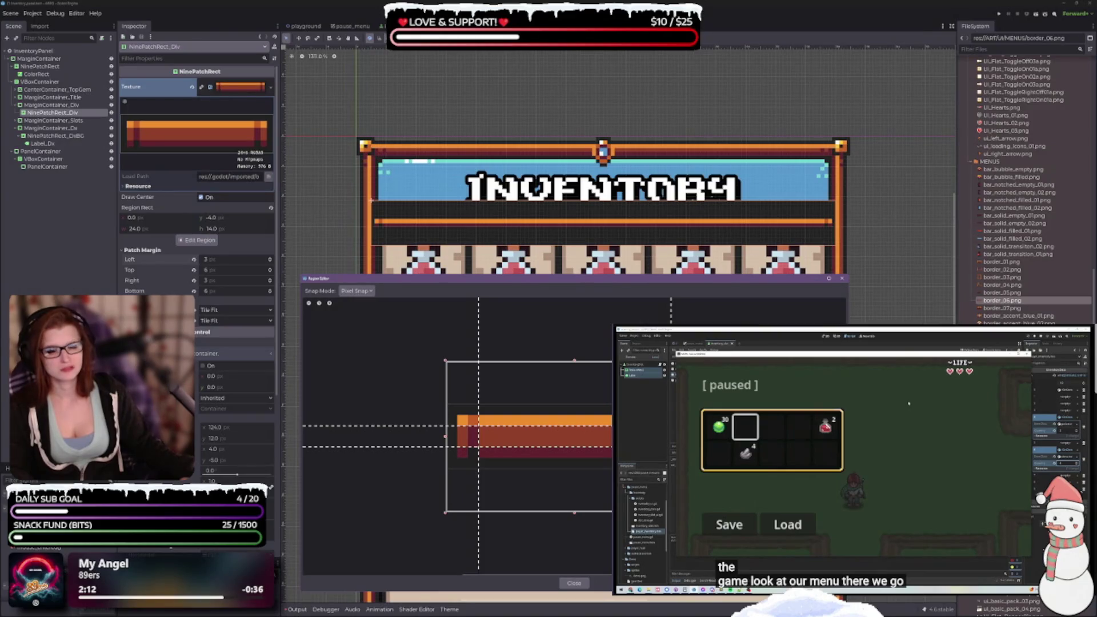
pyautogui.moveTo(575, 361); pyautogui.dragTo(574, 393)
pyautogui.moveTo(574, 513); pyautogui.dragTo(574, 468)
pyautogui.moveTo(574, 394); pyautogui.dragTo(574, 404)
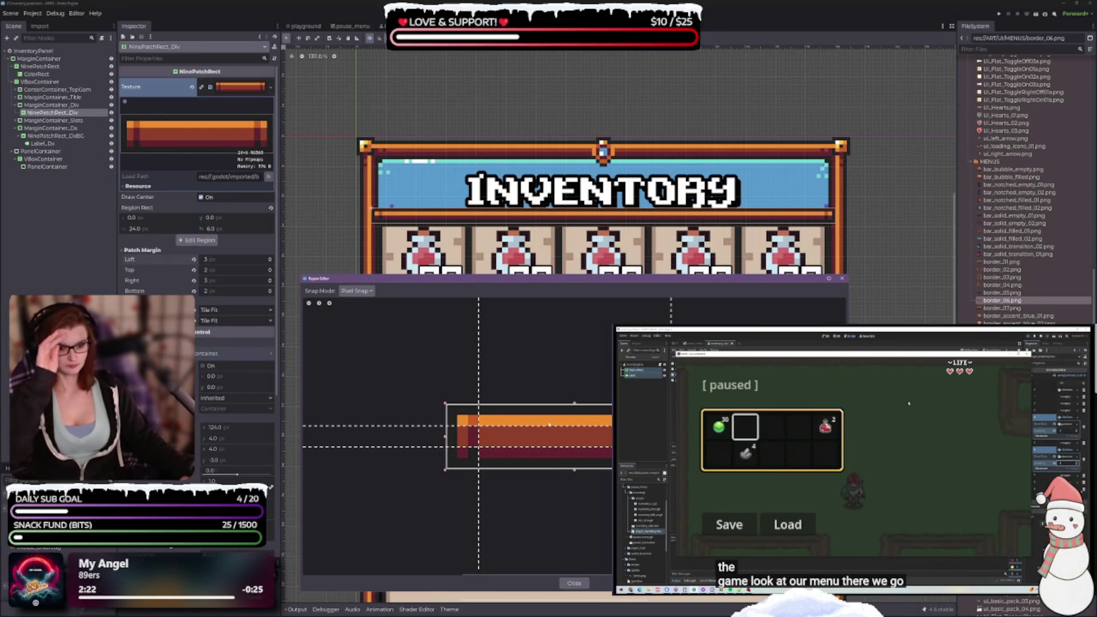
pyautogui.click(574, 583)
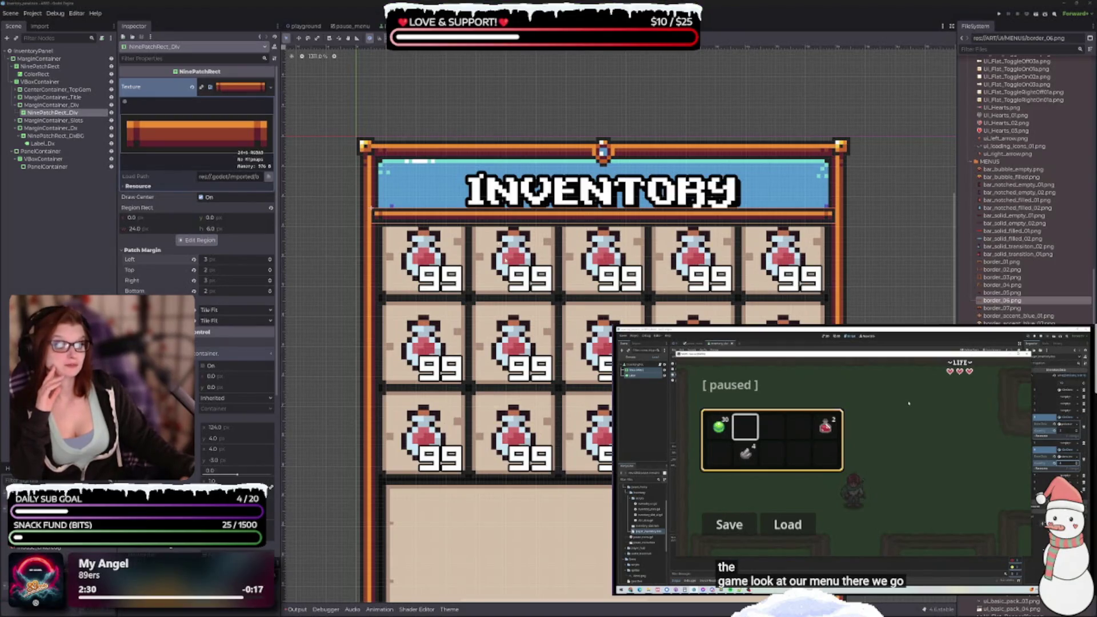
# Lower NinePatchRect_Div's left patch margin from 3 to 2 px, then select MarginContainer_Div
pyautogui.scroll(2, 505, 259)
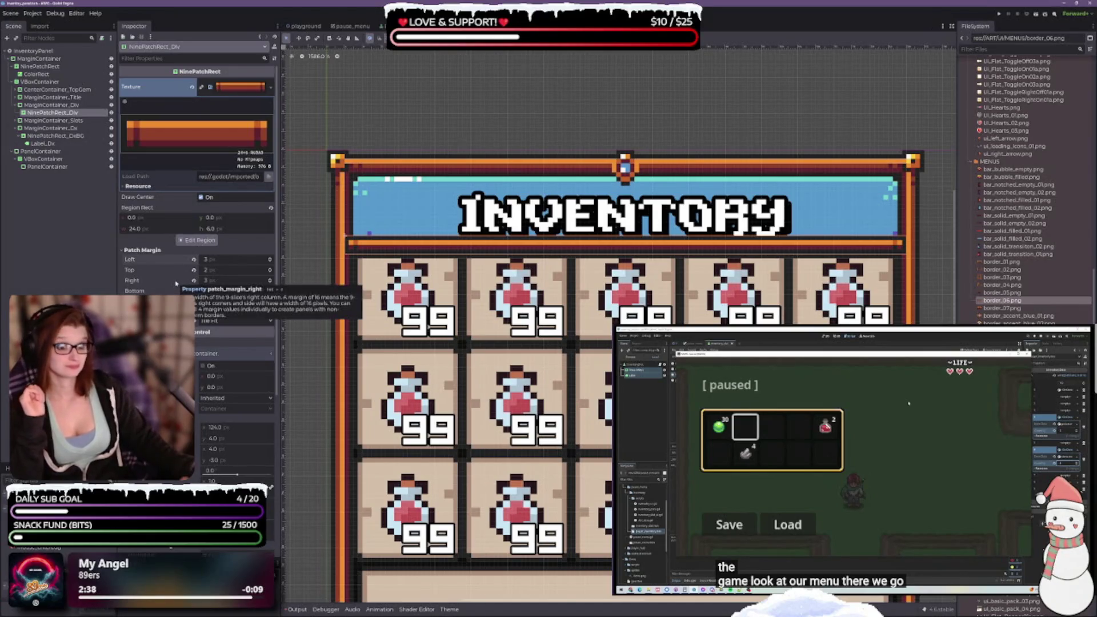
pyautogui.click(193, 258)
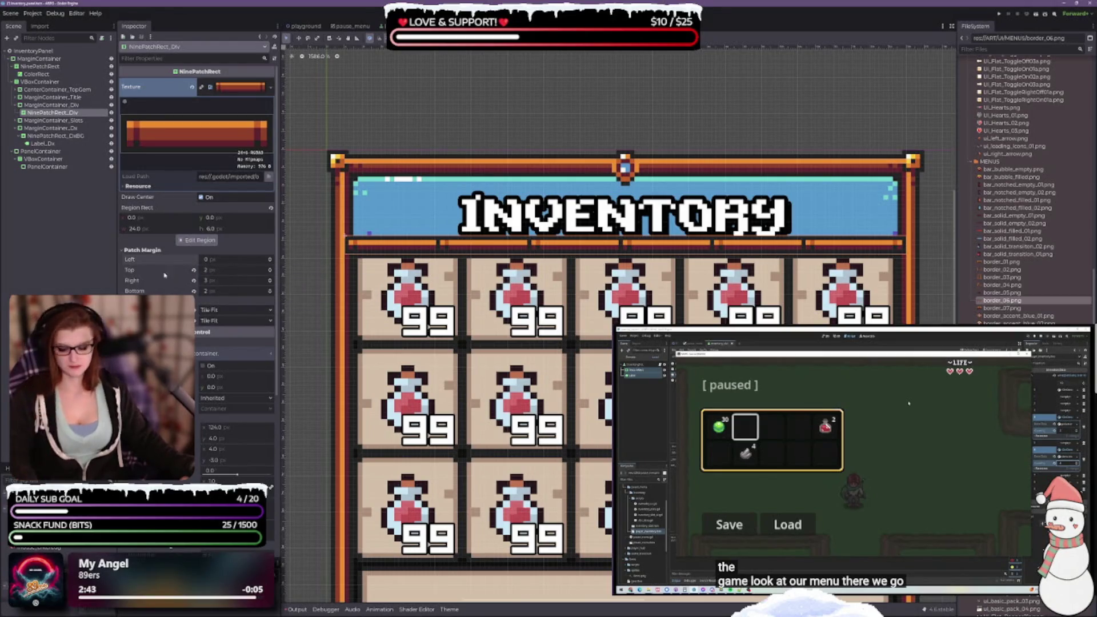
pyautogui.hotkey('ctrl', 'z')
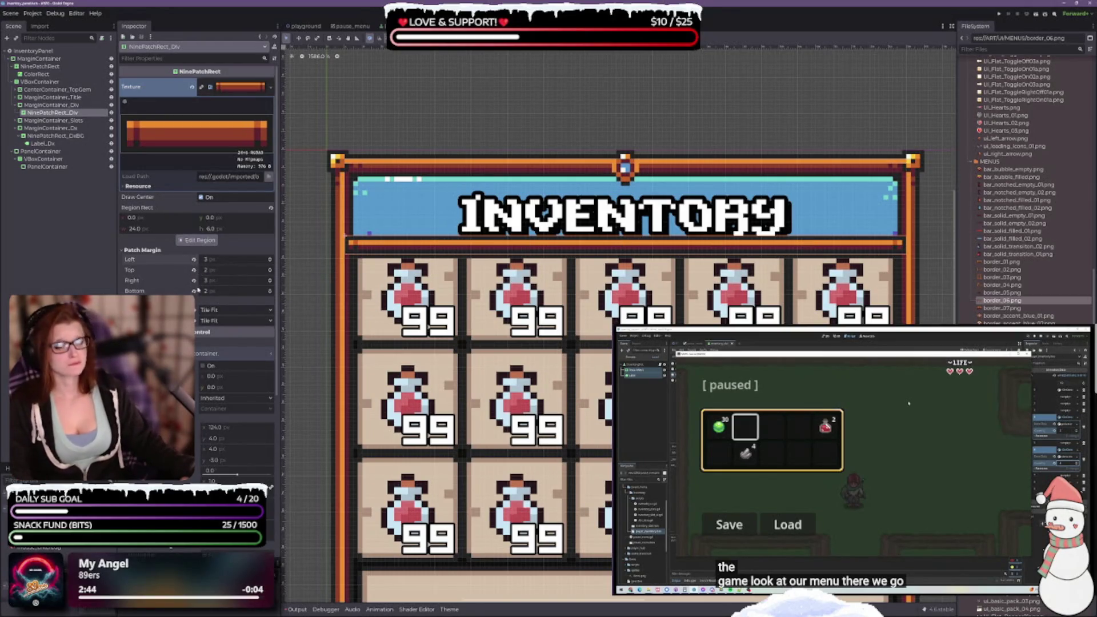
pyautogui.click(269, 262)
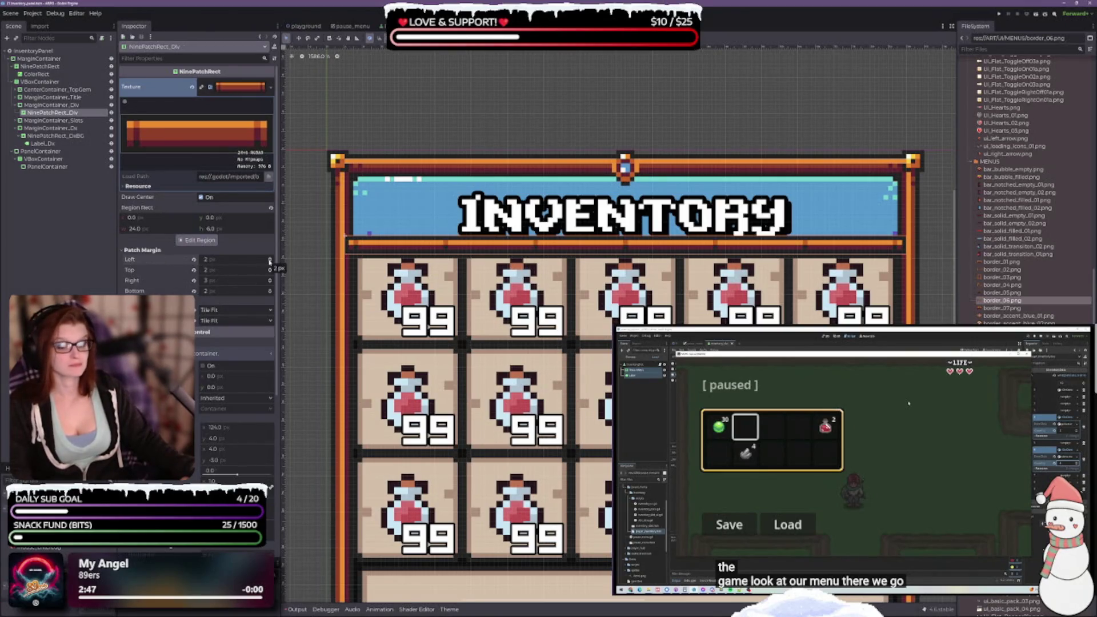
pyautogui.click(52, 105)
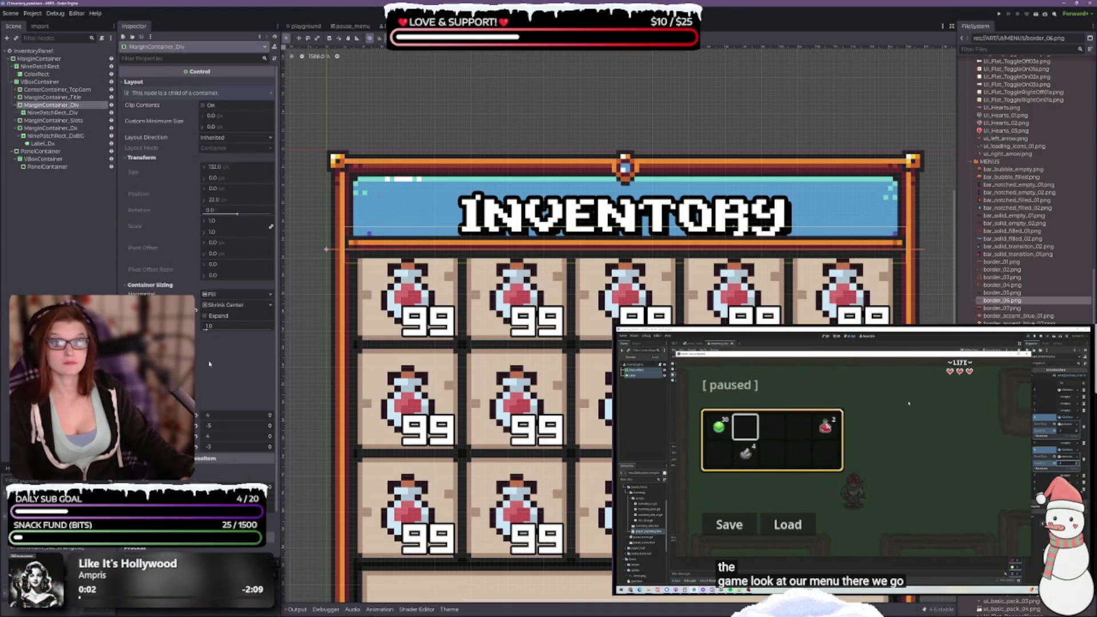
# Adjust one divider container theme margin down to 1, then up to 5
pyautogui.click(270, 418)
pyautogui.click(270, 420)
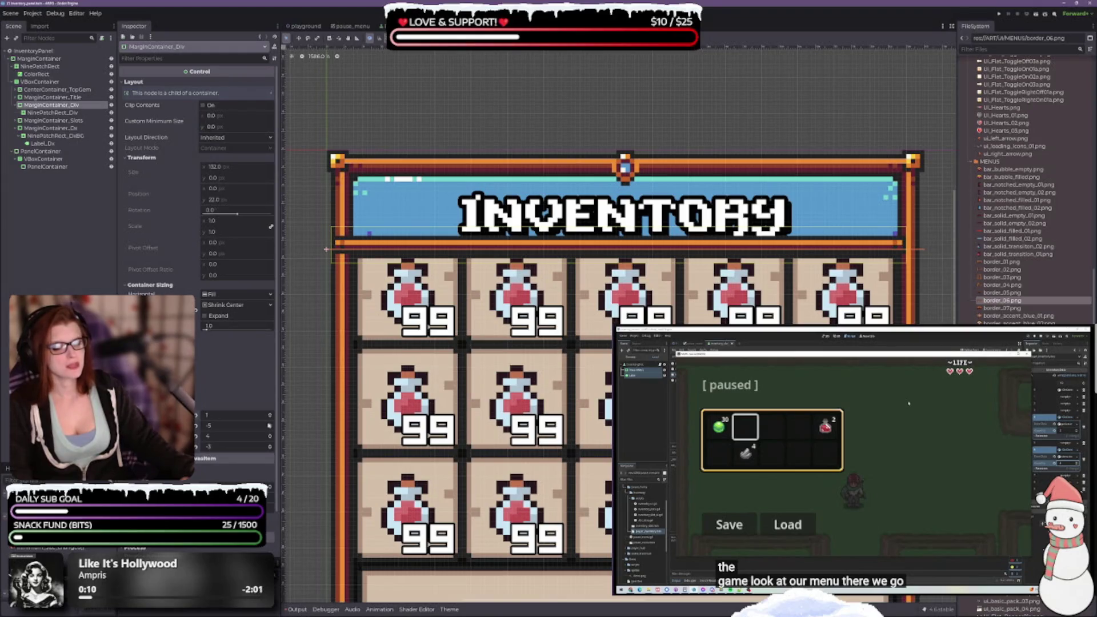
pyautogui.click(271, 415)
pyautogui.click(270, 415)
pyautogui.click(270, 415)
pyautogui.click(271, 415)
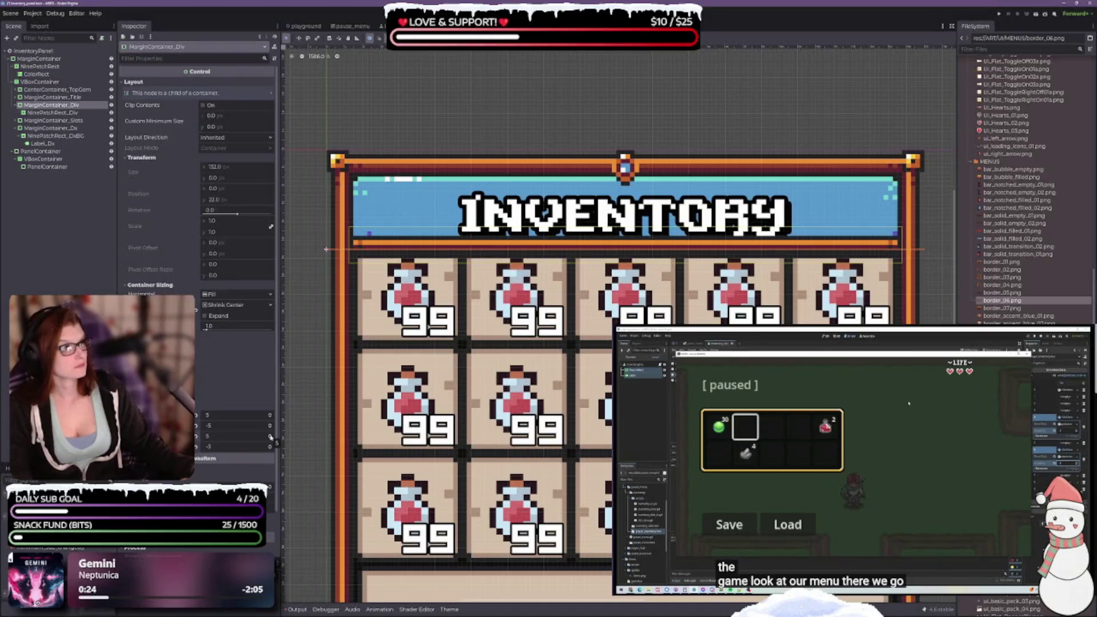
pyautogui.scroll(-2, 197, 172)
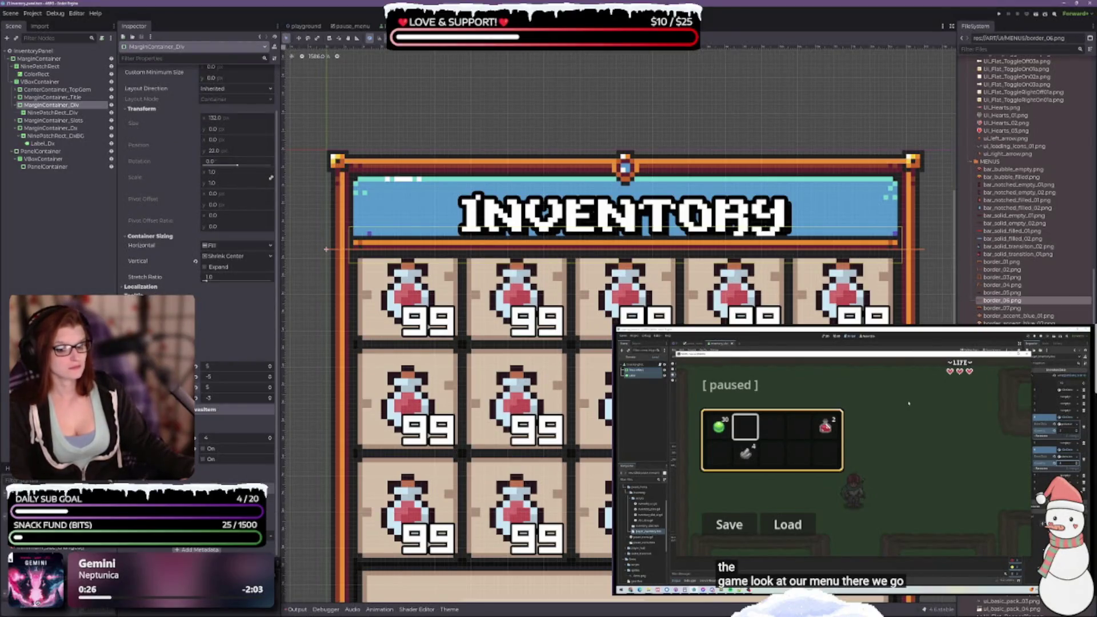
# Enable a margin override, set top margin to 2, span the divider full width, add 3 px above the grid
pyautogui.click(203, 448)
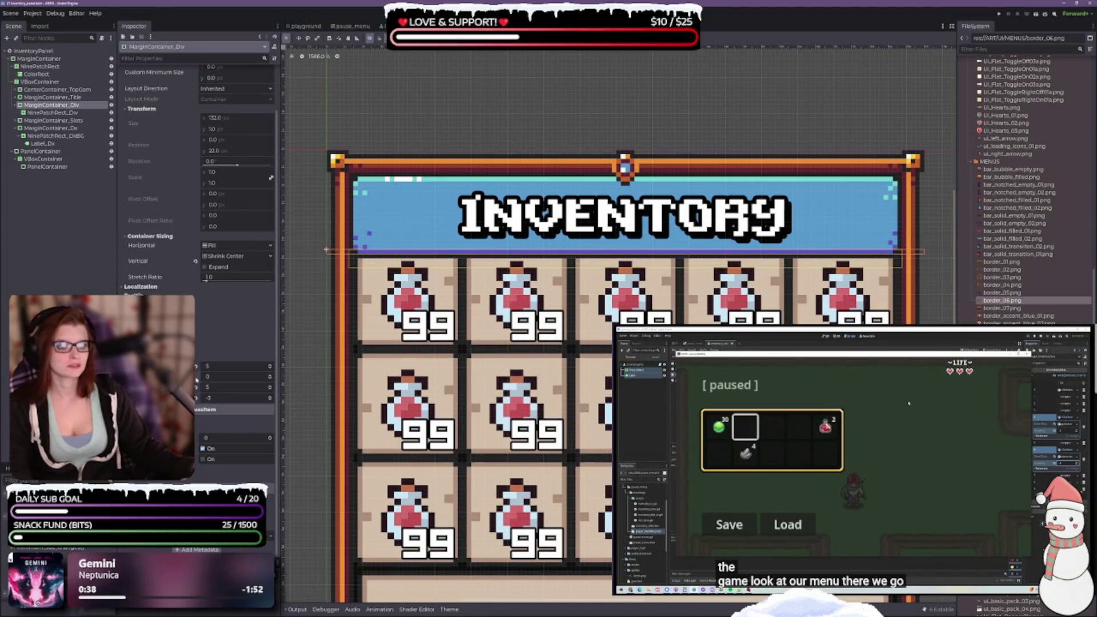
pyautogui.click(196, 378)
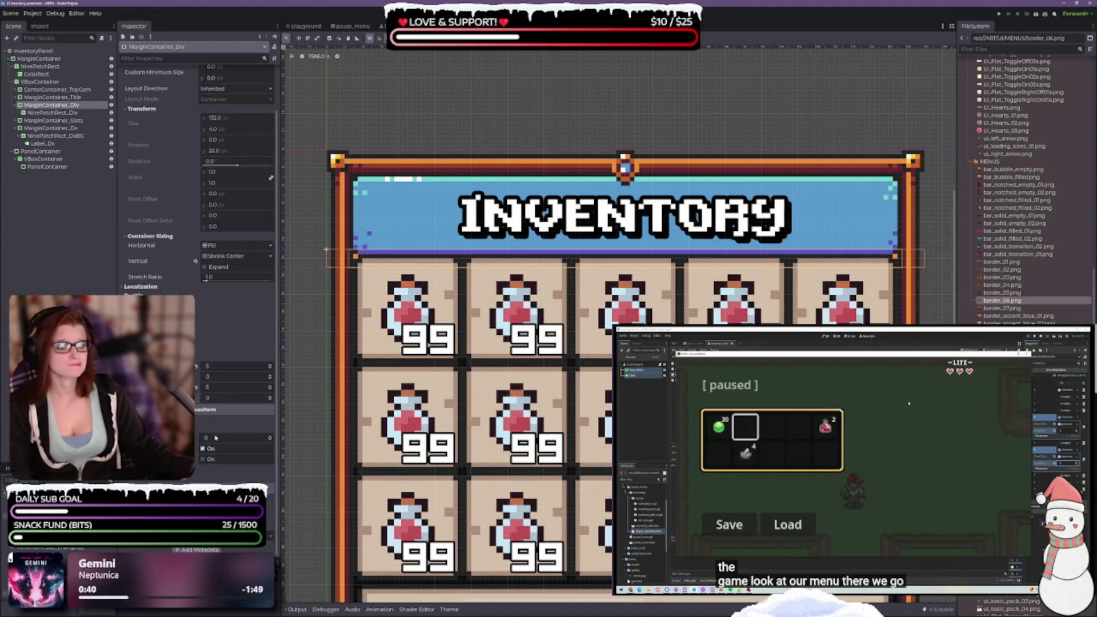
pyautogui.click(270, 376)
pyautogui.click(270, 376)
pyautogui.click(270, 438)
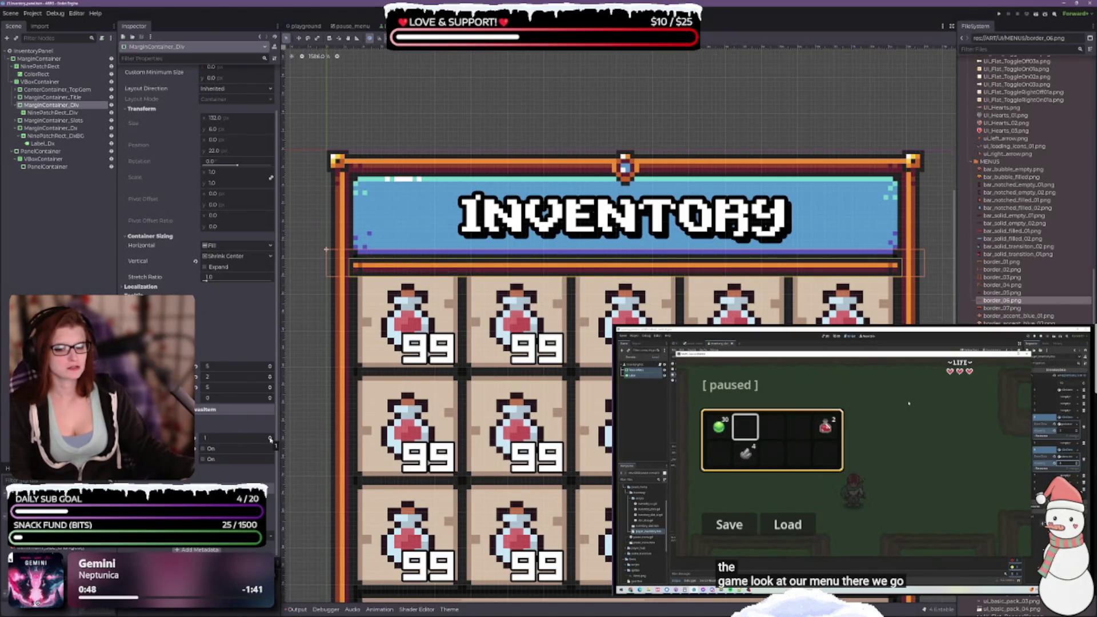
pyautogui.click(269, 397)
pyautogui.click(270, 397)
pyautogui.click(270, 397)
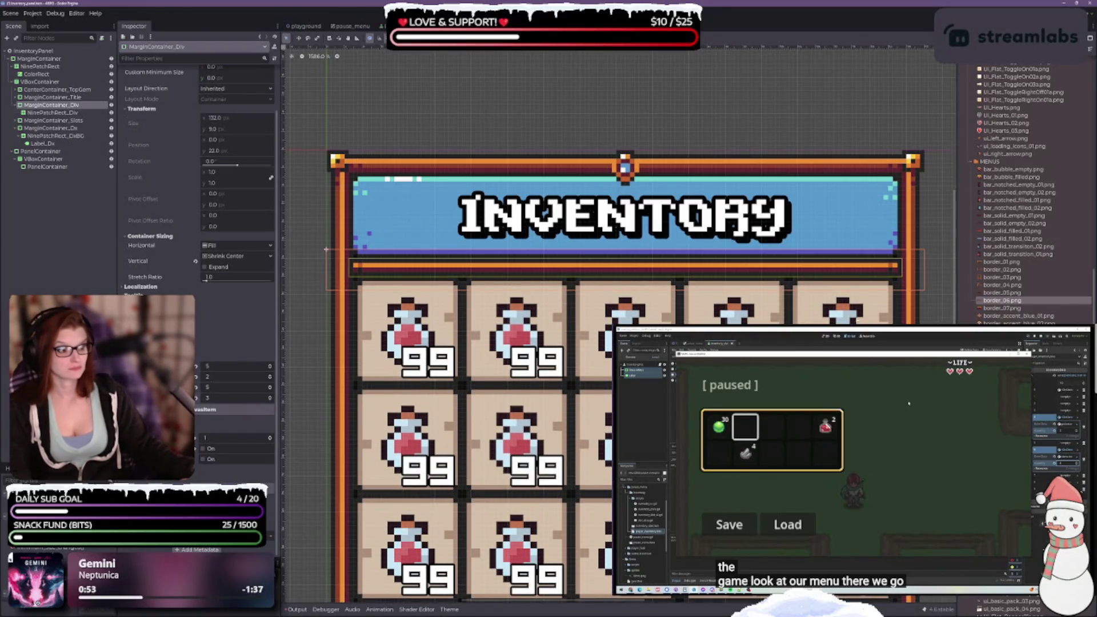
pyautogui.click(302, 284)
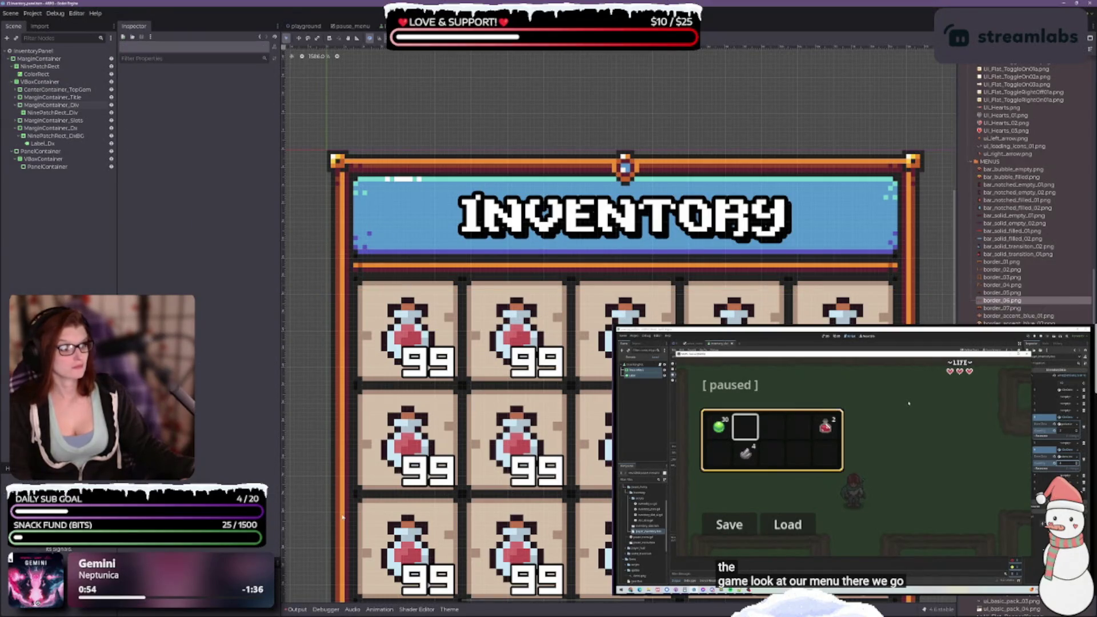
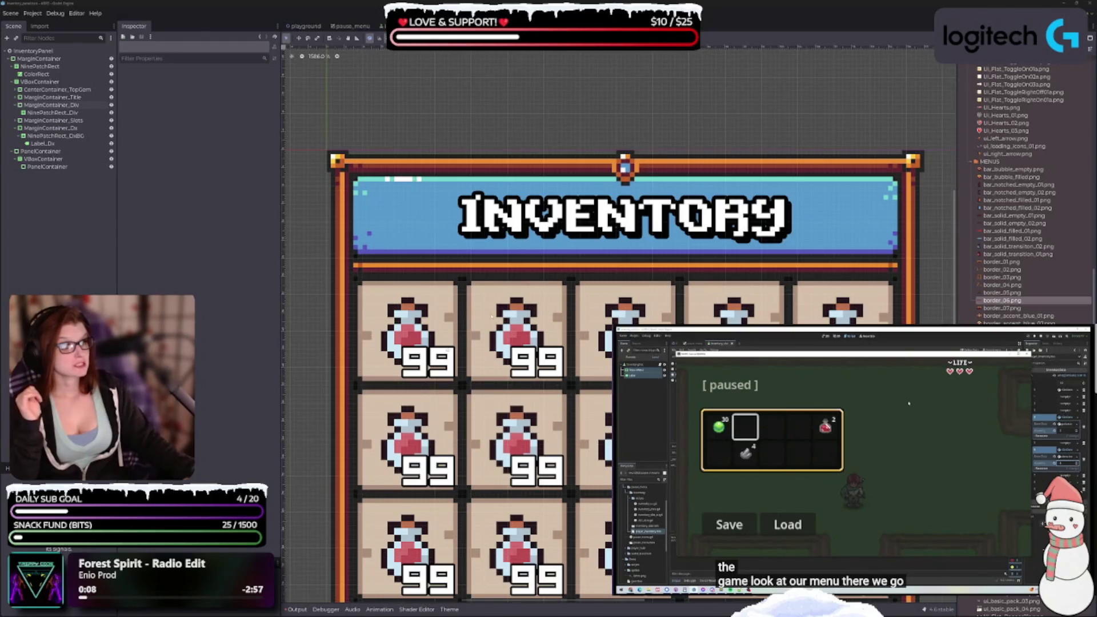
# Select MarginContainer_Div and lower its theme margin constants and offset by one each
pyautogui.scroll(-2, 454, 334)
pyautogui.scroll(2, 278, 216)
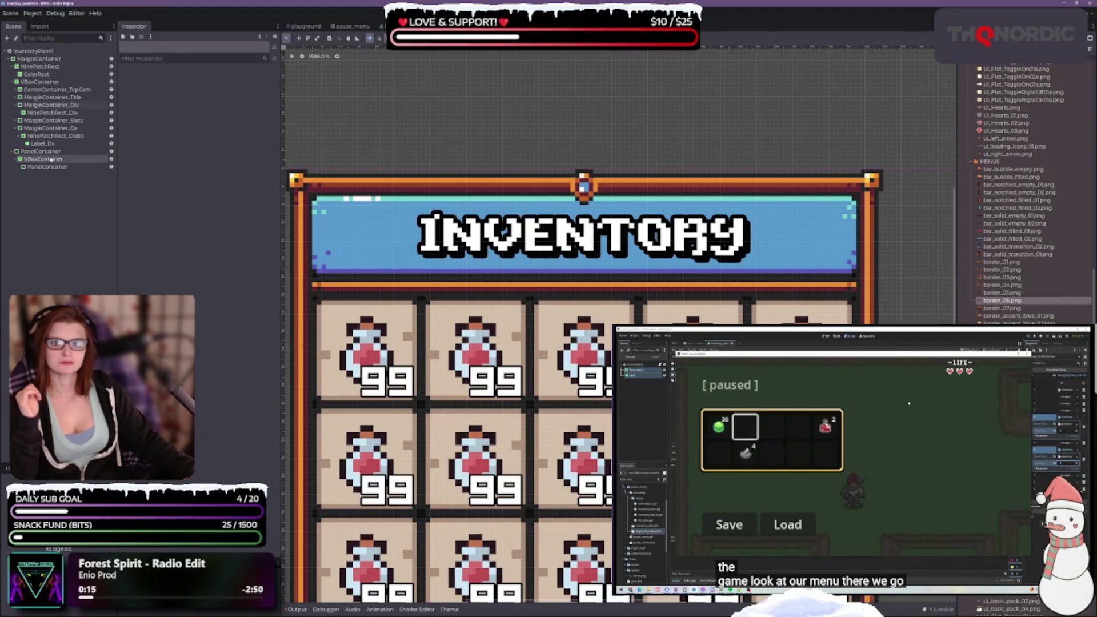
pyautogui.click(51, 105)
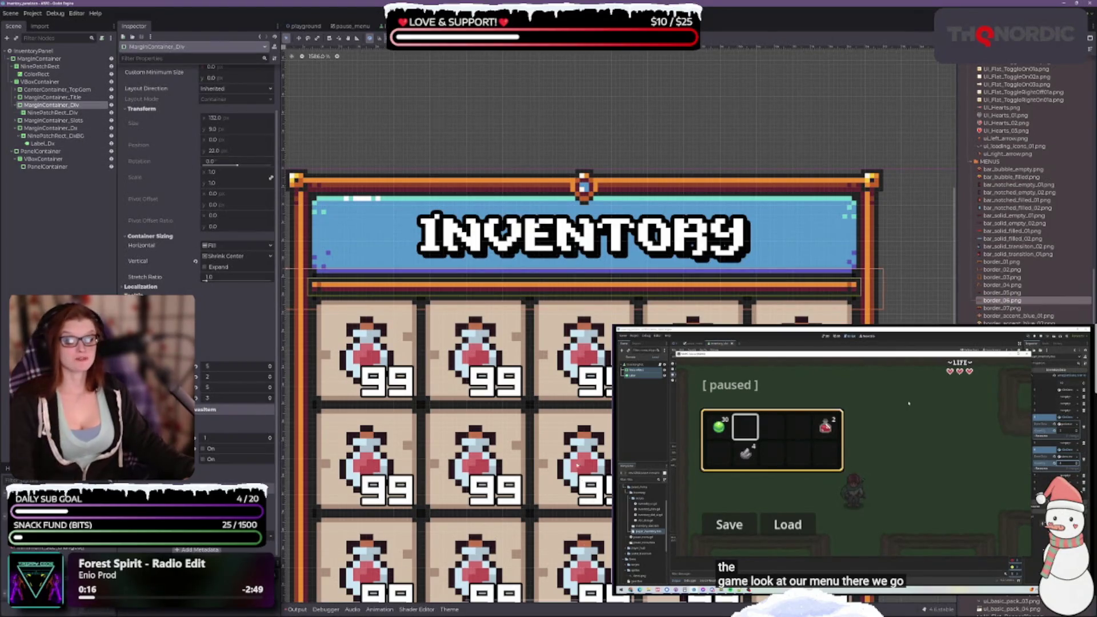
pyautogui.scroll(-1, 577, 464)
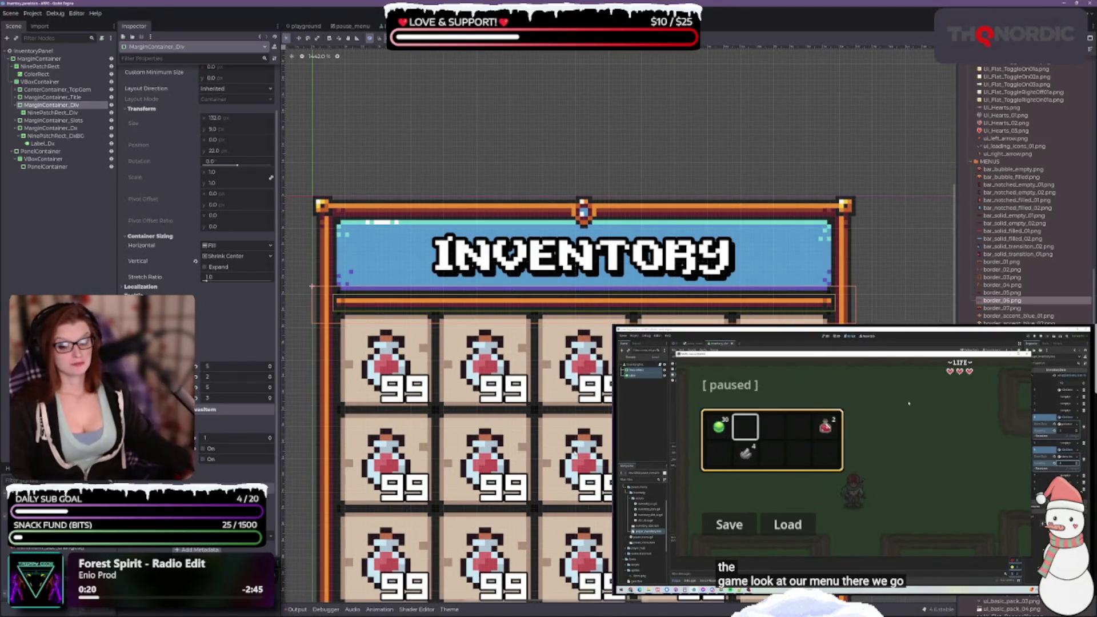
pyautogui.scroll(-4, 574, 452)
pyautogui.scroll(3, 594, 400)
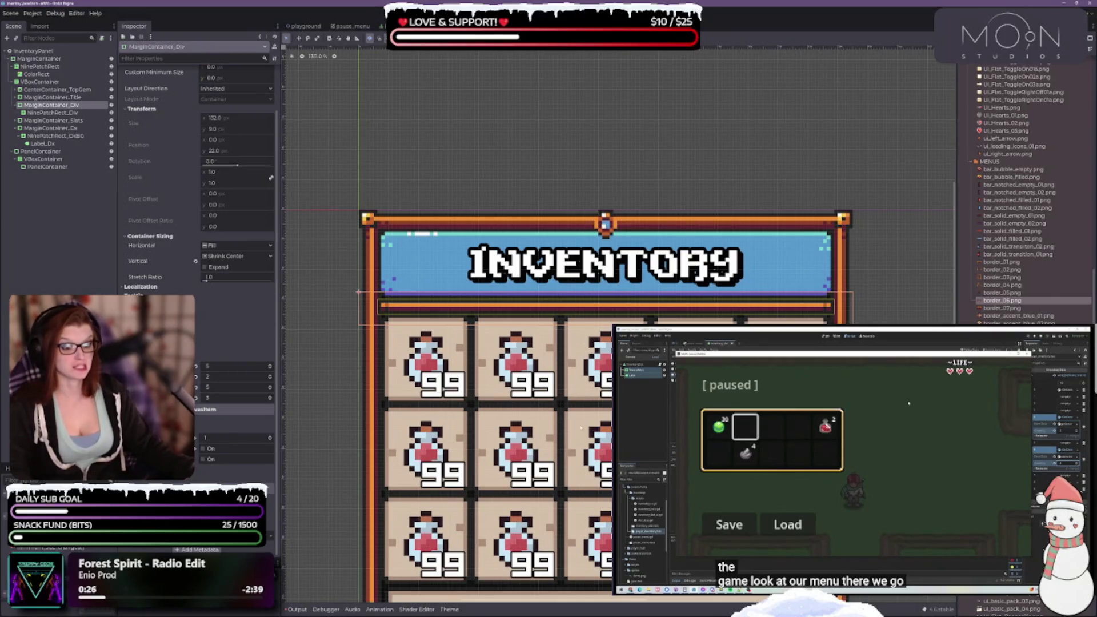
pyautogui.click(269, 368)
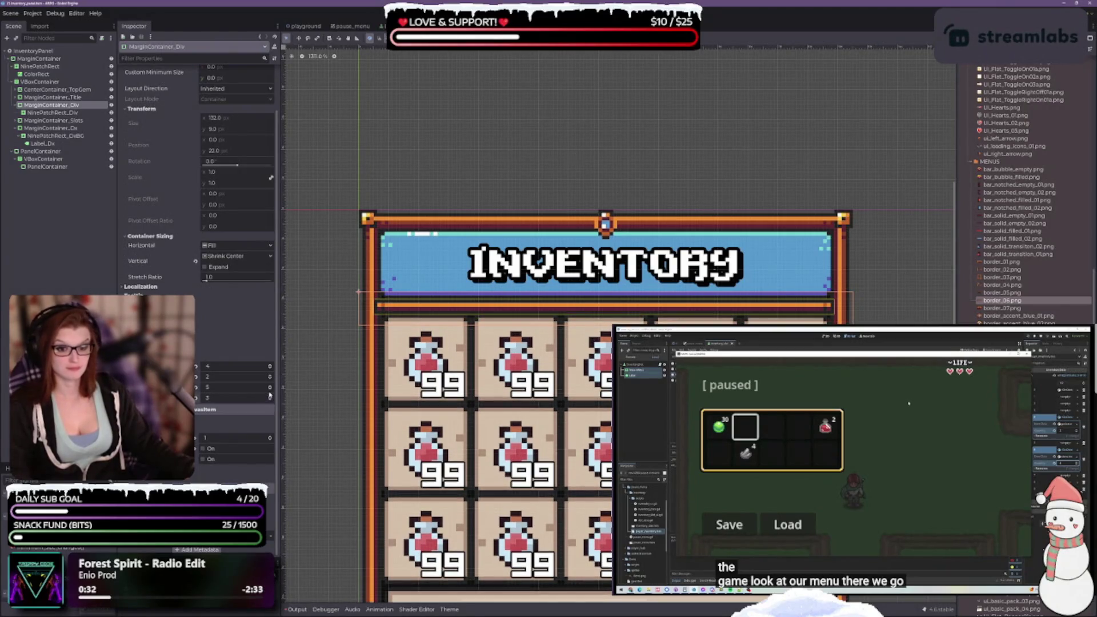
pyautogui.click(269, 390)
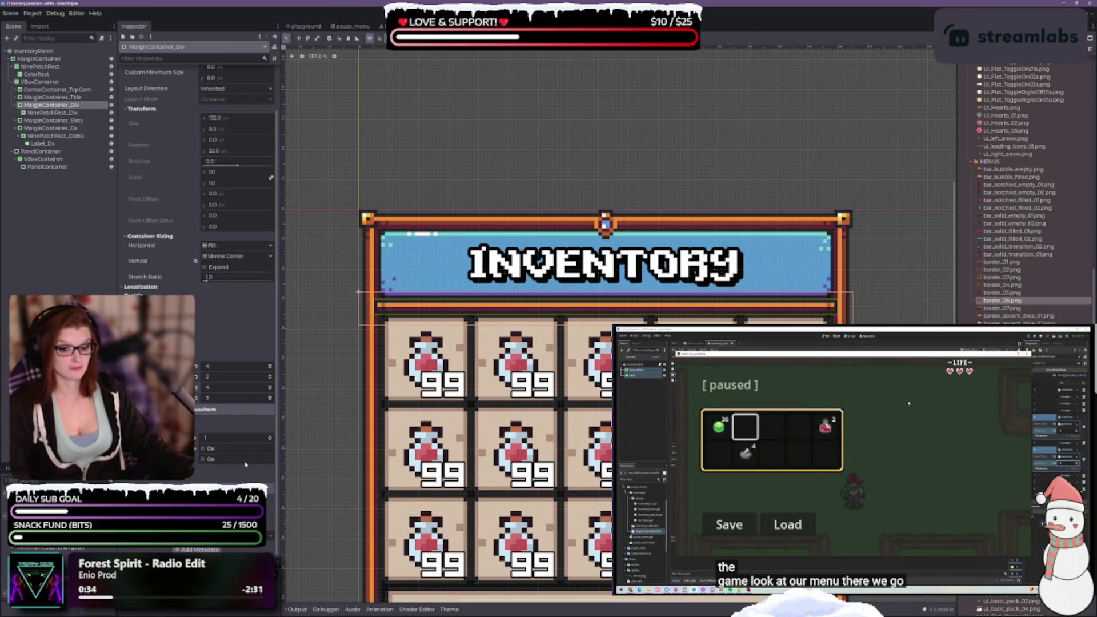
pyautogui.click(269, 441)
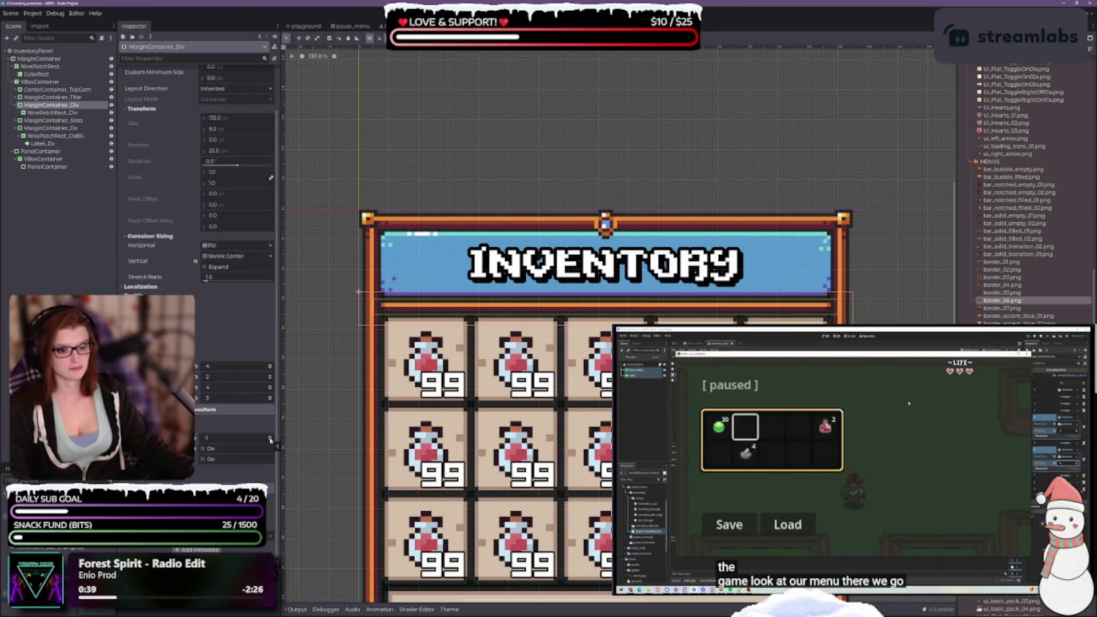
pyautogui.click(204, 449)
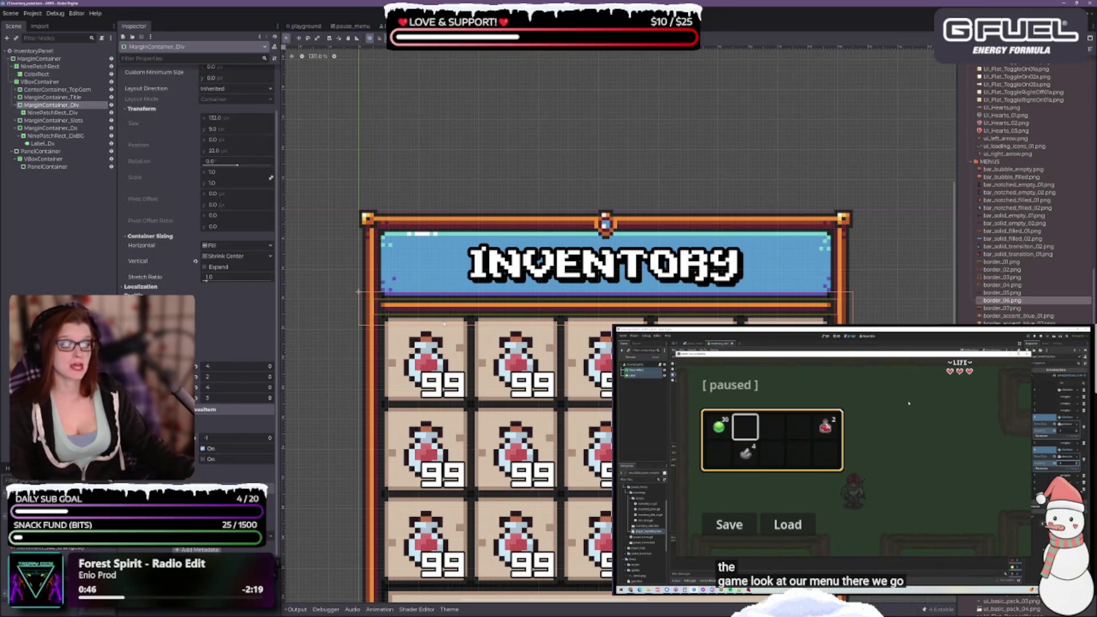
# Set the divider container's vertical sizing to Fill, toggling Expand on and off
pyautogui.scroll(3, 468, 317)
pyautogui.scroll(-1, 482, 313)
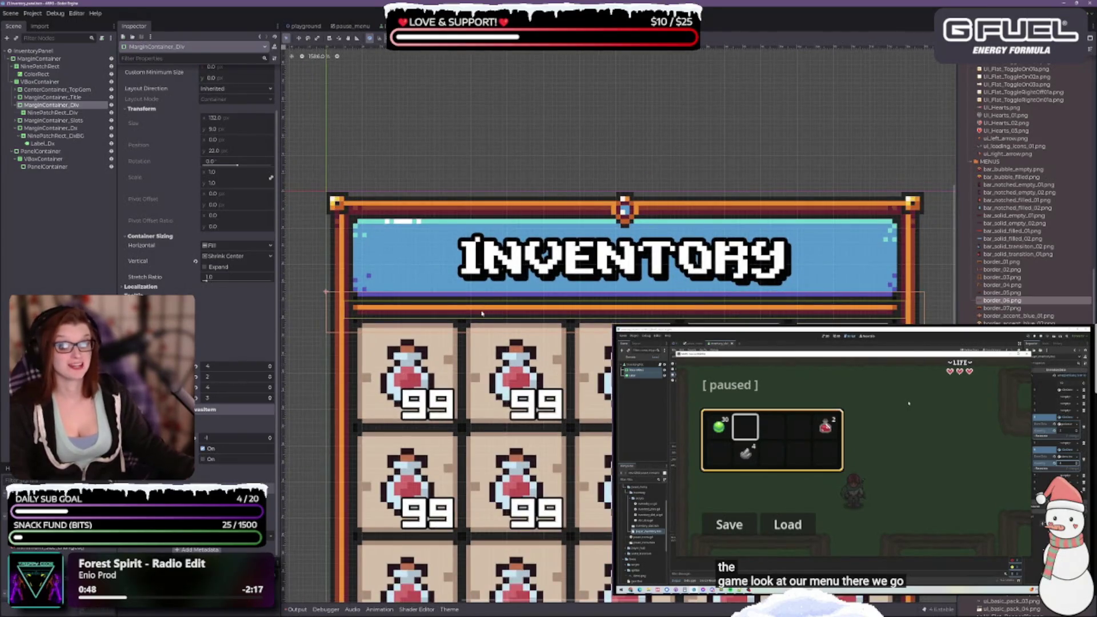
pyautogui.click(241, 259)
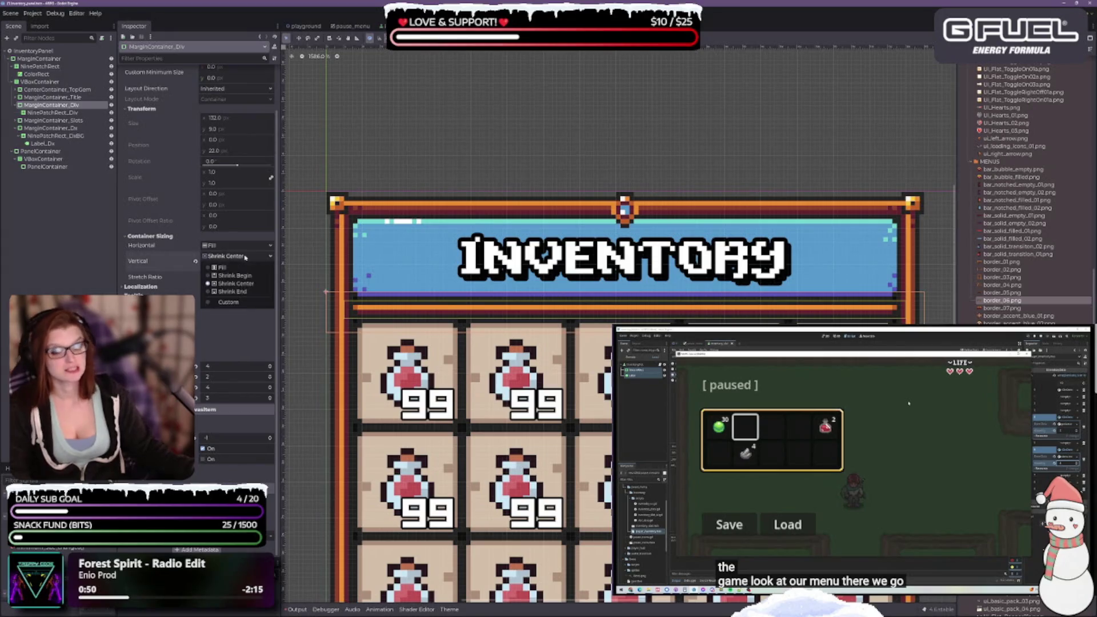
pyautogui.click(221, 270)
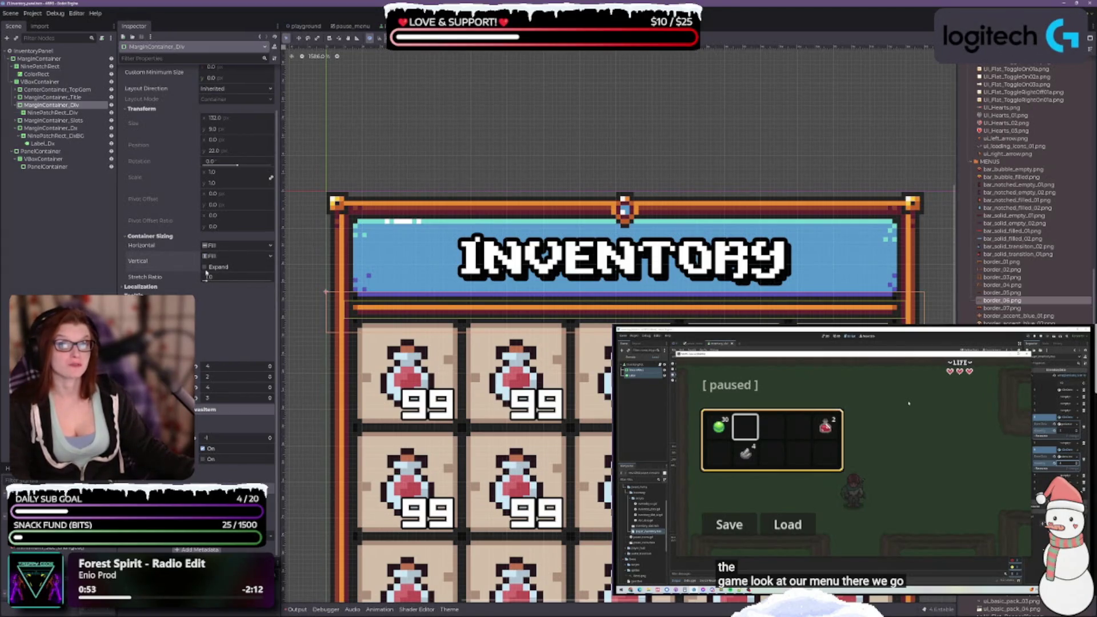
pyautogui.click(205, 266)
pyautogui.click(205, 268)
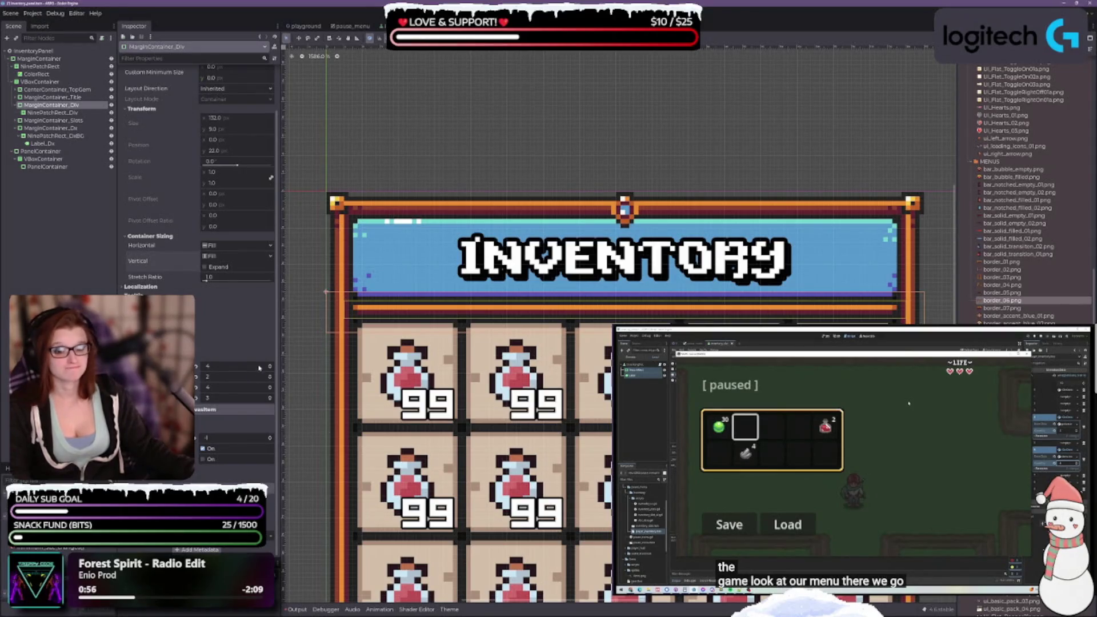
# Reduce the divider's top margin from 2 to 1 and bottom margin from 3 to 2
pyautogui.click(271, 378)
pyautogui.click(270, 378)
pyautogui.click(270, 380)
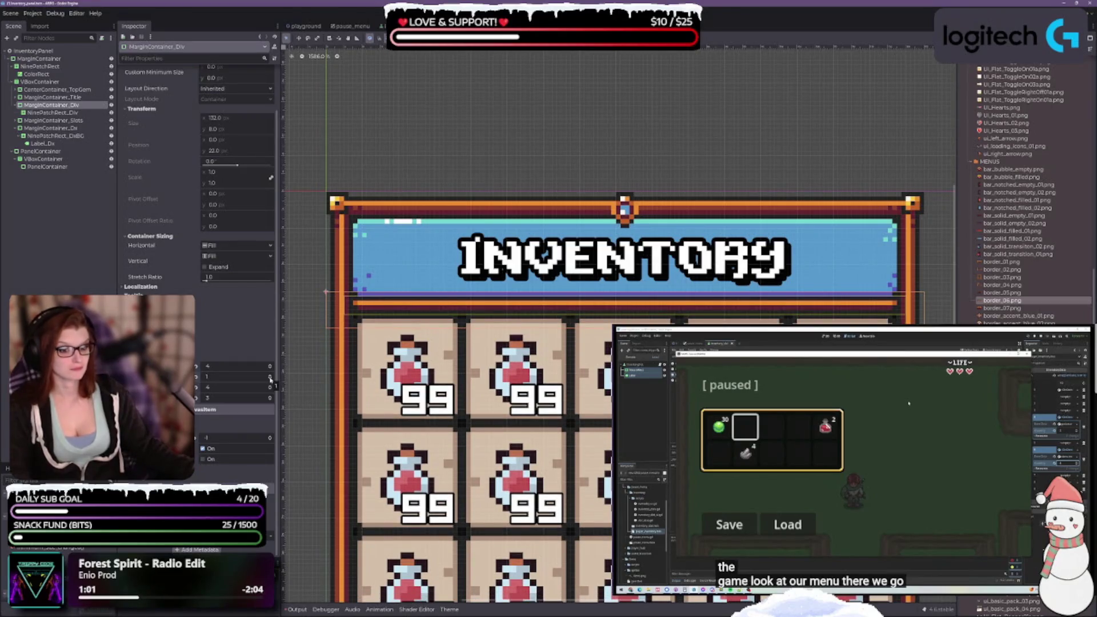
pyautogui.click(270, 400)
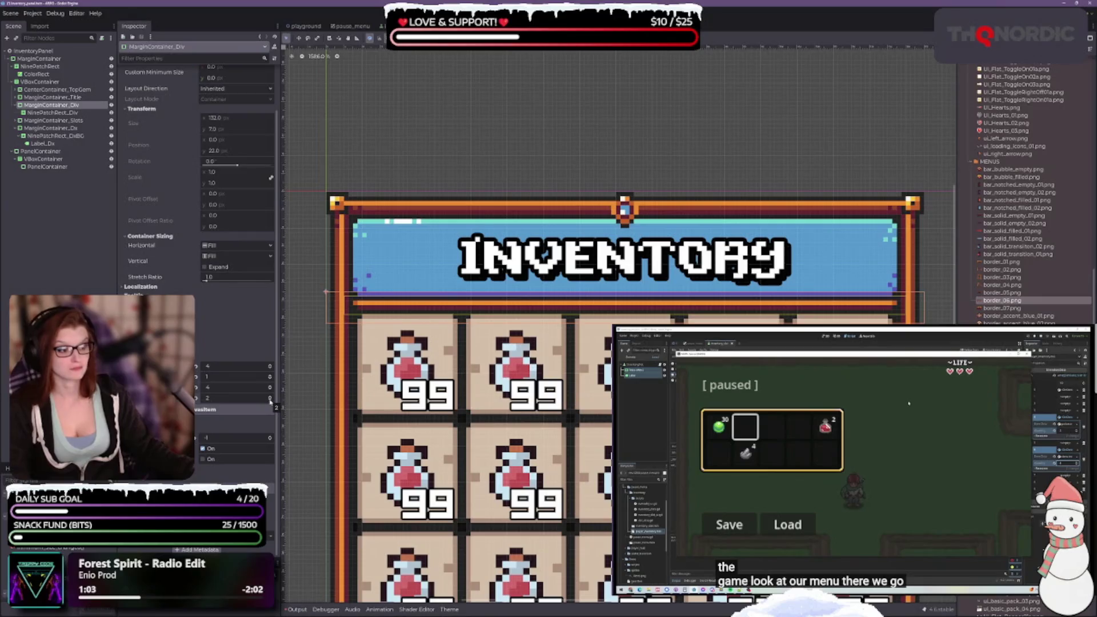
pyautogui.click(673, 171)
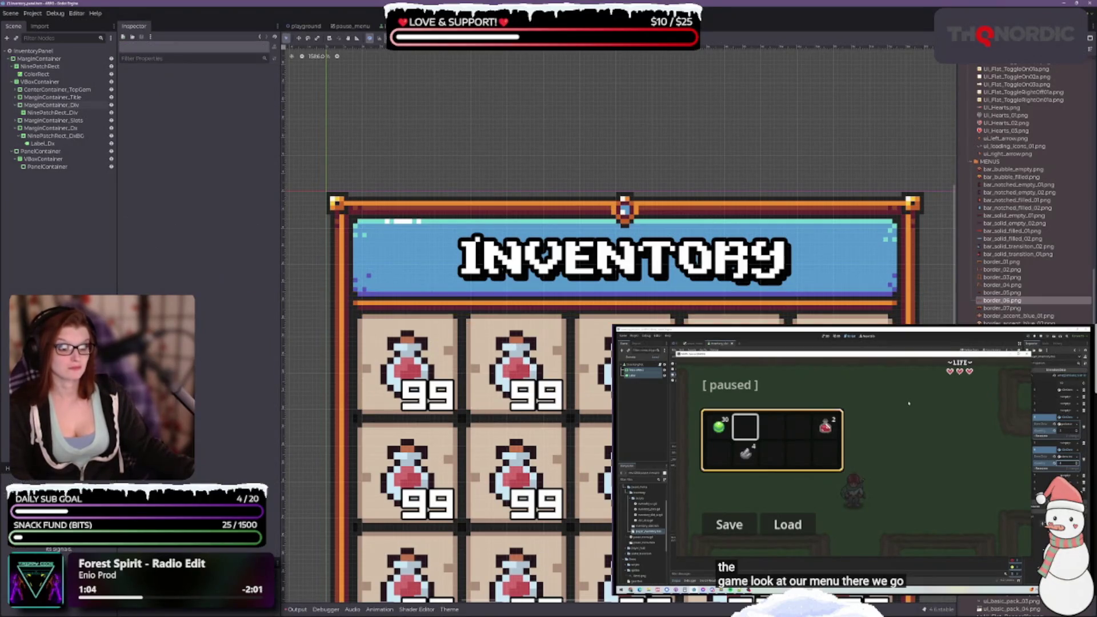
# Zoom the canvas out and back, then show NinePatchRect_Div in the Inspector
pyautogui.scroll(-3, 673, 316)
pyautogui.scroll(-2, 669, 312)
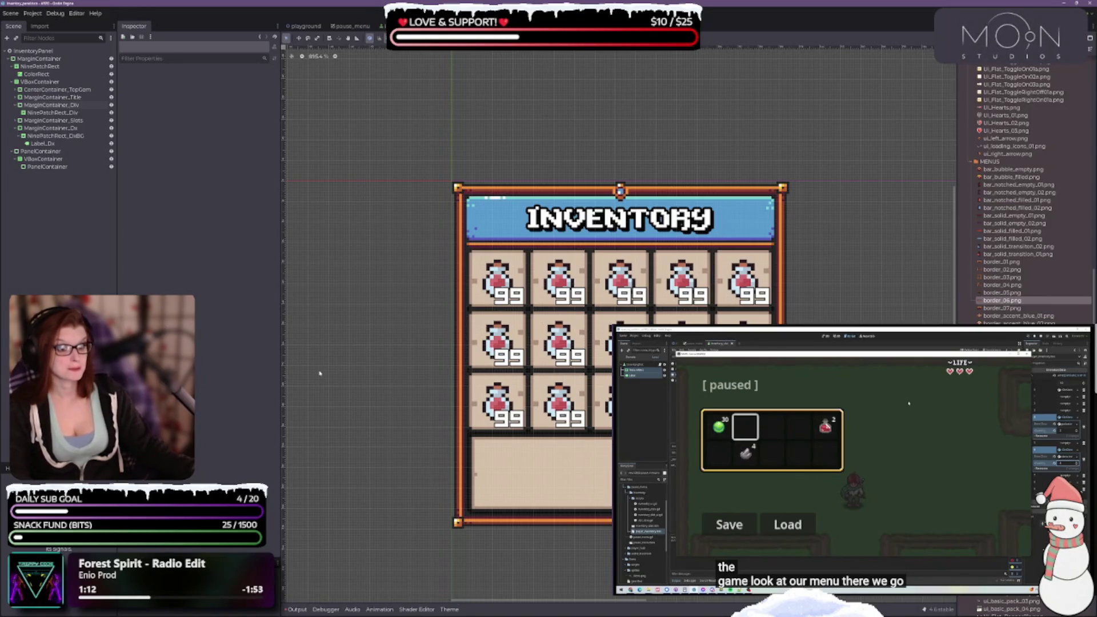
pyautogui.scroll(3, 504, 261)
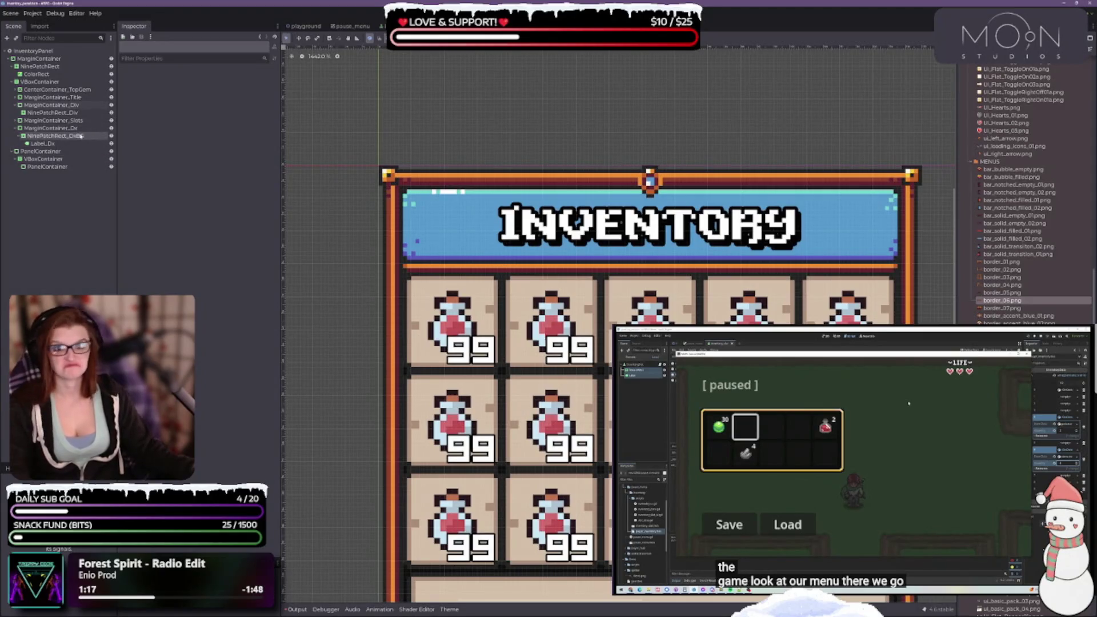
pyautogui.click(84, 113)
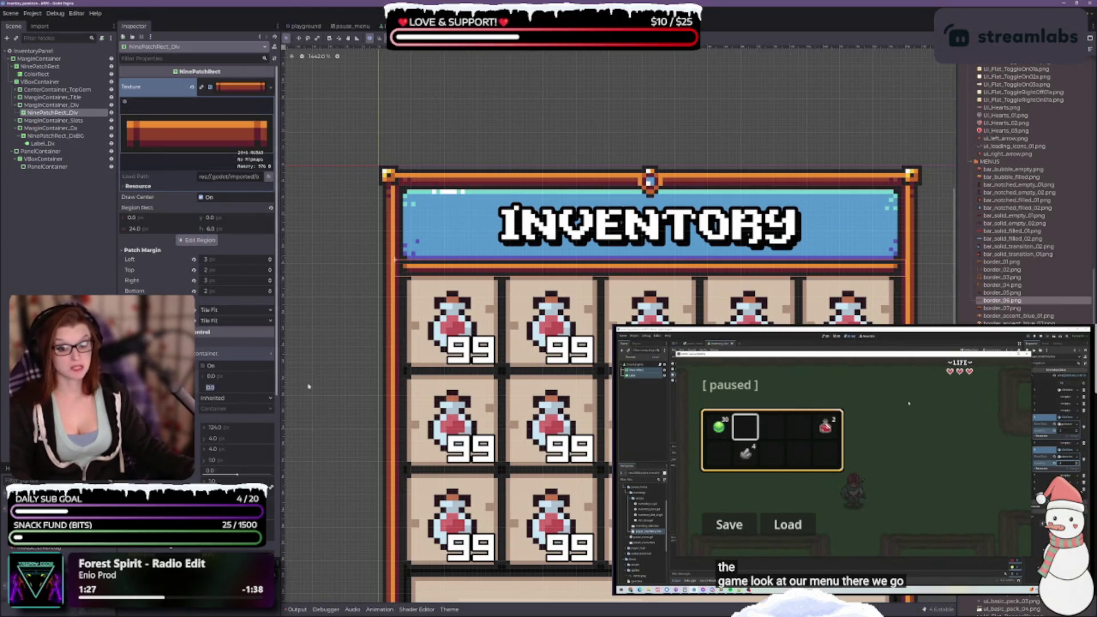
# Set NinePatchRect_Div's Custom Minimum Size height, trying 5, 6 and 4 px
pyautogui.click(223, 387)
pyautogui.write('5')
pyautogui.press('Return')
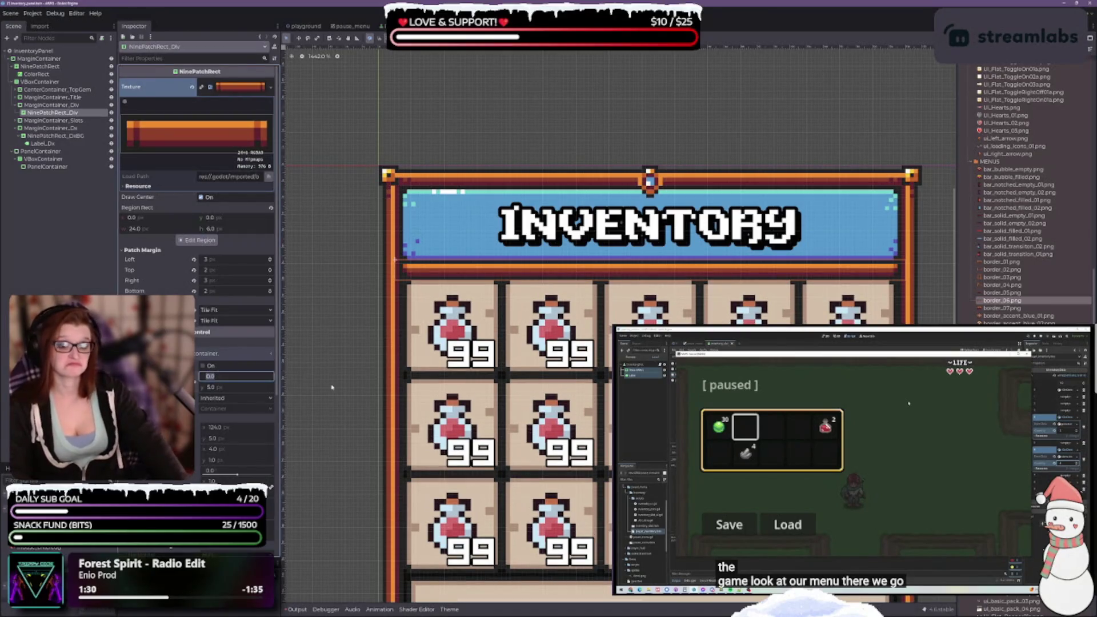
pyautogui.write('6')
pyautogui.press('Return')
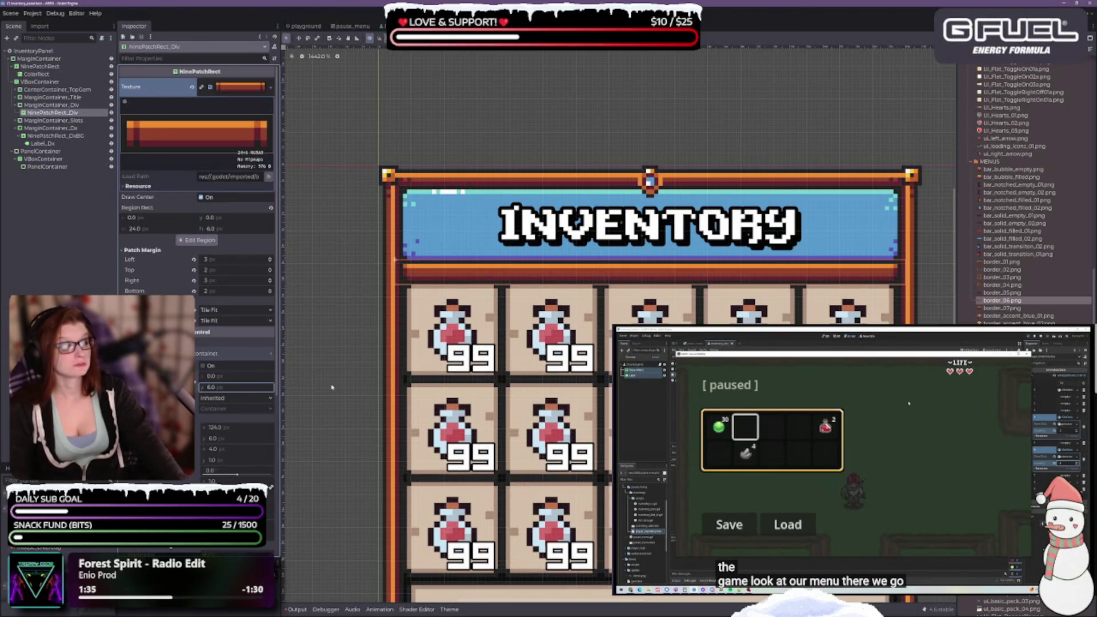
pyautogui.write('4')
pyautogui.press('Return')
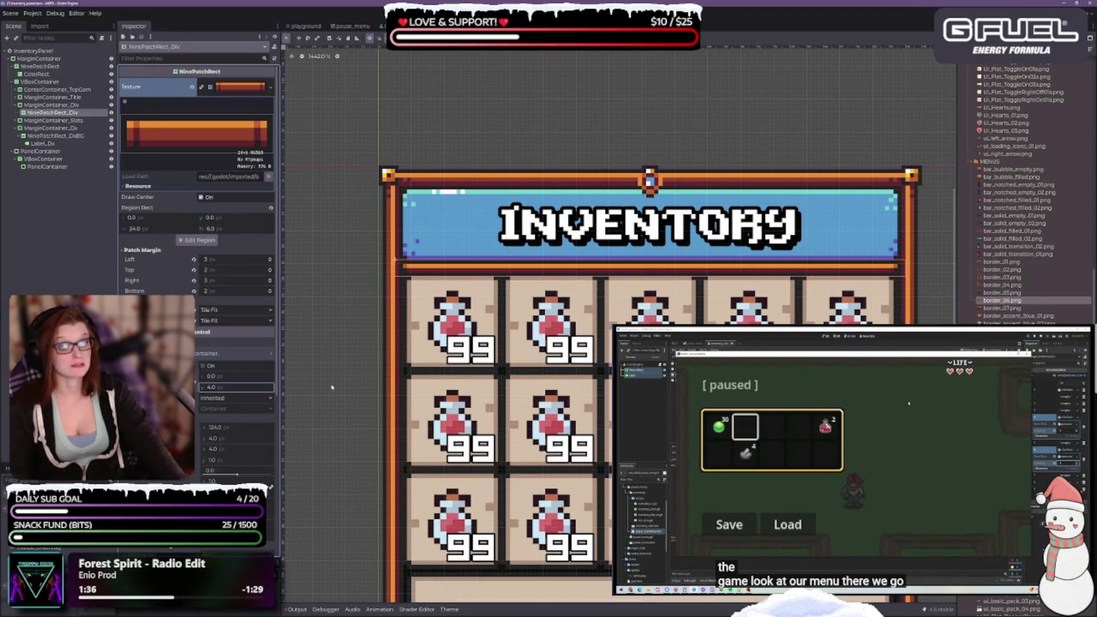
pyautogui.write('5')
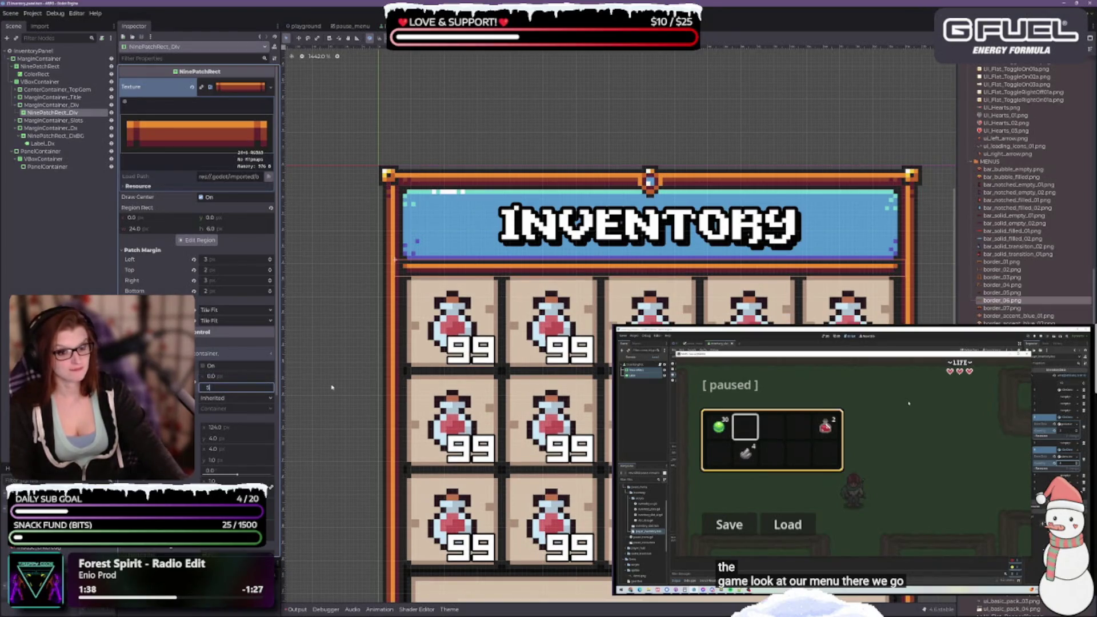
pyautogui.press('Return')
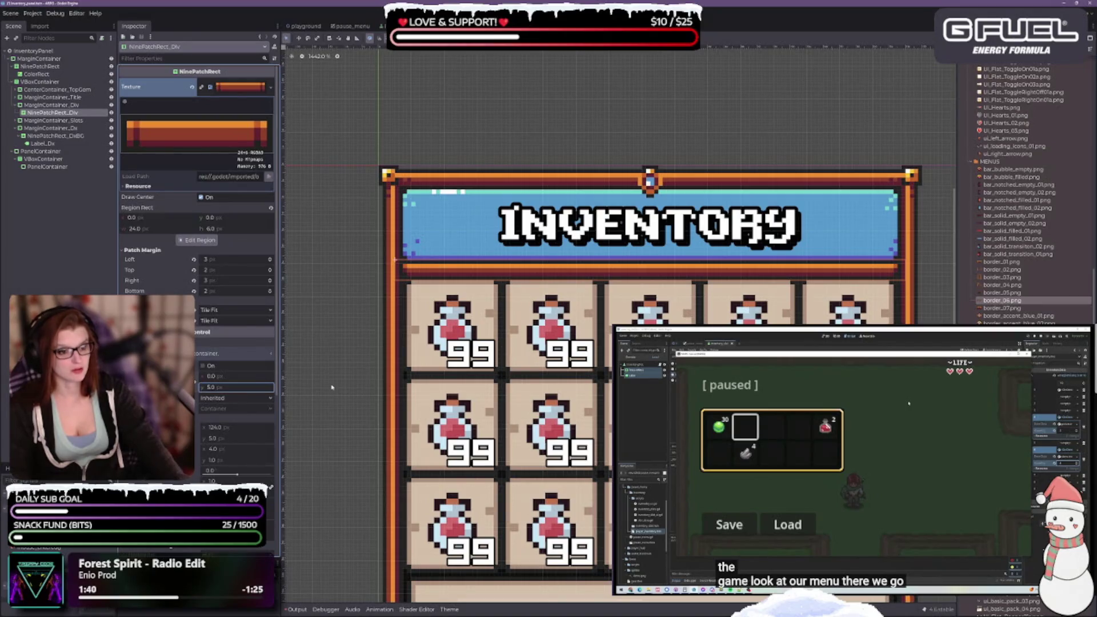
pyautogui.click(479, 410)
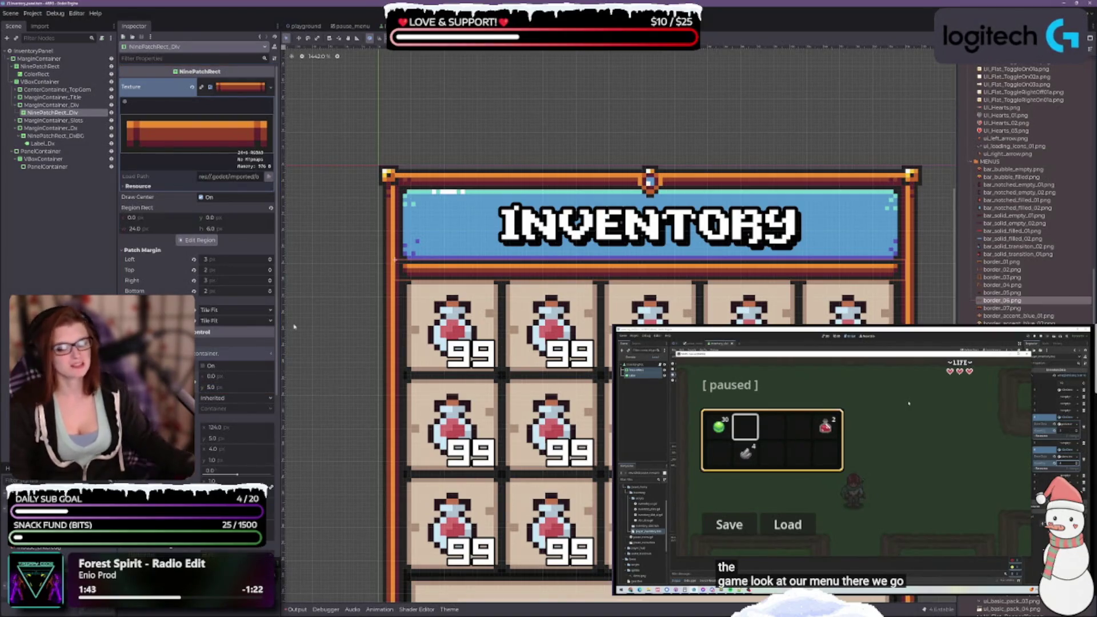
# Inspect the border_06.png image file in the FileSystem
pyautogui.scroll(-1, 479, 410)
pyautogui.scroll(-1, 483, 372)
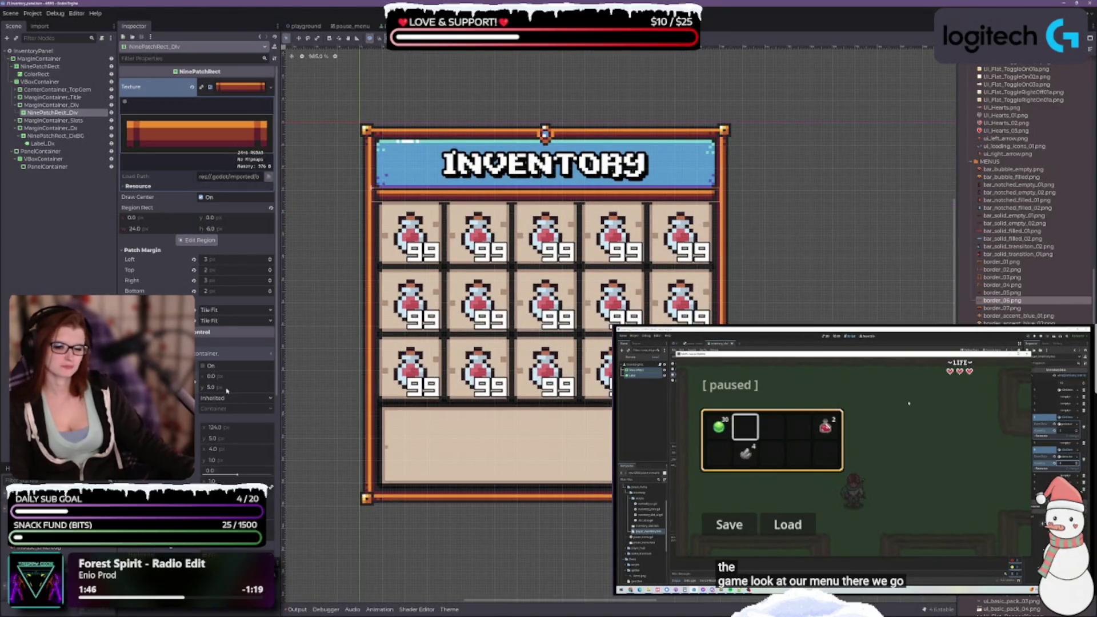
pyautogui.scroll(-1, 227, 390)
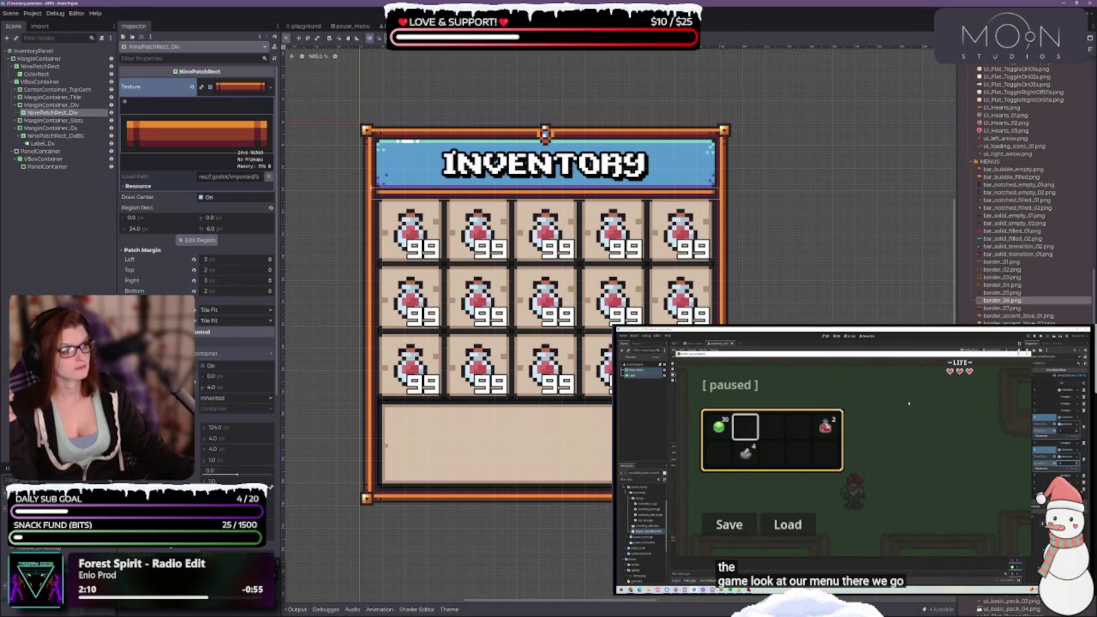
pyautogui.click(1001, 300)
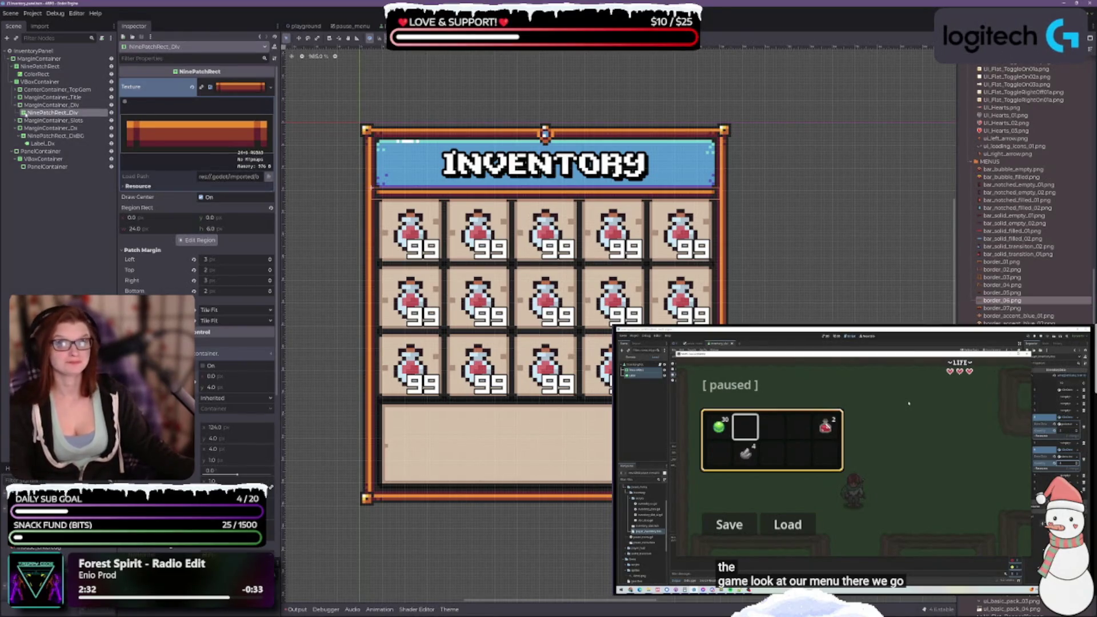
# Rename MarginContainer_Div to MarginContainer_Div1 and duplicate it with Ctrl+D as MarginContainer_Div2
pyautogui.click(119, 141)
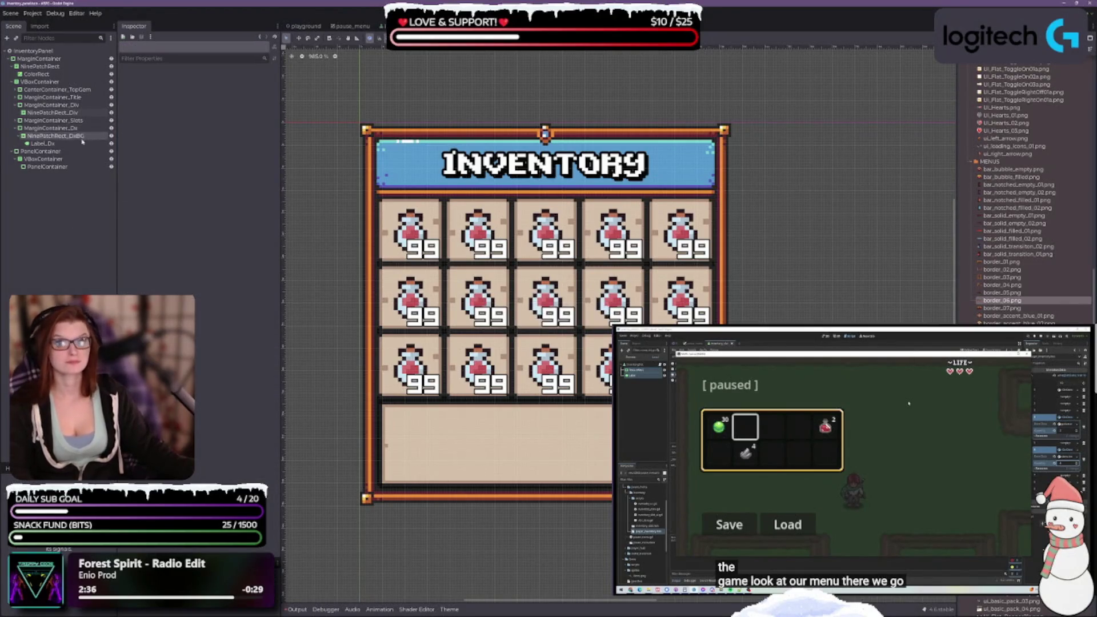
pyautogui.click(46, 112)
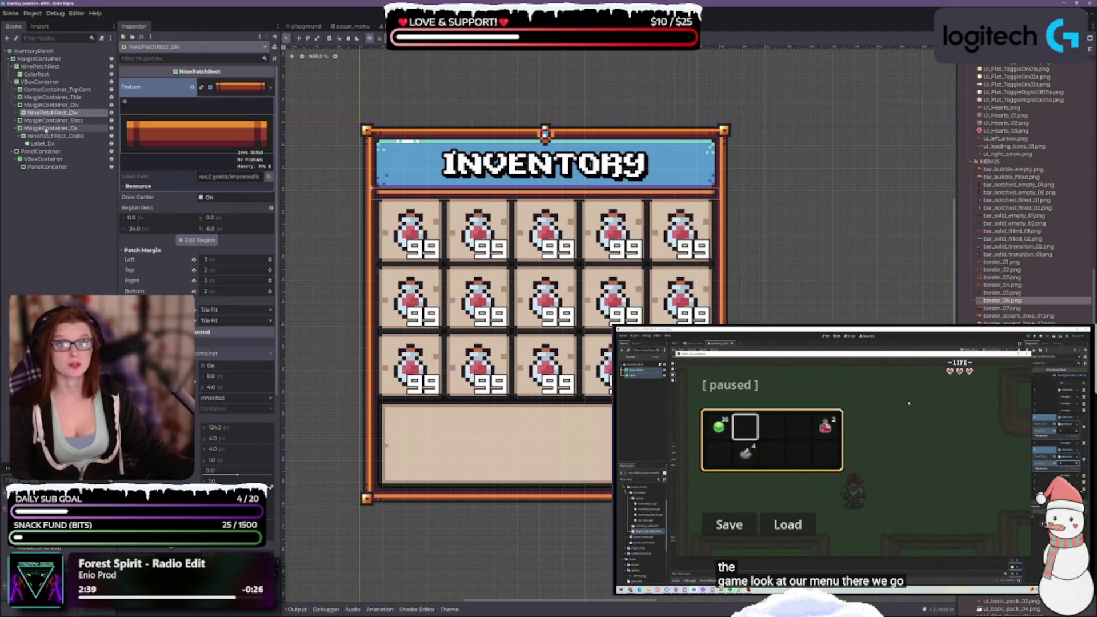
pyautogui.click(17, 128)
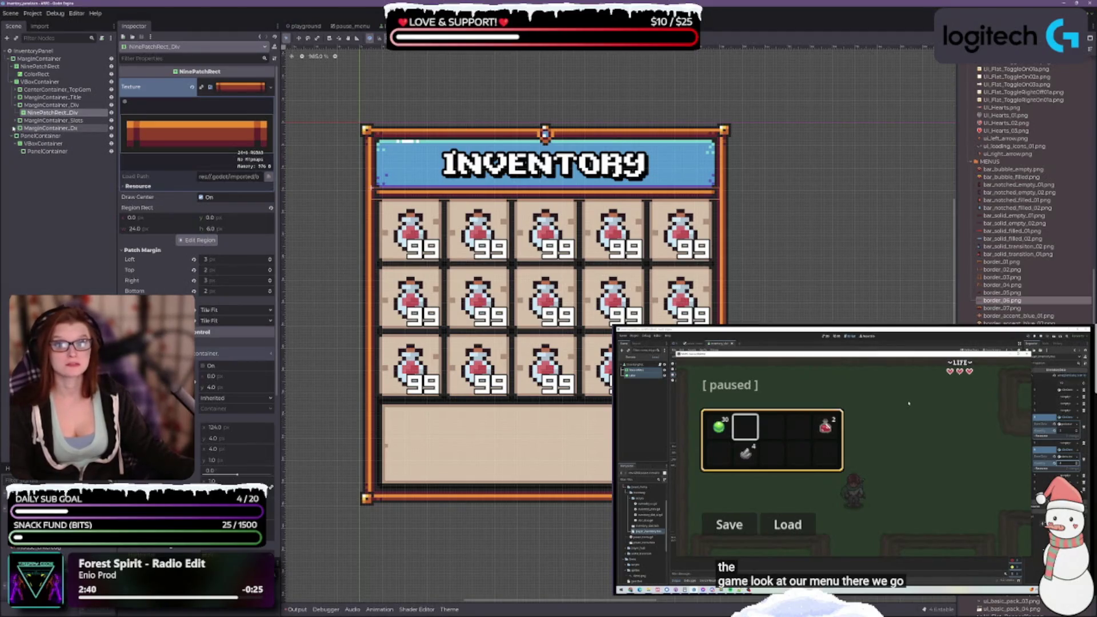
pyautogui.click(41, 120)
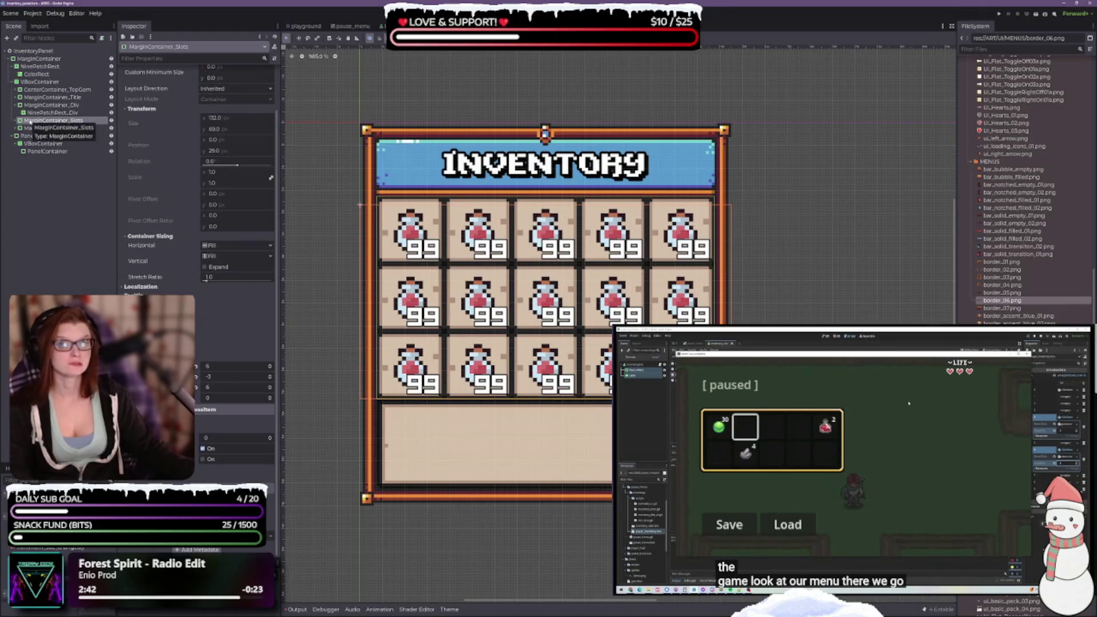
pyautogui.click(77, 106)
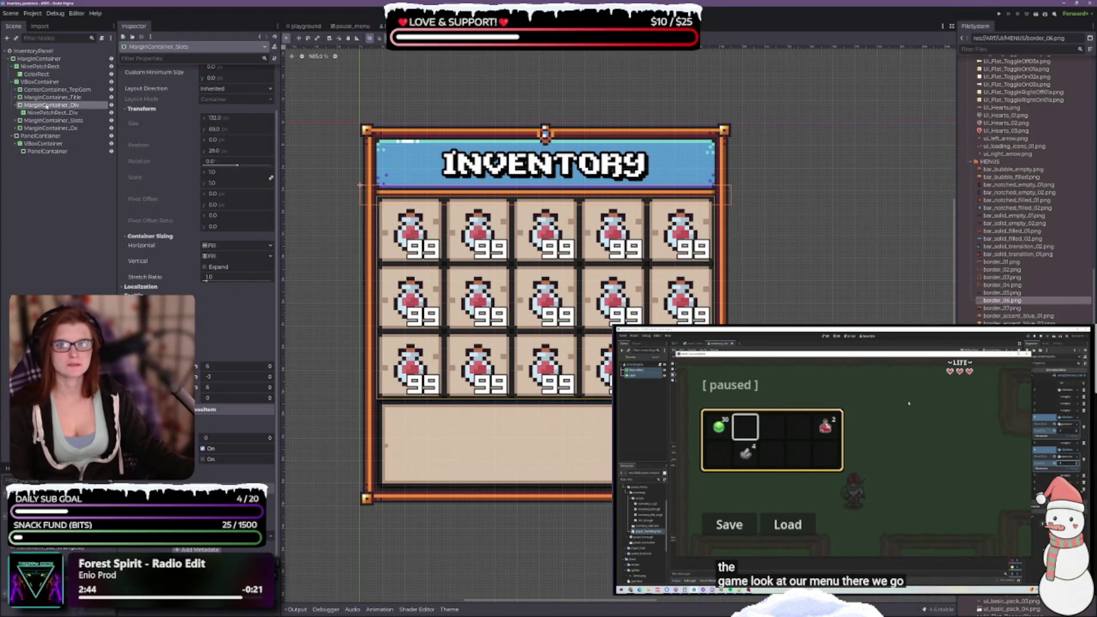
pyautogui.doubleClick(77, 106)
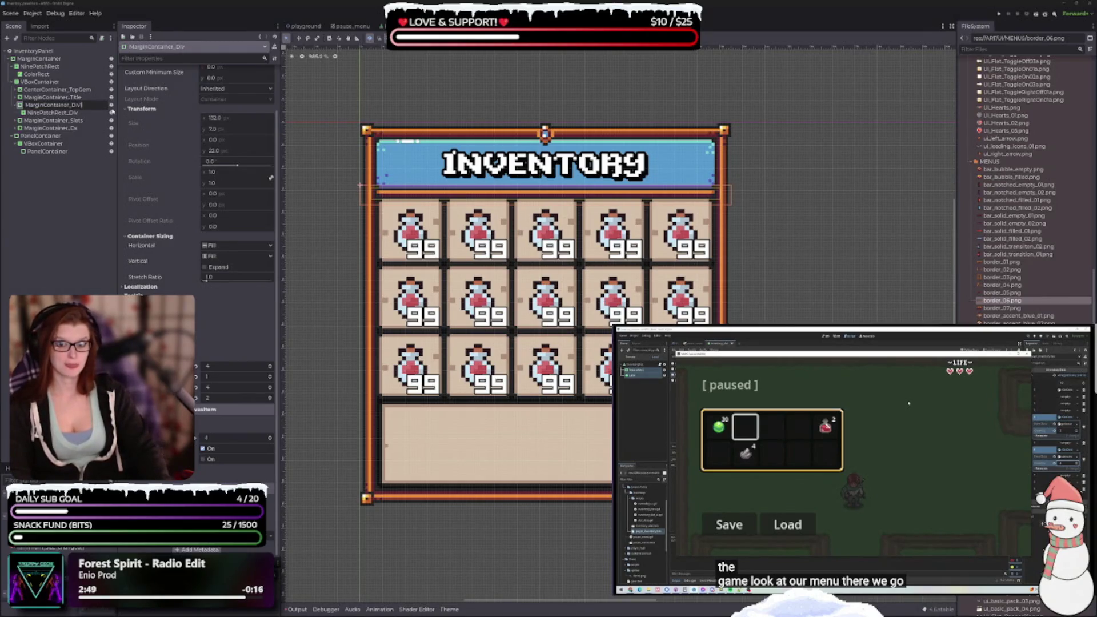
pyautogui.press('Return')
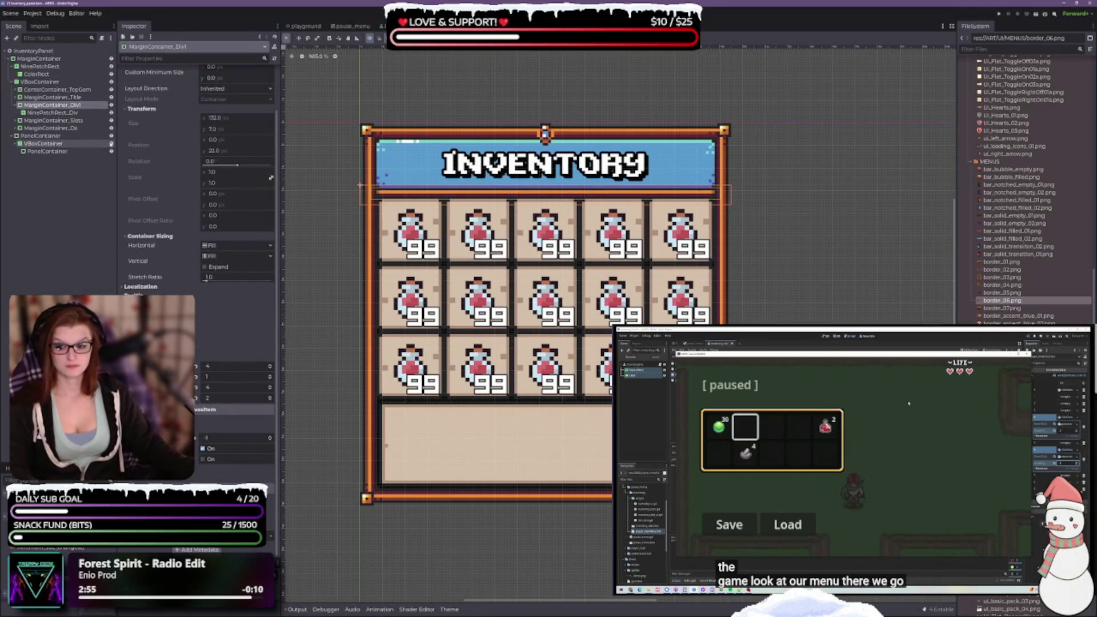
pyautogui.hotkey('ctrl', 'd')
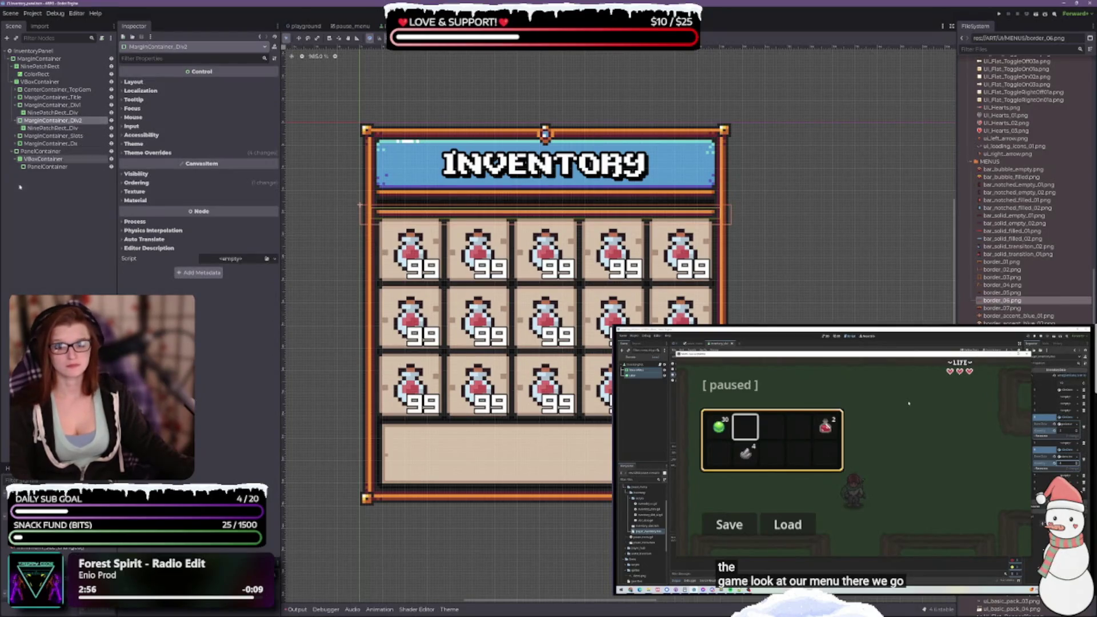
# Move MarginContainer_Div2 below MarginContainer_Slots in the Scene tree
pyautogui.moveTo(41, 123); pyautogui.dragTo(45, 142)
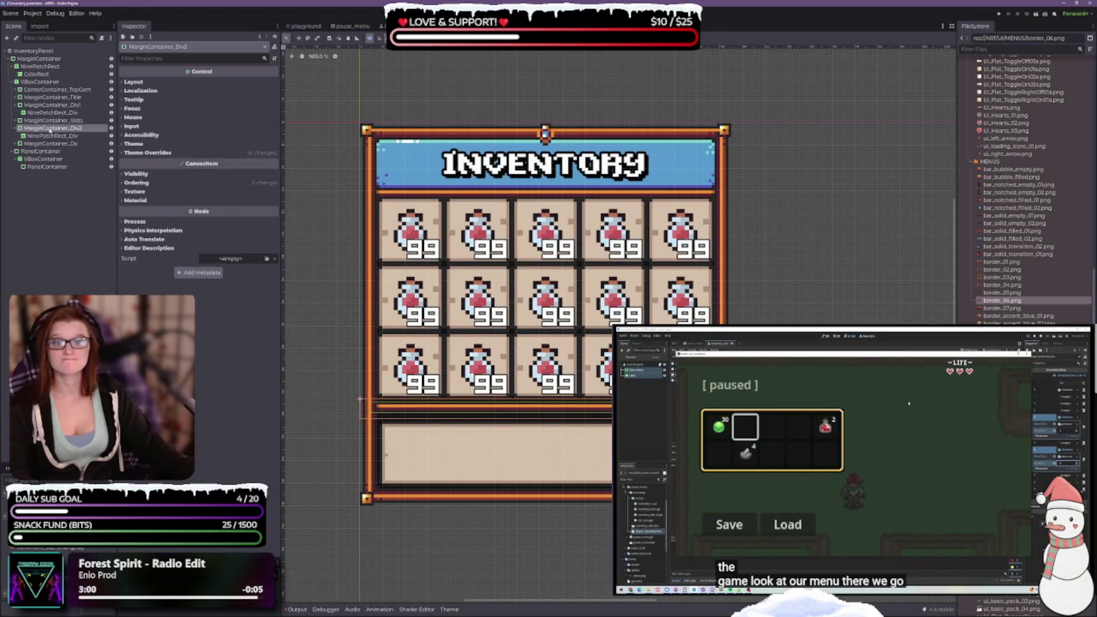
pyautogui.click(20, 105)
pyautogui.click(17, 105)
pyautogui.click(62, 112)
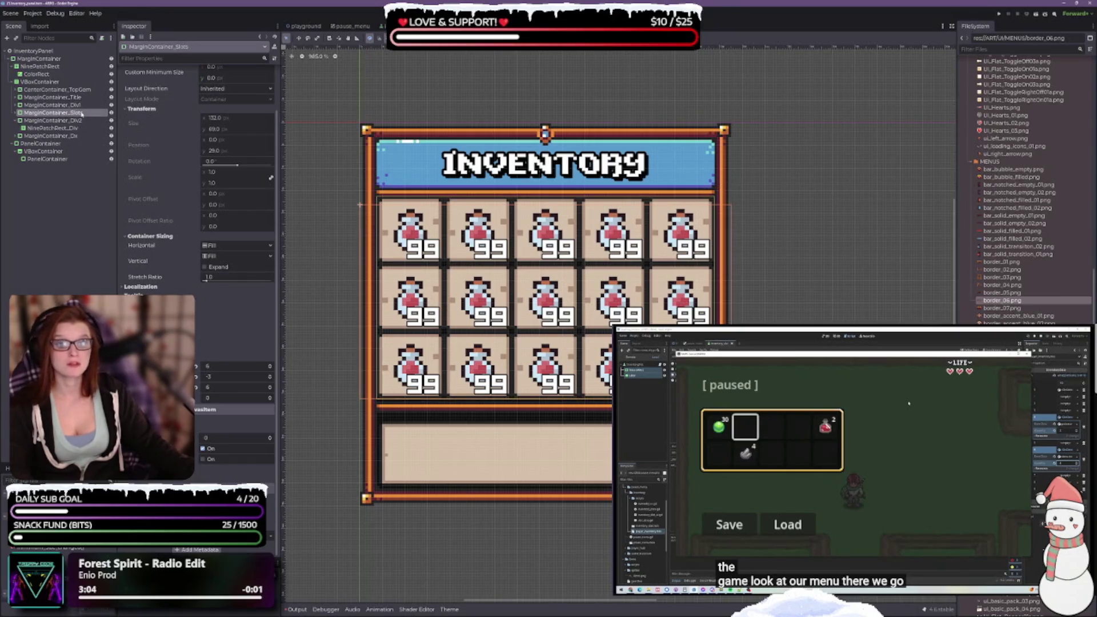
# Rename the duplicate divider's nine-patch to NinePatchRect_Div2
pyautogui.click(82, 128)
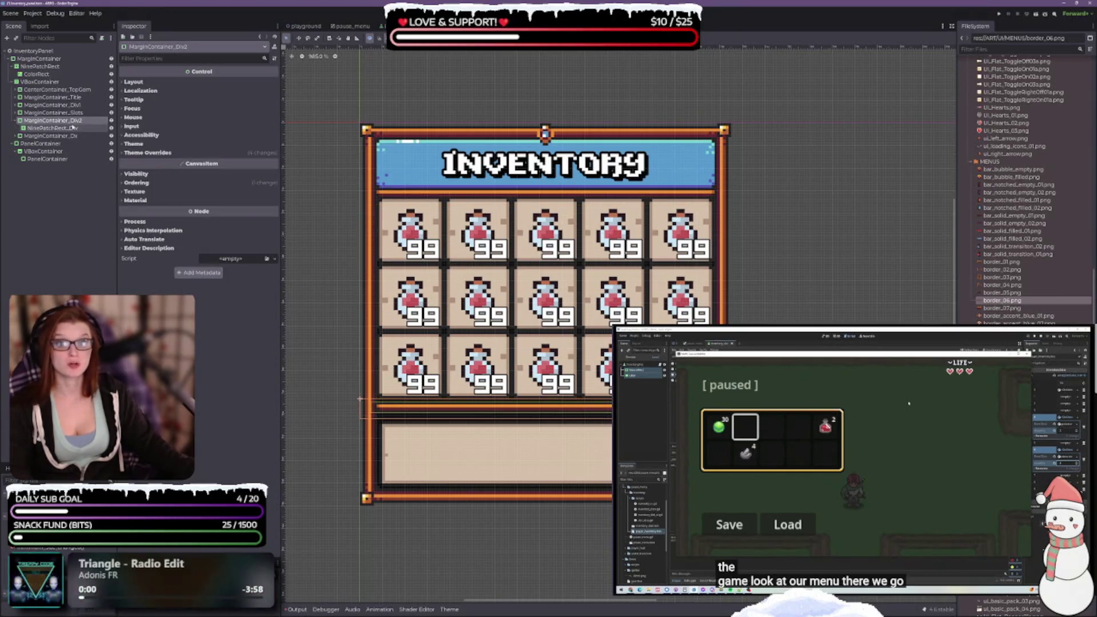
pyautogui.doubleClick(77, 128)
pyautogui.write('2')
pyautogui.press('Return')
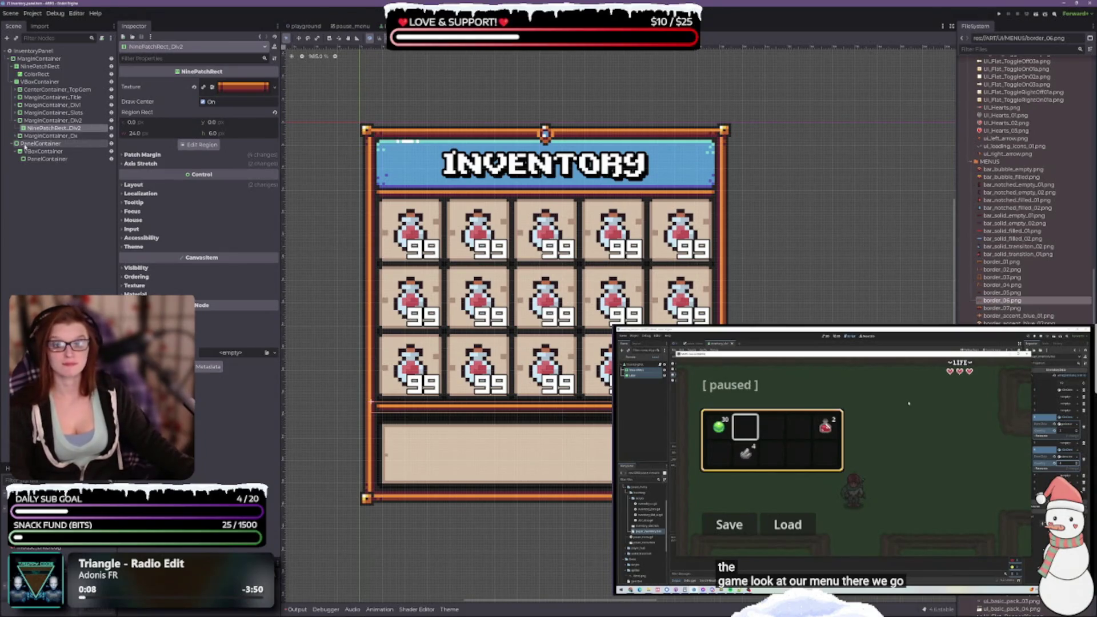
# Set MarginContainer_Div2's theme margin constants to Margin Top 0 and Margin Bottom 1
pyautogui.click(49, 120)
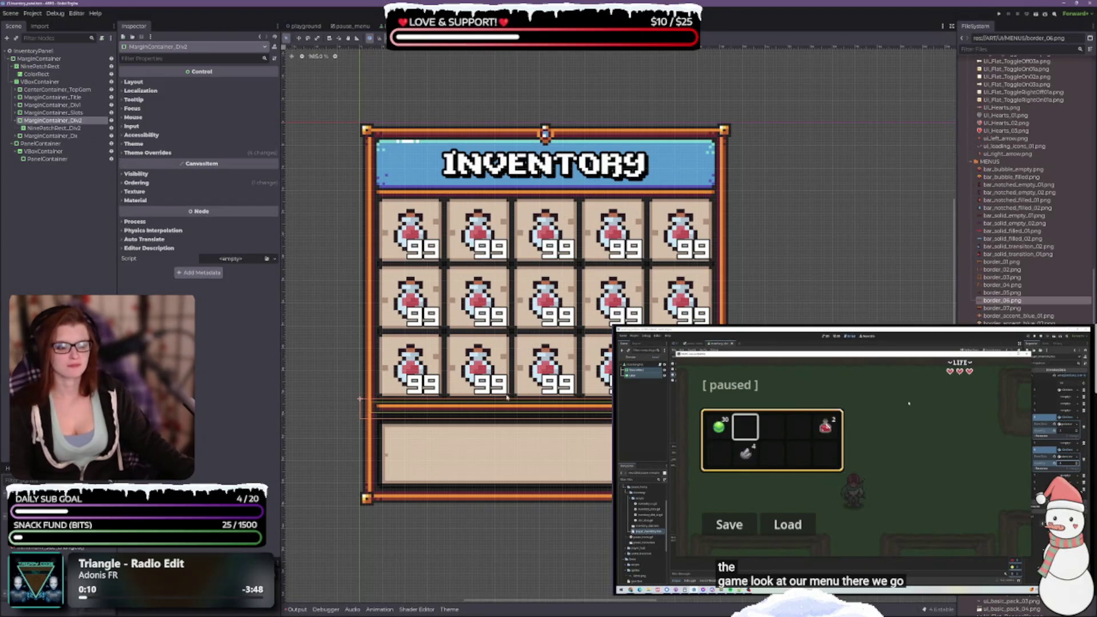
pyautogui.scroll(3, 507, 397)
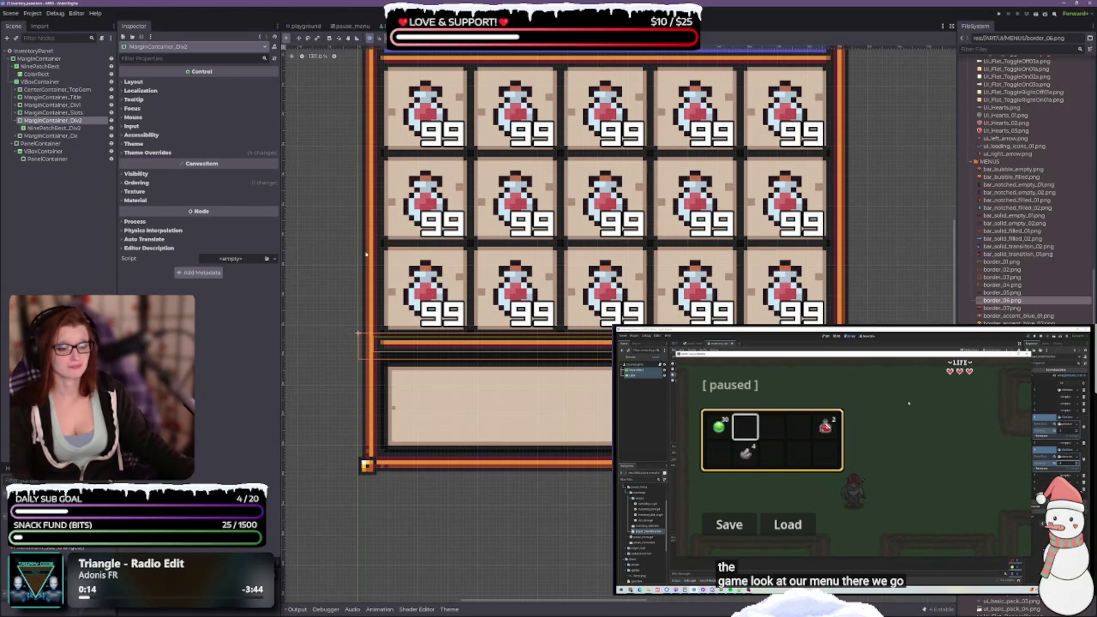
pyautogui.click(127, 153)
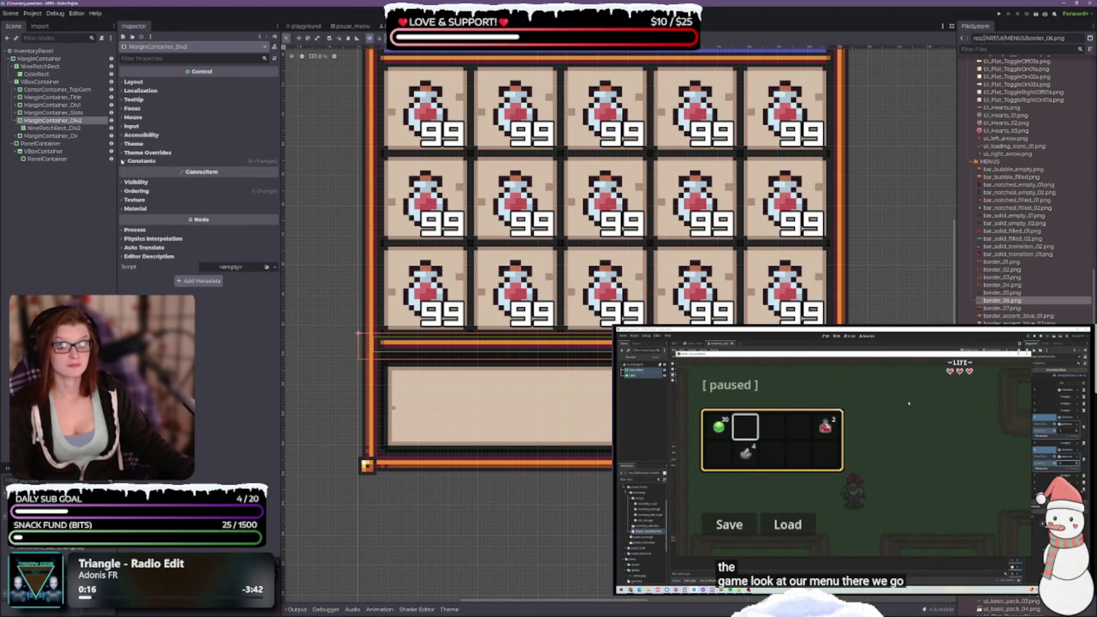
pyautogui.click(125, 161)
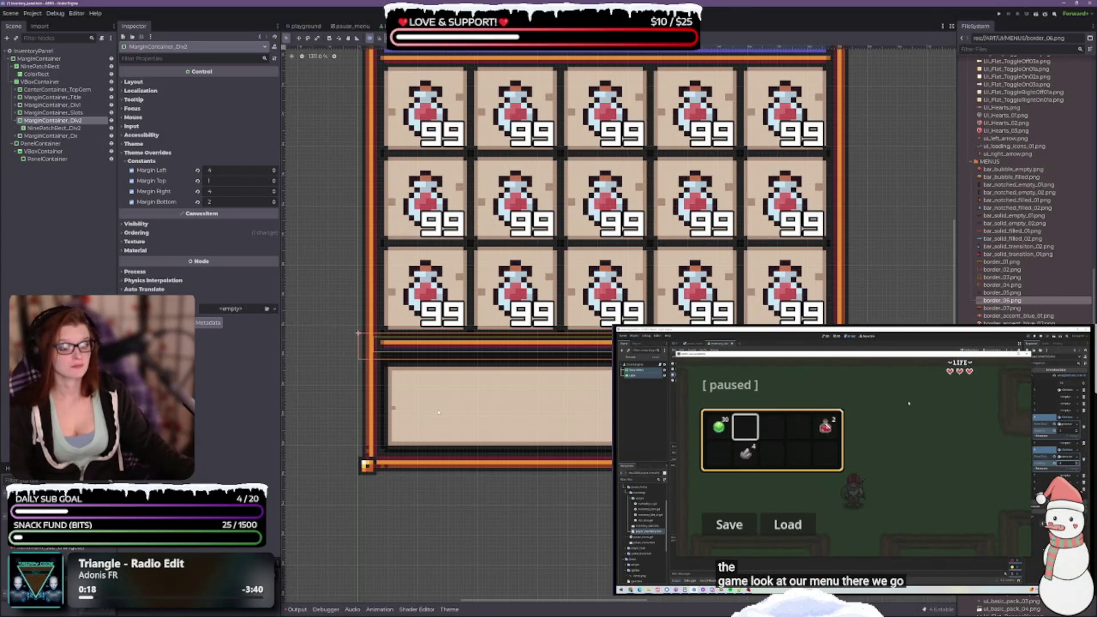
pyautogui.scroll(5, 439, 412)
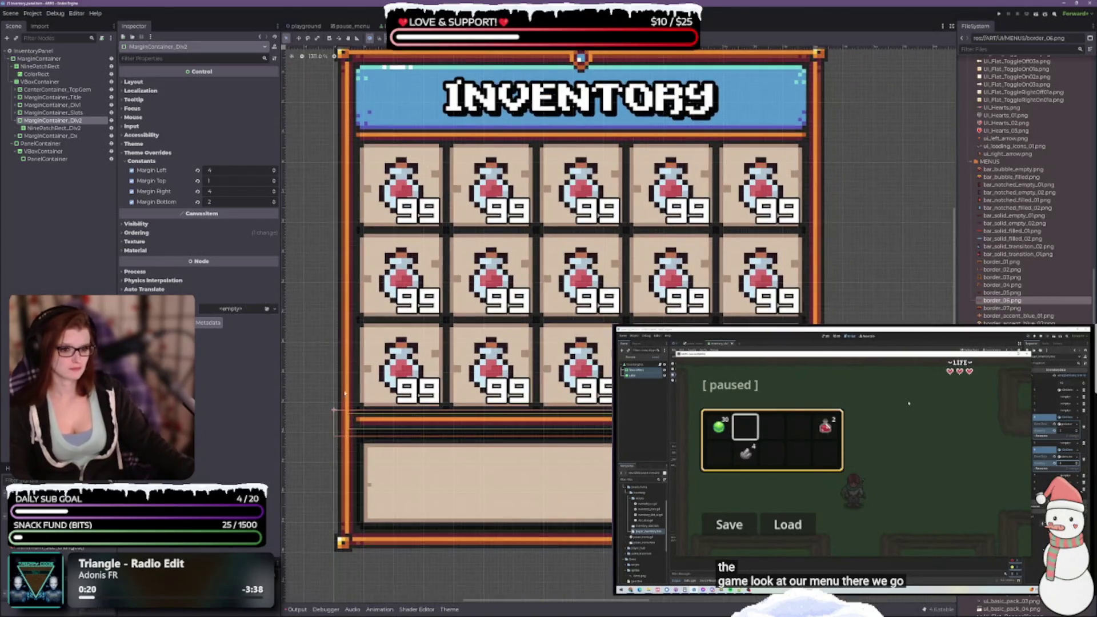
pyautogui.click(275, 180)
pyautogui.click(276, 184)
pyautogui.click(275, 184)
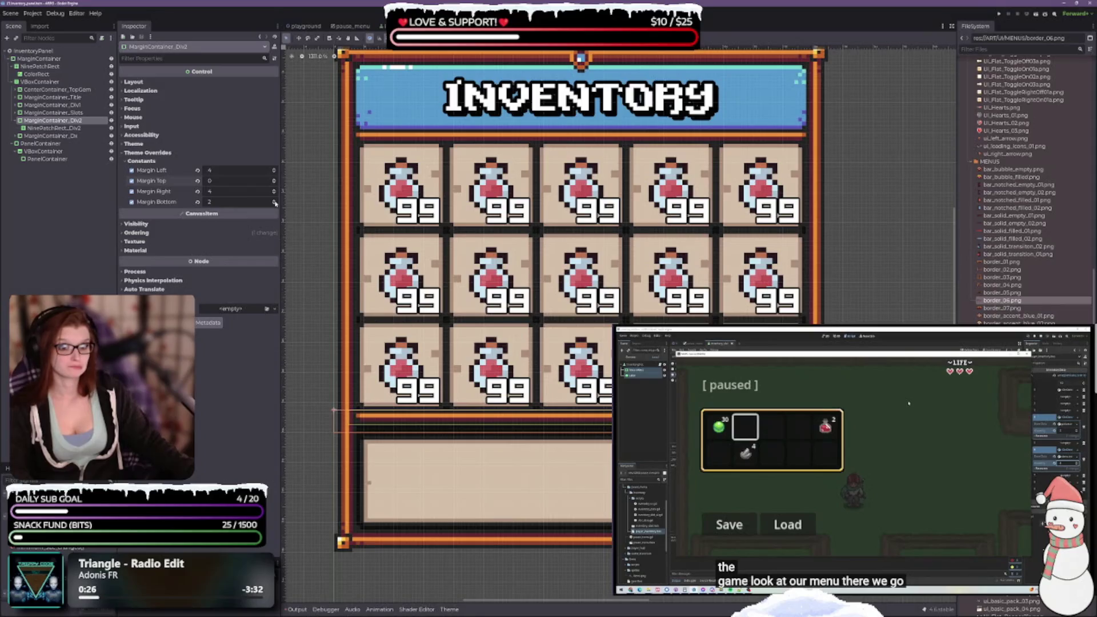
pyautogui.click(275, 204)
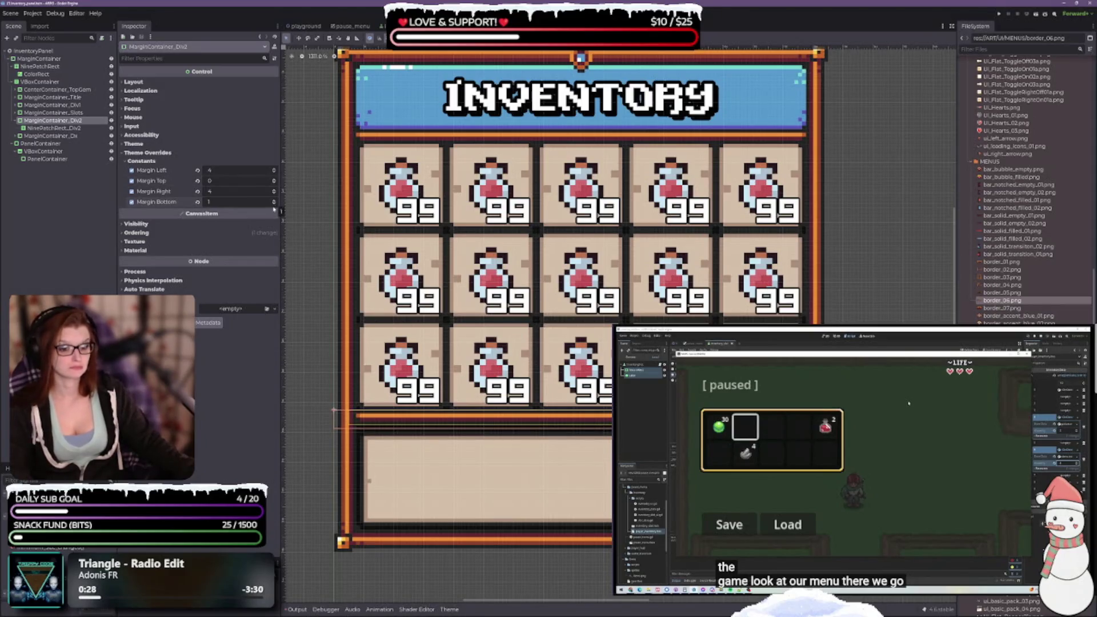
# After previewing the layout, lower MarginContainer_Div2's Margin Top to -1
pyautogui.press('Escape')
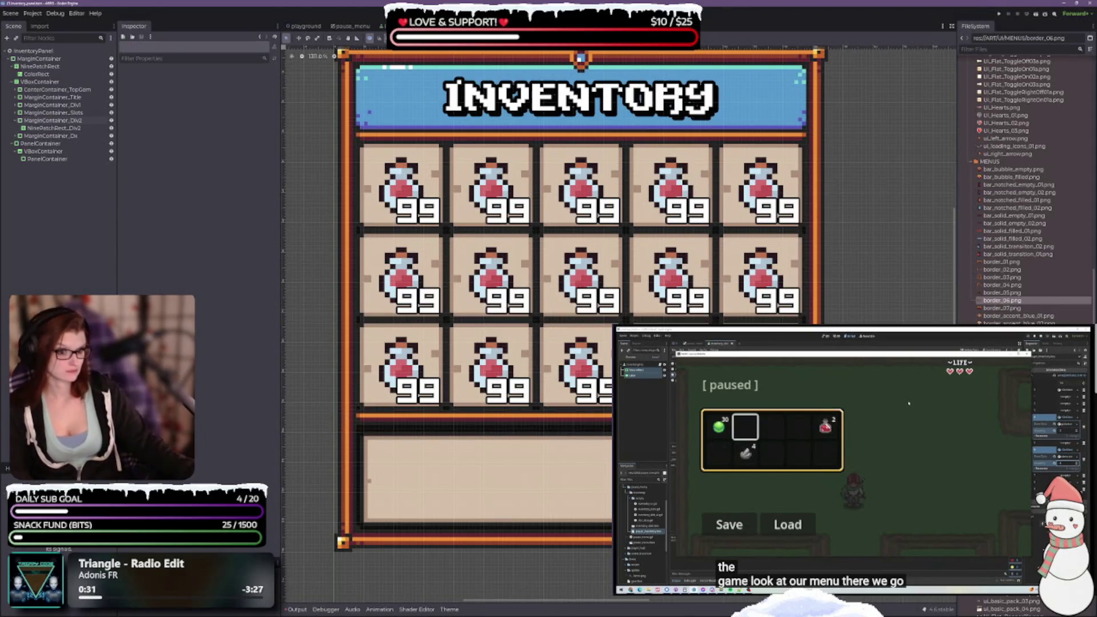
pyautogui.scroll(-4, 564, 436)
pyautogui.scroll(1, 568, 447)
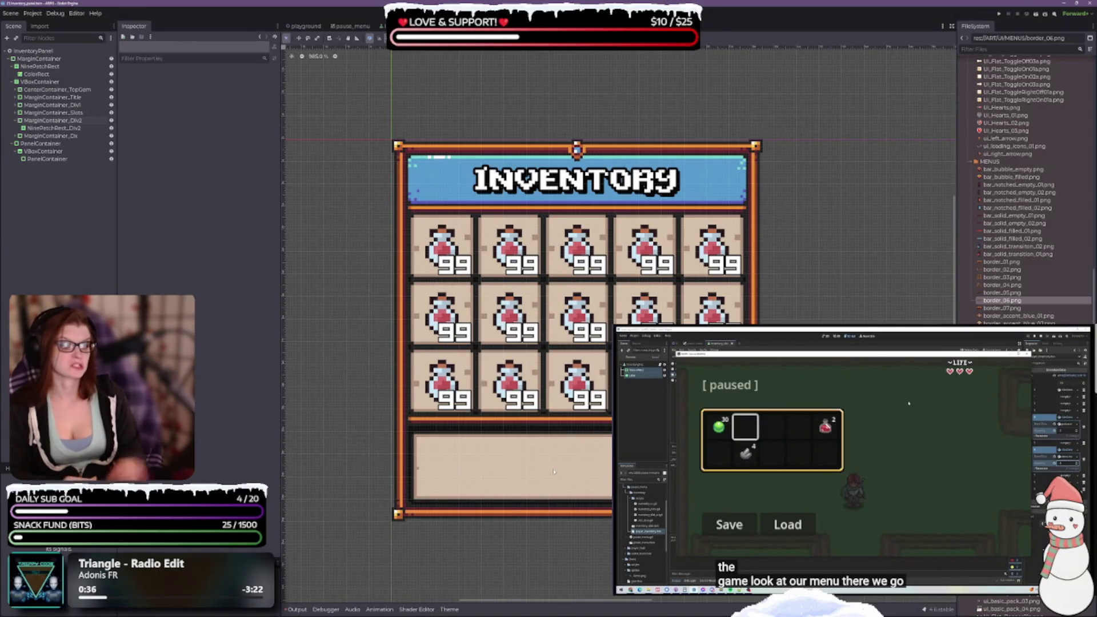
pyautogui.click(51, 120)
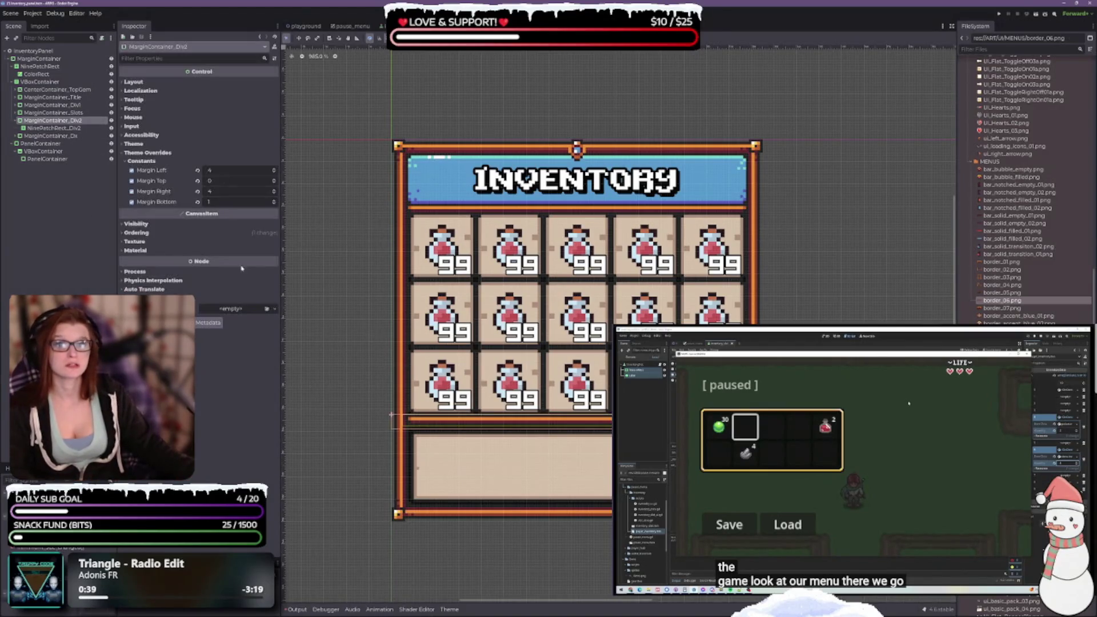
pyautogui.click(274, 182)
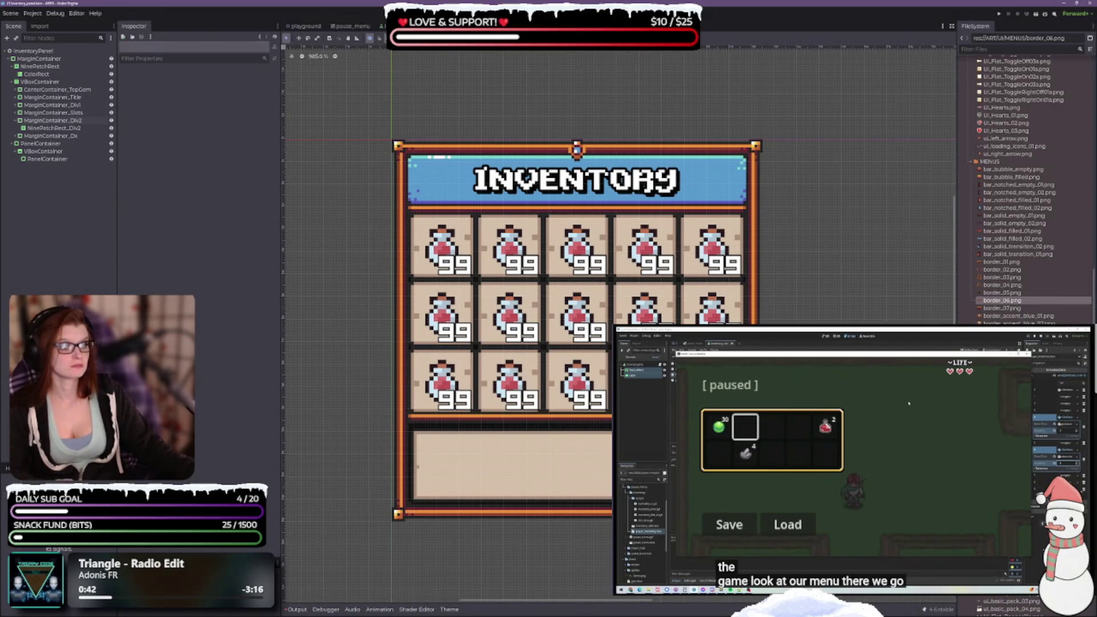
pyautogui.scroll(3, 575, 445)
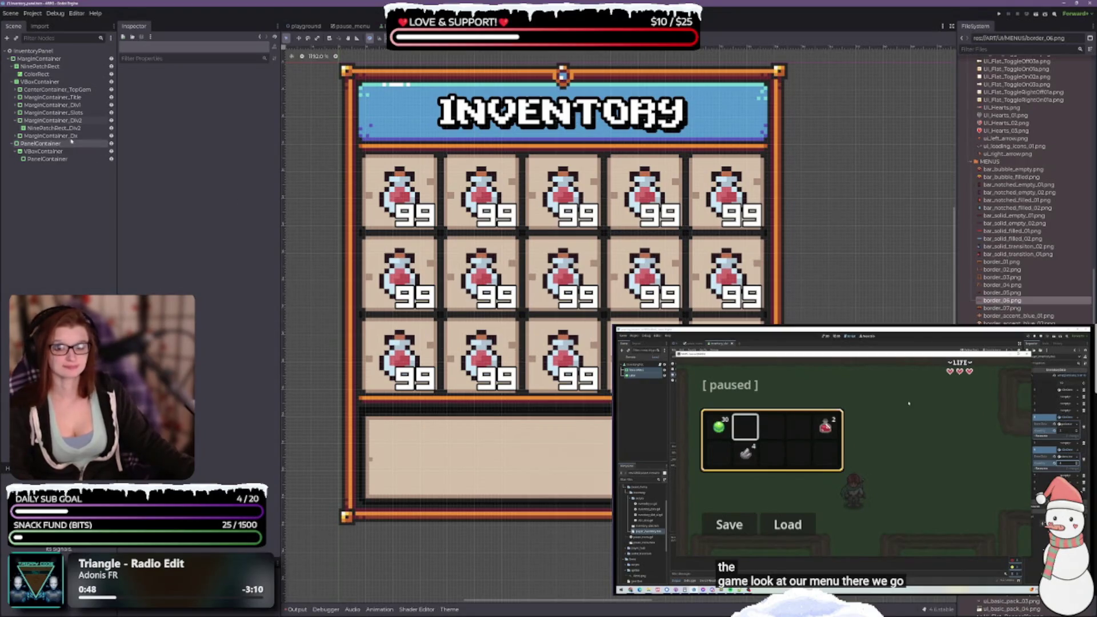
# Select MarginContainer_Dx and test its margin values, leaving the margin at 1
pyautogui.click(57, 121)
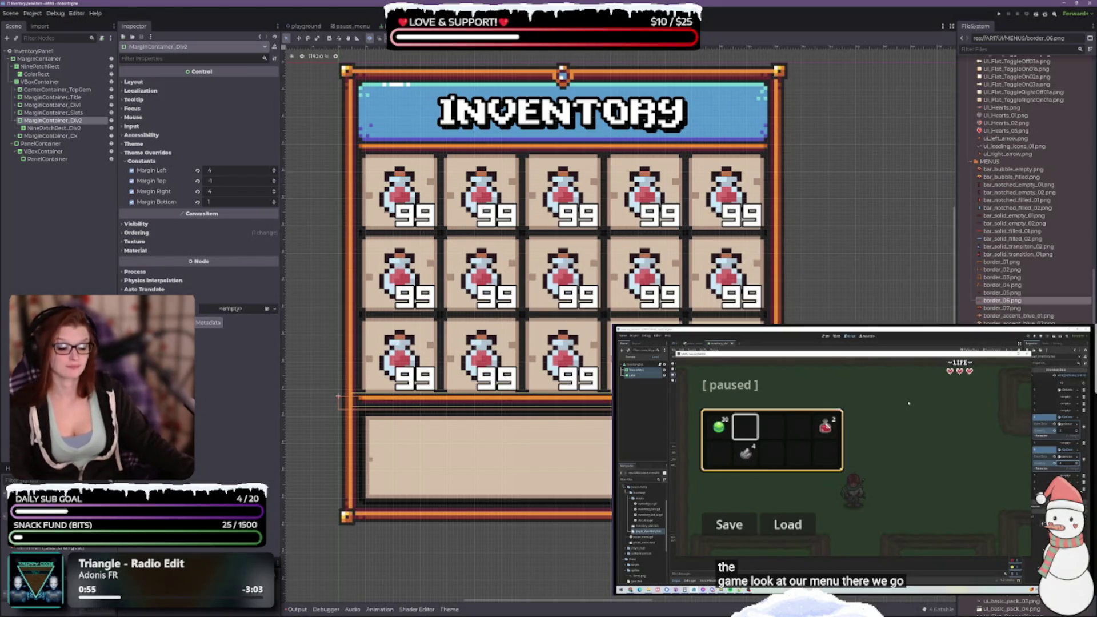
pyautogui.click(51, 136)
pyautogui.click(16, 120)
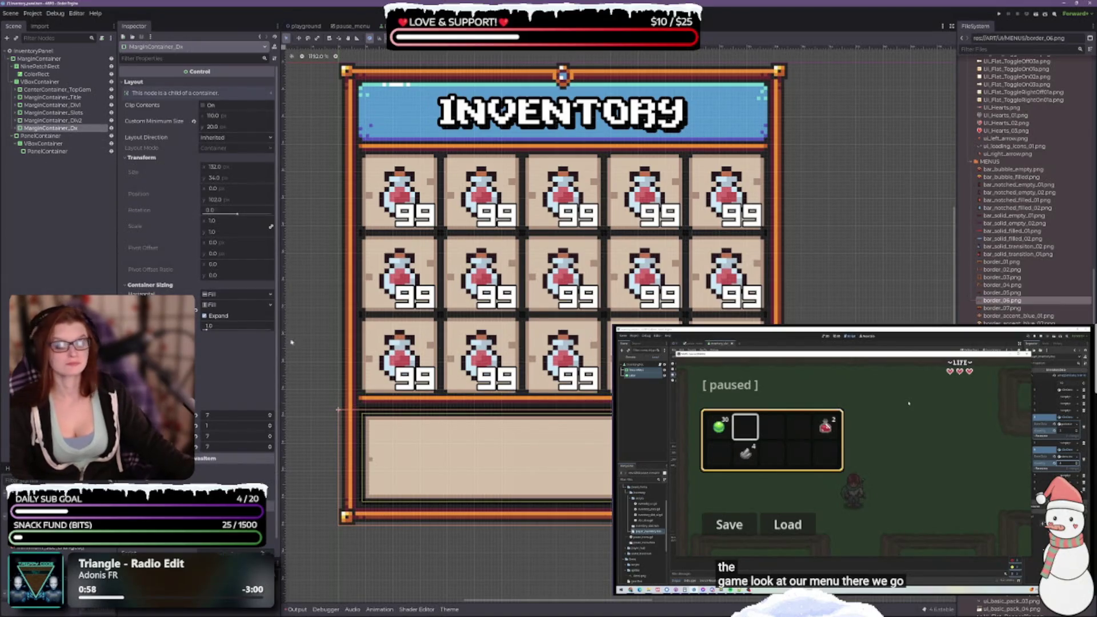
pyautogui.scroll(3, 362, 418)
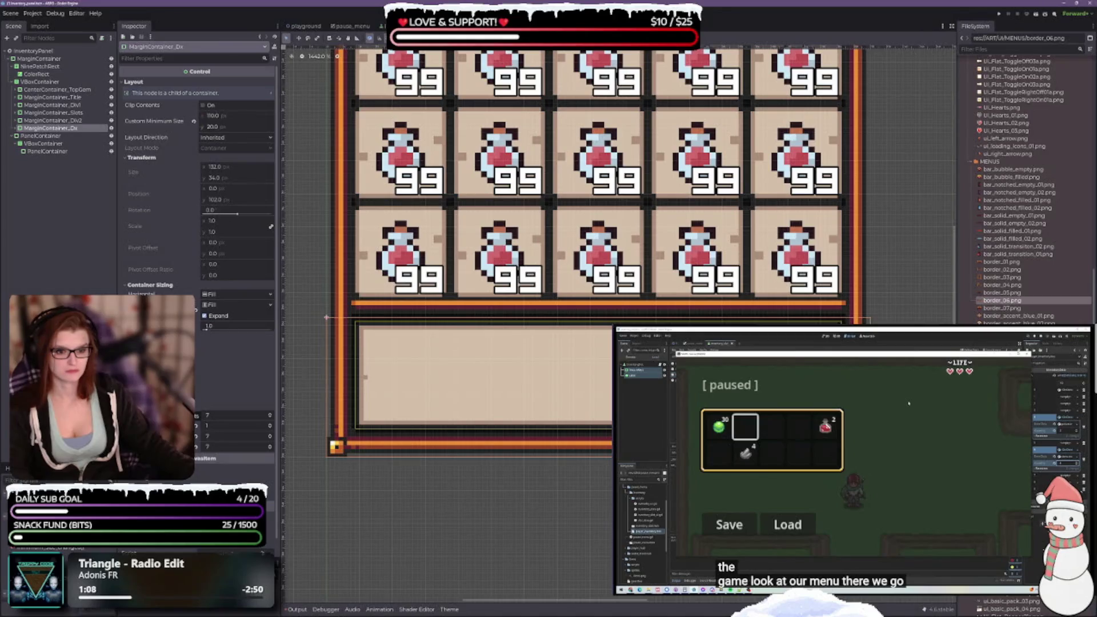
pyautogui.click(270, 424)
pyautogui.click(270, 427)
pyautogui.click(270, 428)
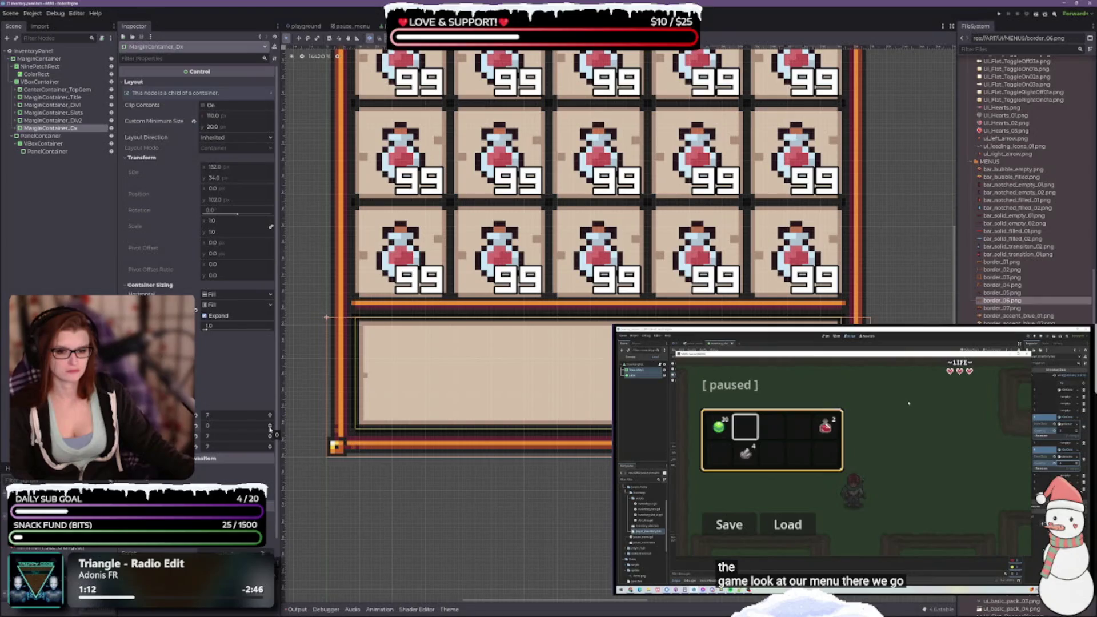
pyautogui.click(270, 424)
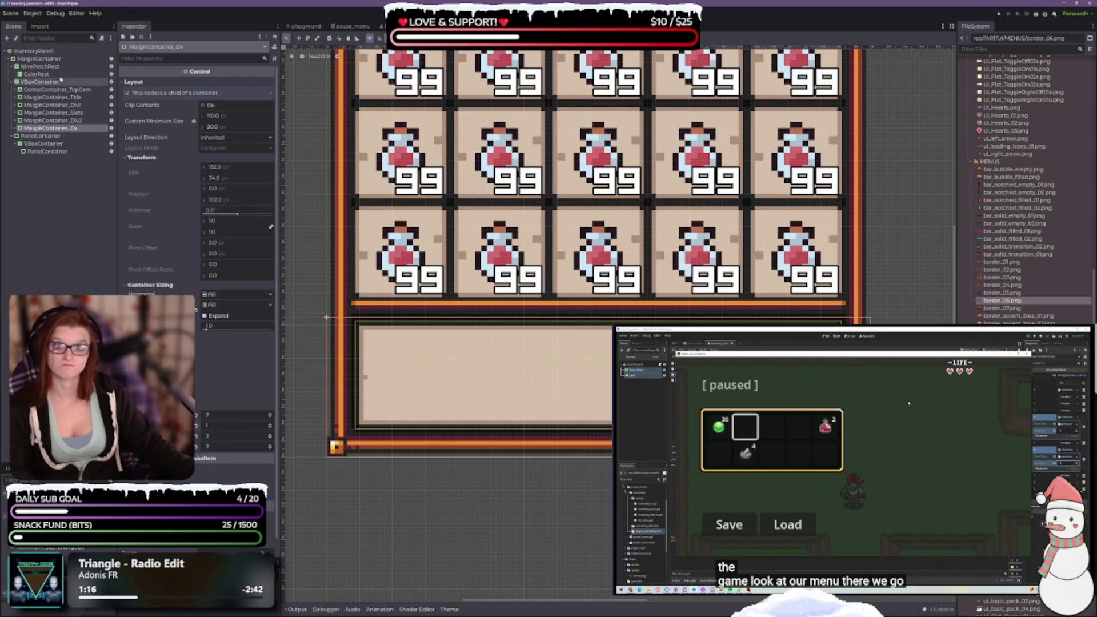
# Expand MarginContainer_Dx and select its NinePatchRect_DxBG background node
pyautogui.click(40, 82)
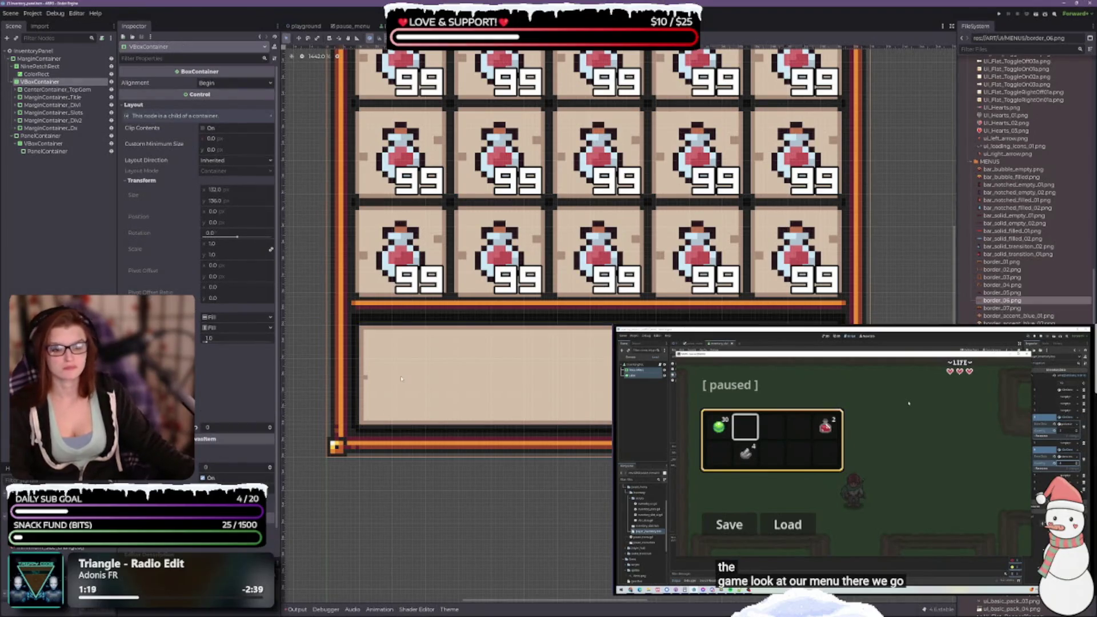
pyautogui.click(49, 128)
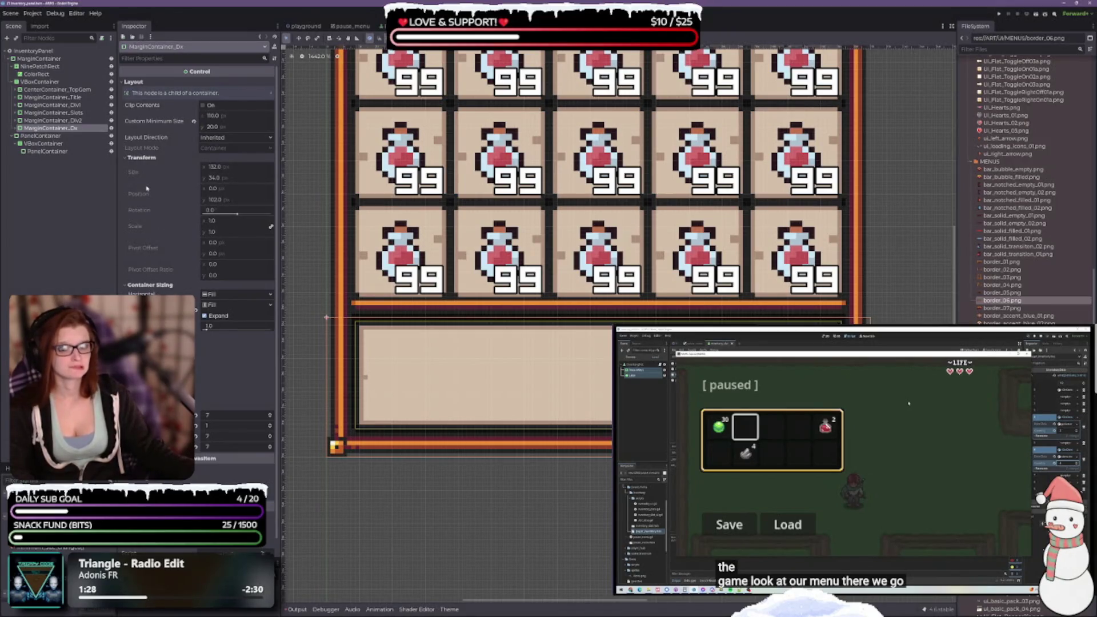
pyautogui.click(16, 128)
pyautogui.click(32, 136)
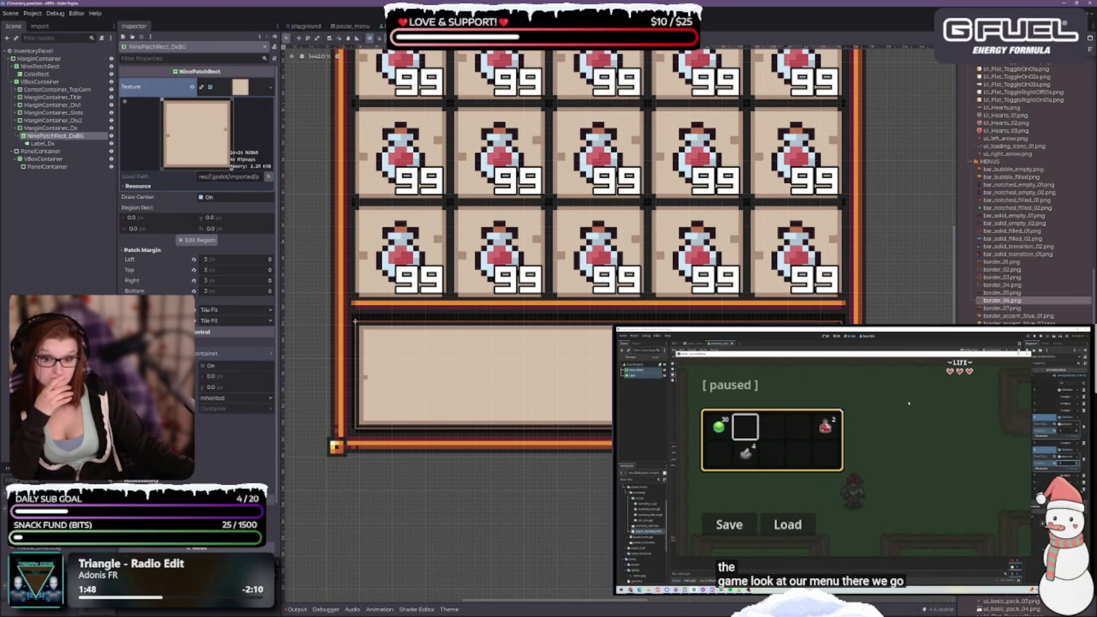
pyautogui.scroll(-5, 197, 228)
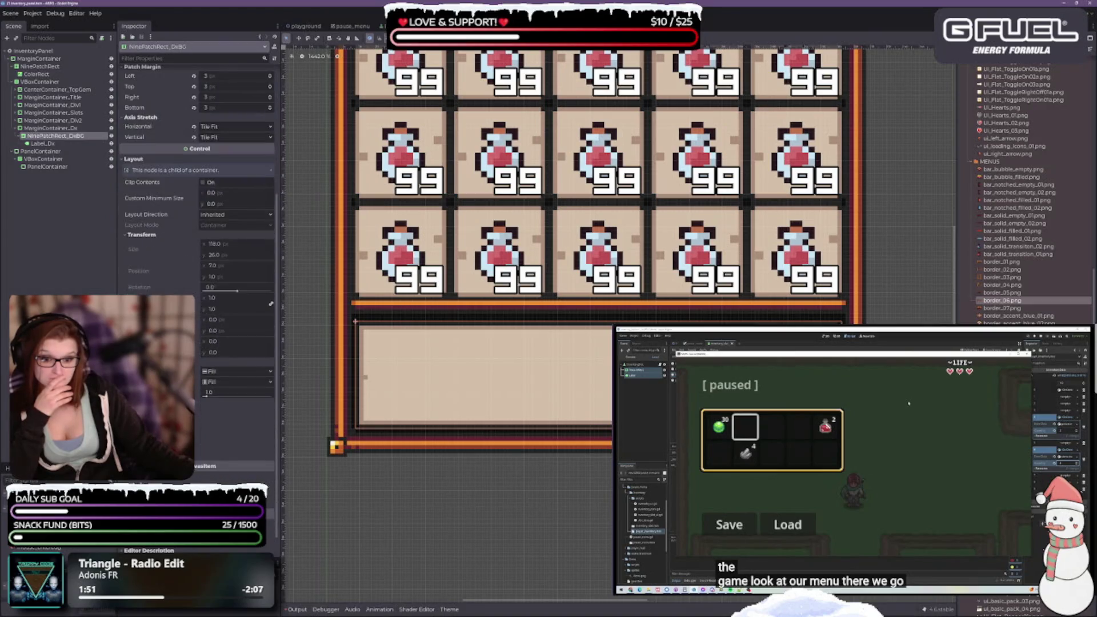
pyautogui.scroll(3, 211, 439)
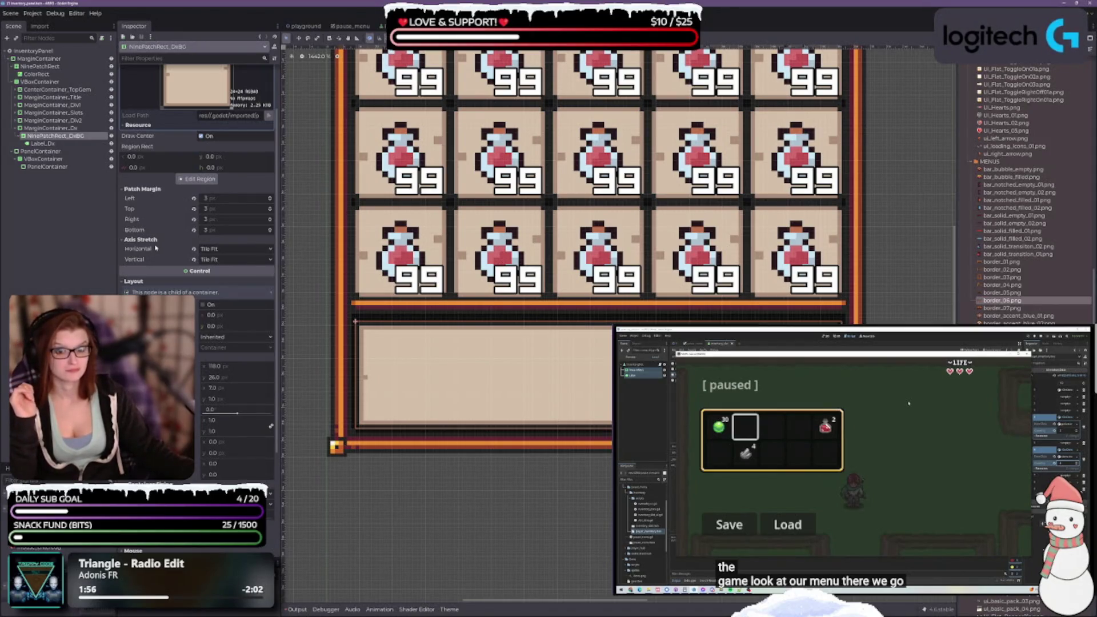
pyautogui.click(271, 211)
pyautogui.click(270, 212)
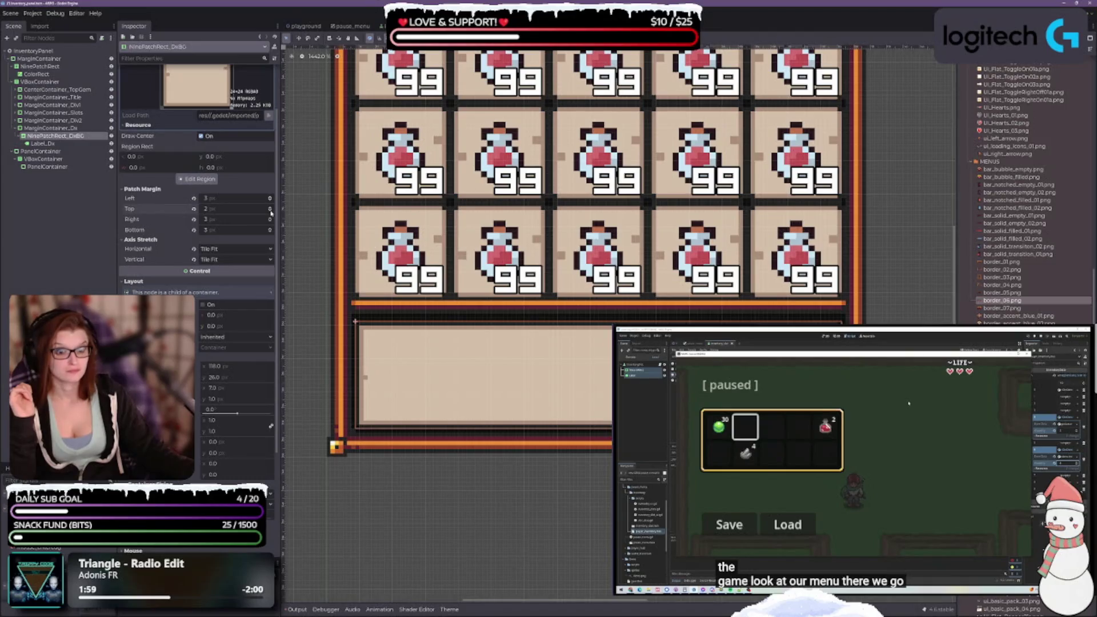
pyautogui.click(270, 208)
pyautogui.click(271, 207)
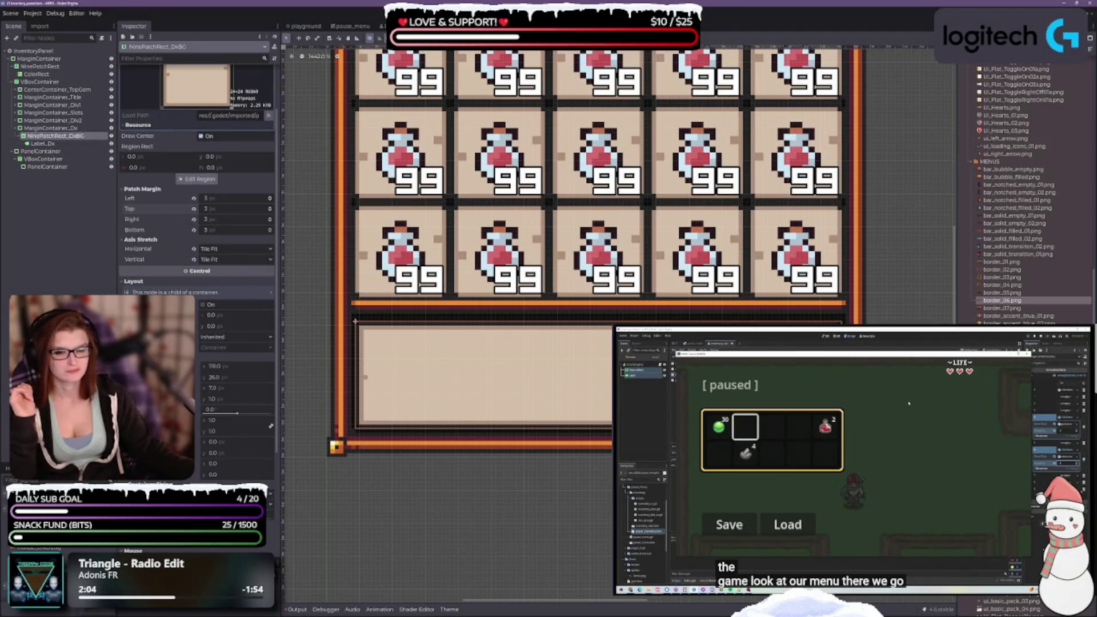
pyautogui.scroll(-1, 469, 511)
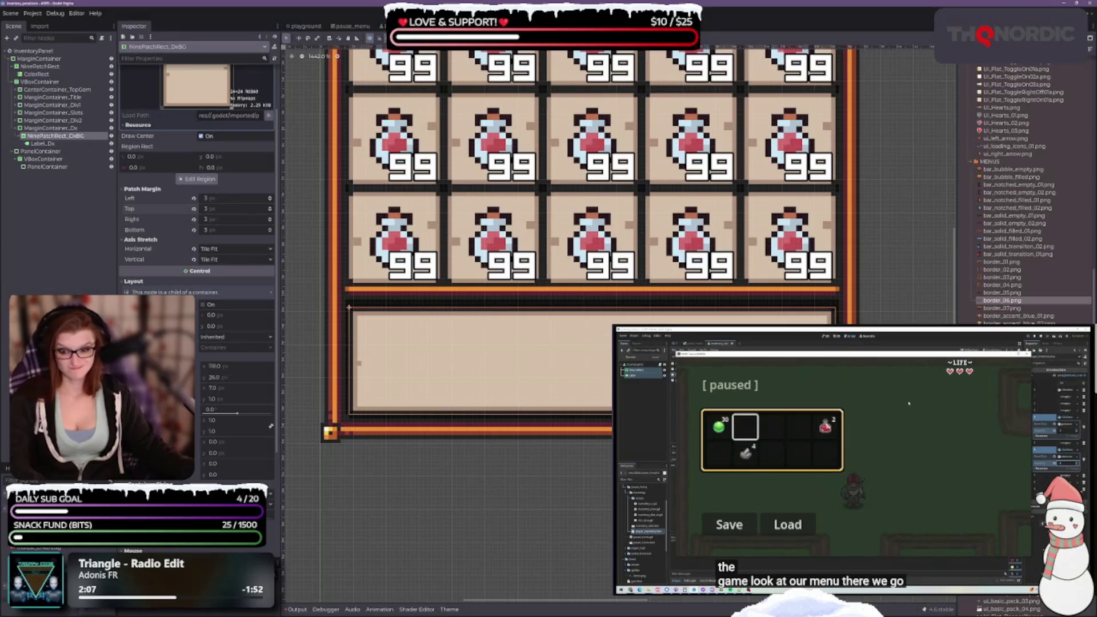
pyautogui.click(224, 327)
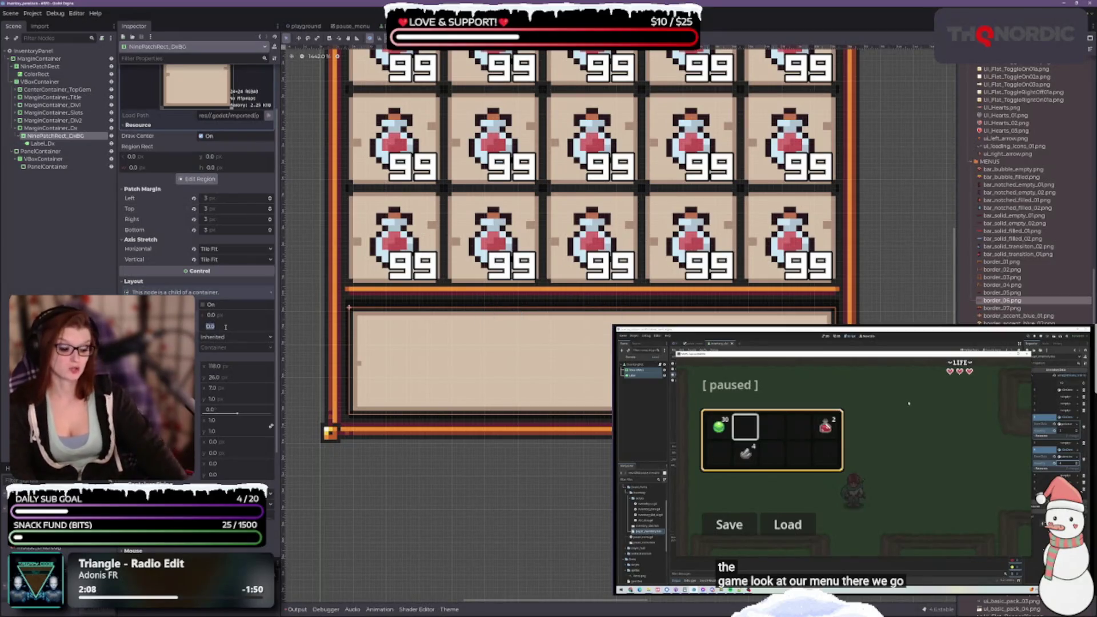
pyautogui.write('30')
pyautogui.press('Return')
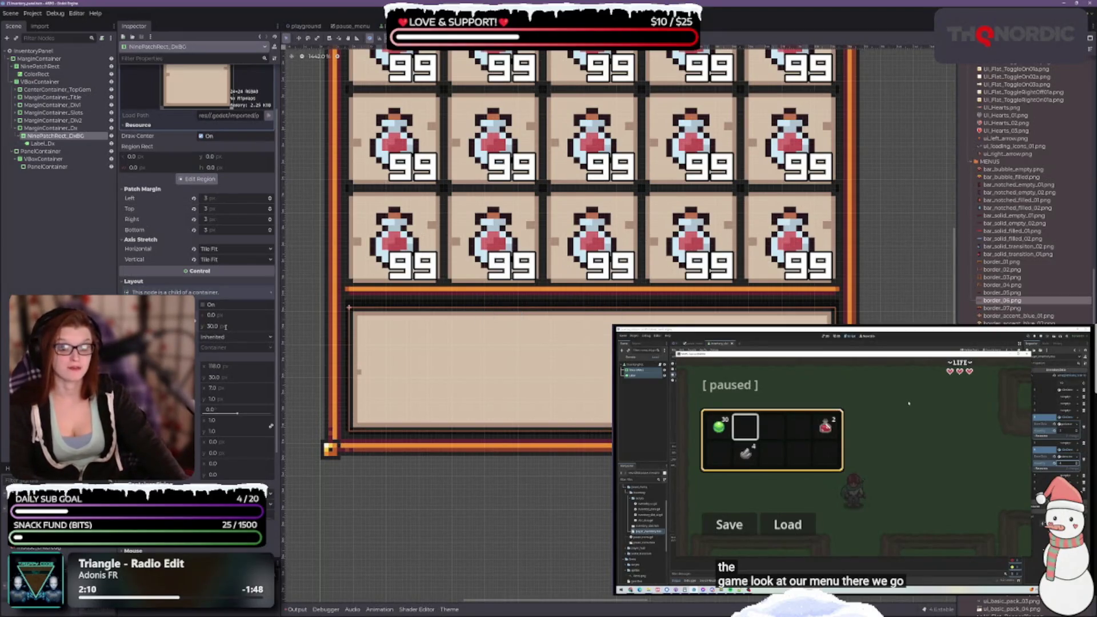
pyautogui.hotkey('ctrl', 'z')
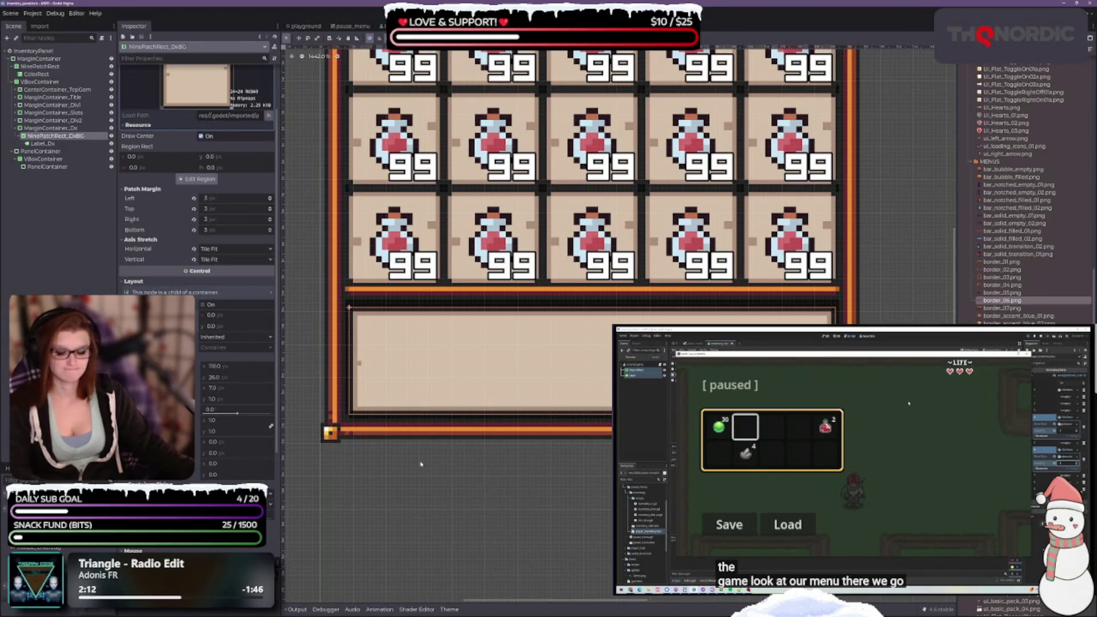
pyautogui.click(50, 128)
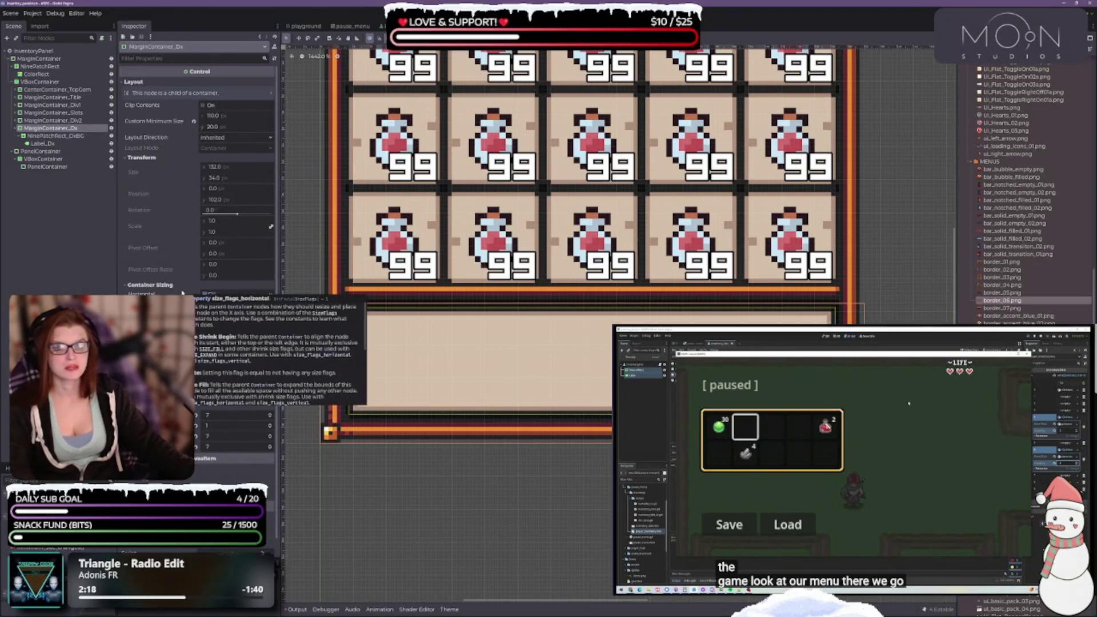
# Keep MarginContainer_Dx's bottom margin at 7 and step its top margin down from 2
pyautogui.scroll(-2, 584, 569)
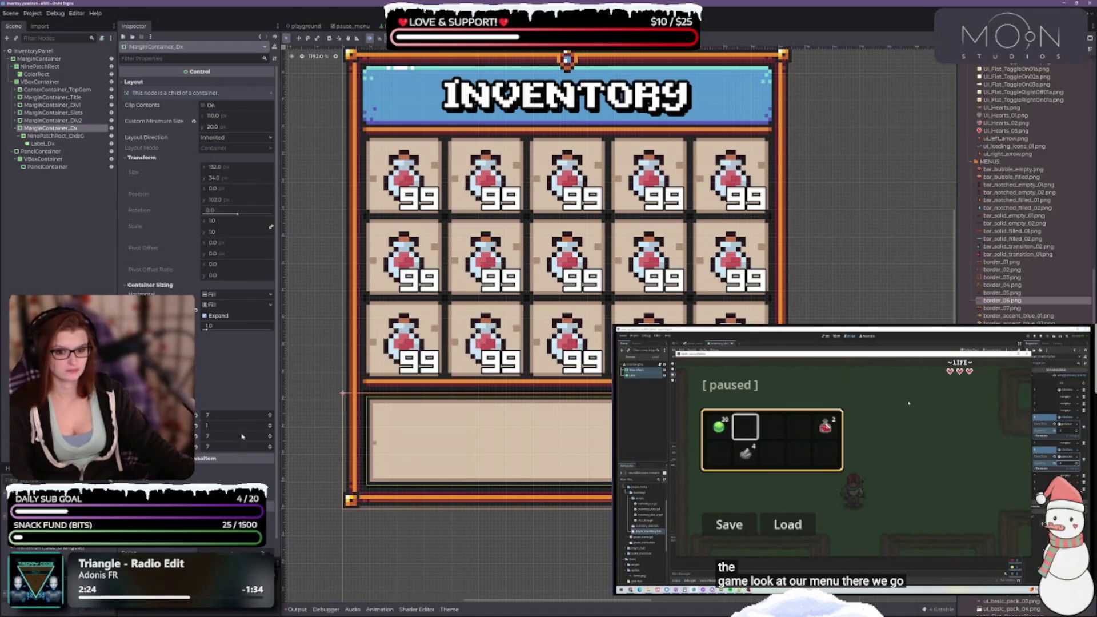
pyautogui.click(270, 451)
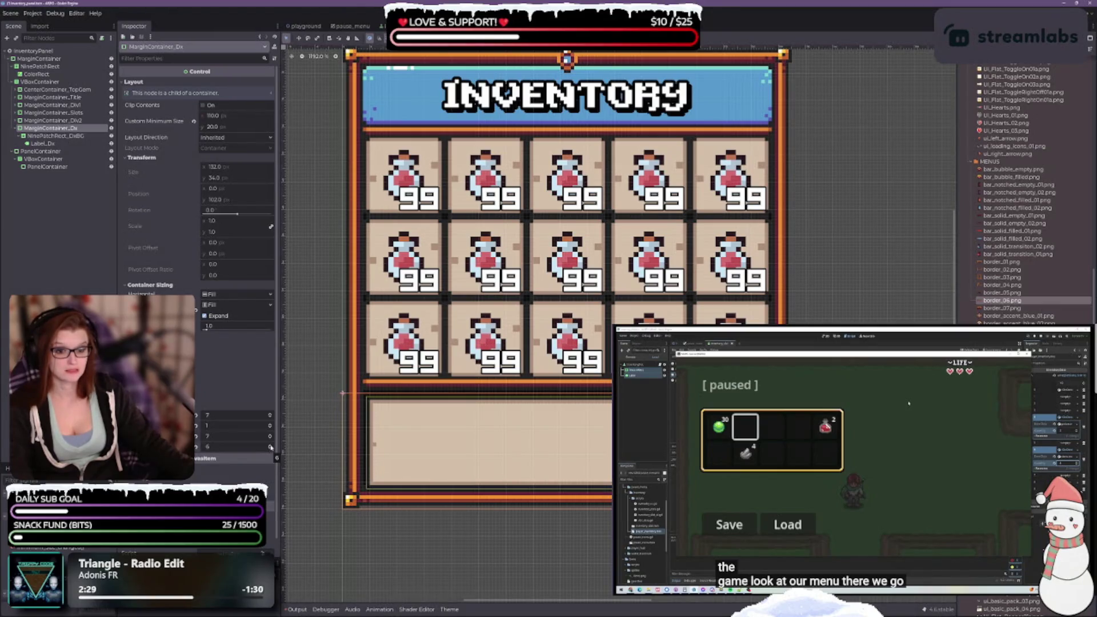
pyautogui.click(271, 445)
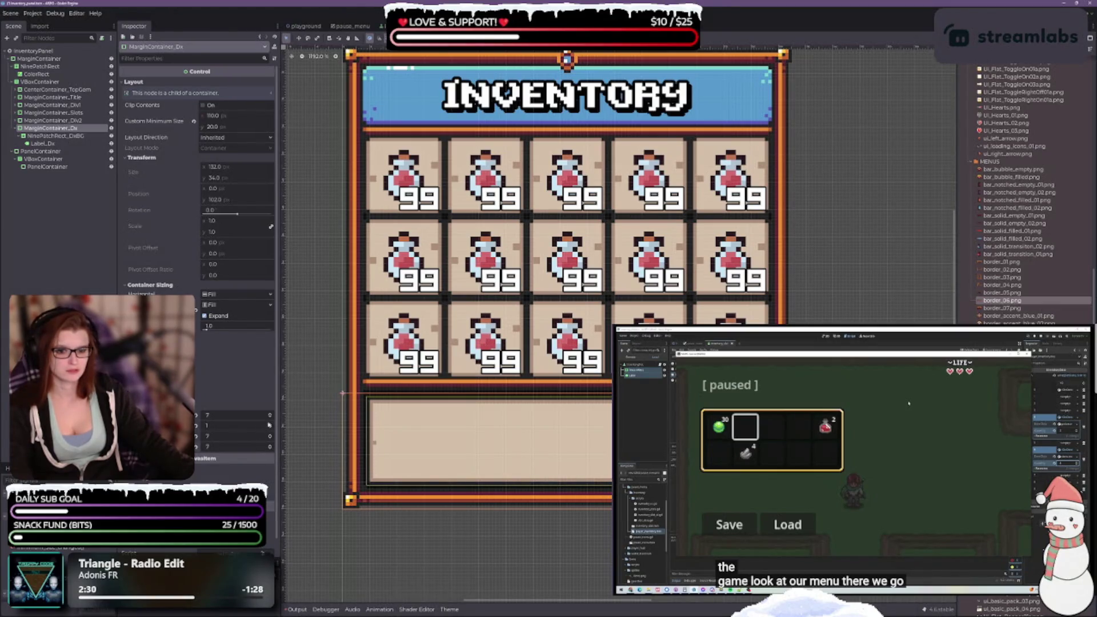
pyautogui.click(271, 424)
pyautogui.click(271, 428)
pyautogui.click(271, 428)
pyautogui.click(271, 428)
pyautogui.click(270, 428)
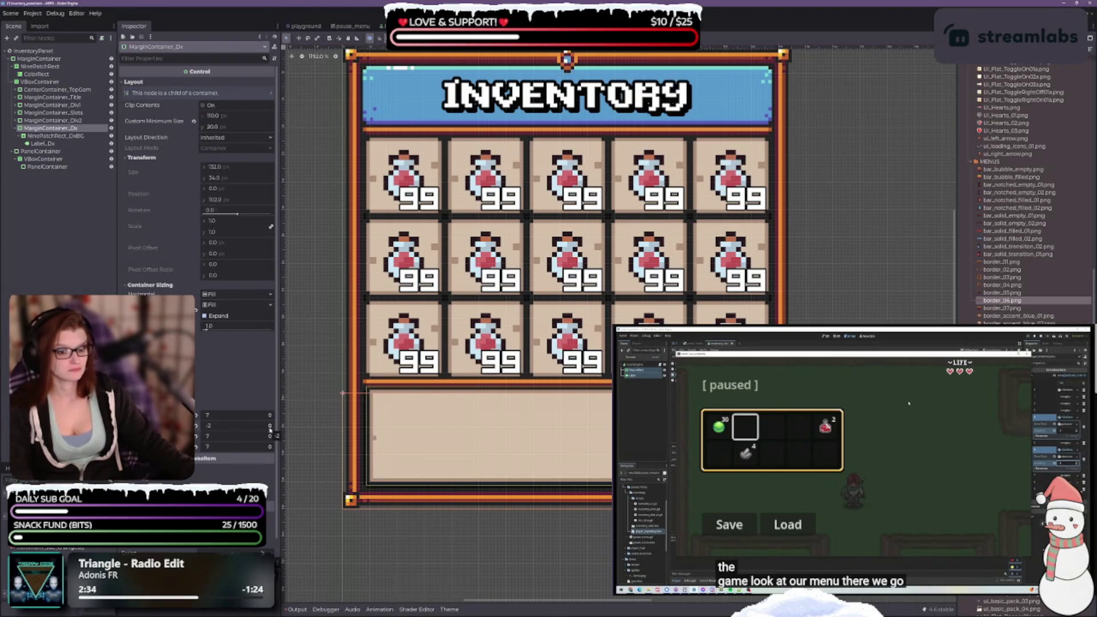
pyautogui.click(271, 428)
# Settle Margin Top at -2, review the whole panel, and select the description background
pyautogui.scroll(2, 371, 429)
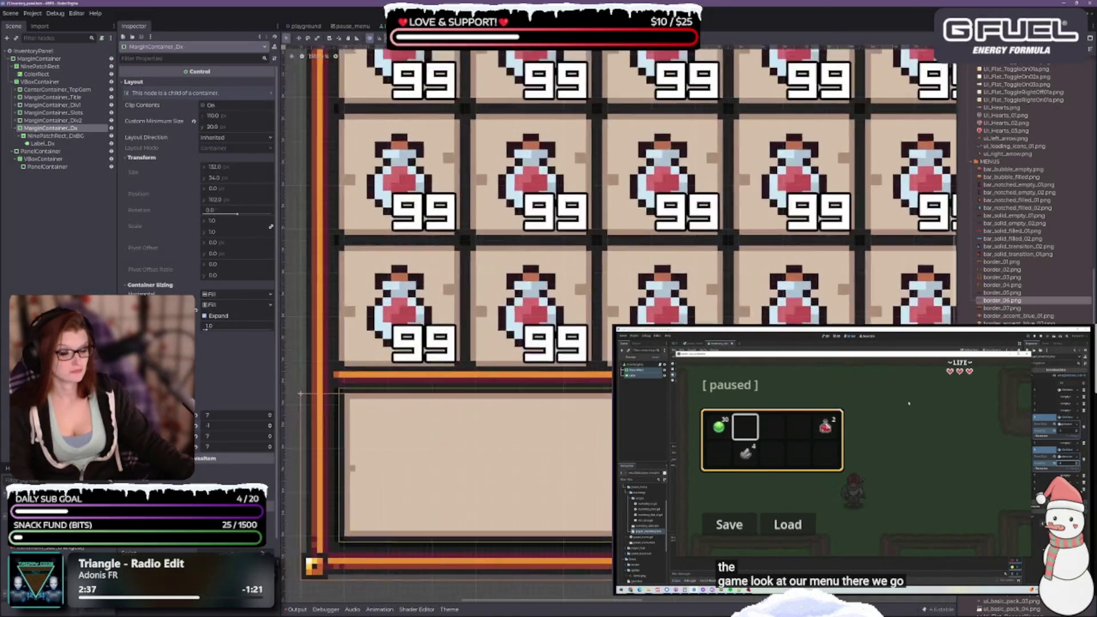
pyautogui.scroll(3, 514, 285)
pyautogui.scroll(-2, 514, 286)
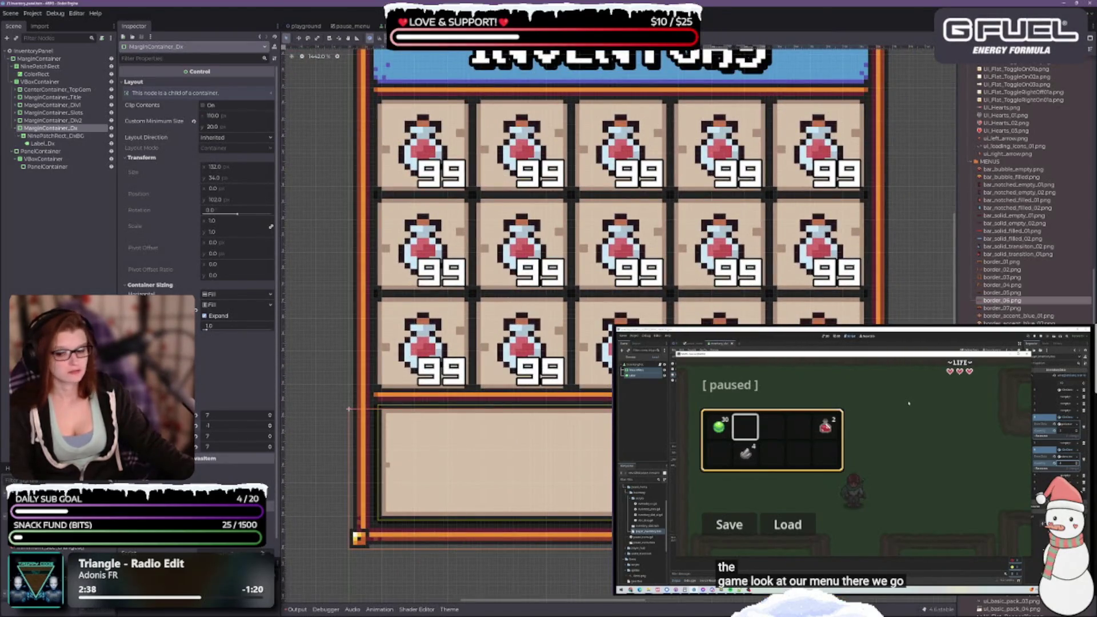
pyautogui.click(271, 428)
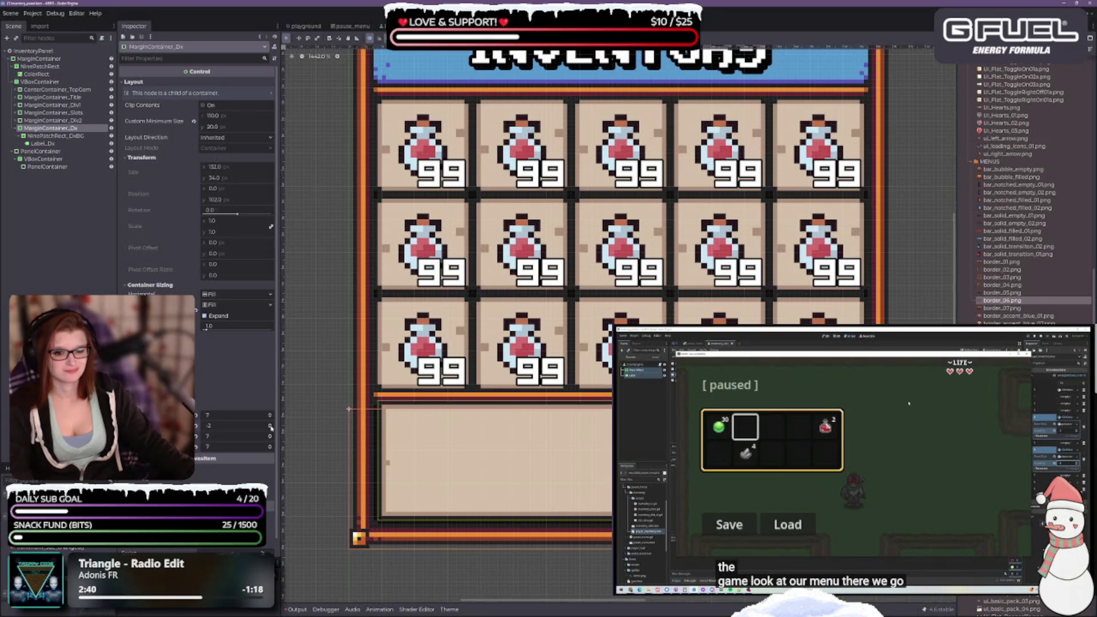
pyautogui.click(280, 489)
pyautogui.scroll(-4, 571, 314)
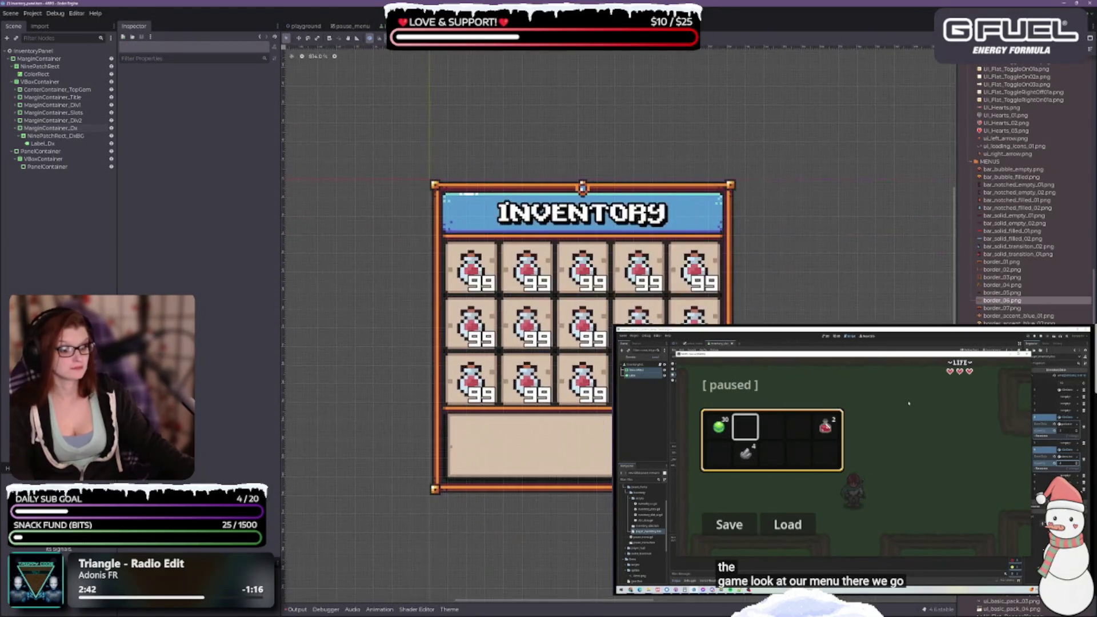
pyautogui.scroll(1, 560, 549)
pyautogui.scroll(-1, 495, 503)
pyautogui.scroll(3, 494, 503)
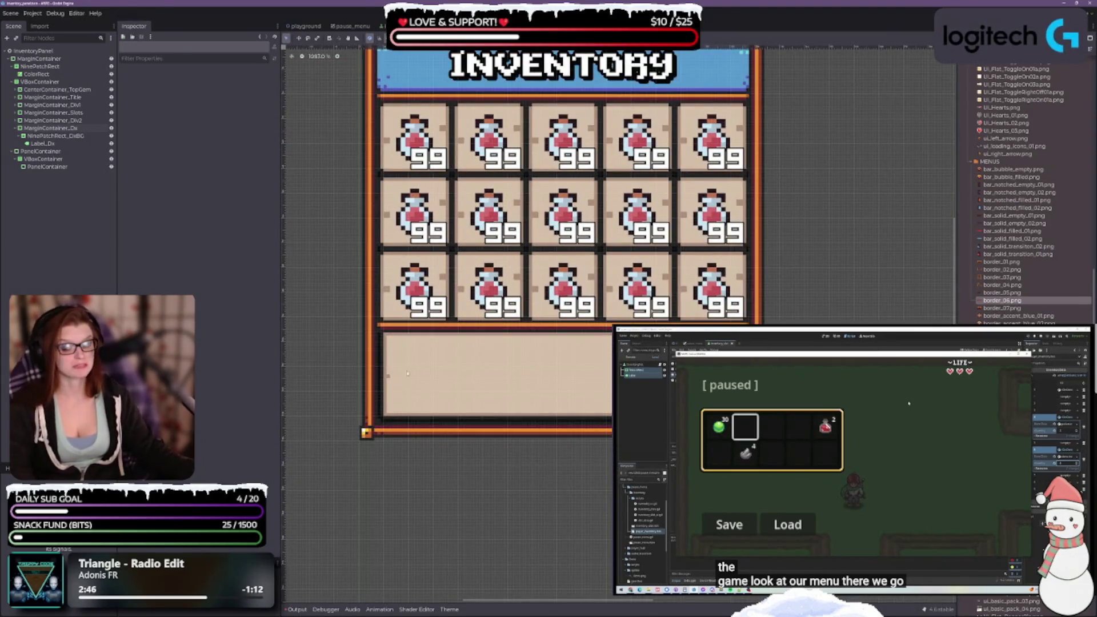
pyautogui.click(67, 136)
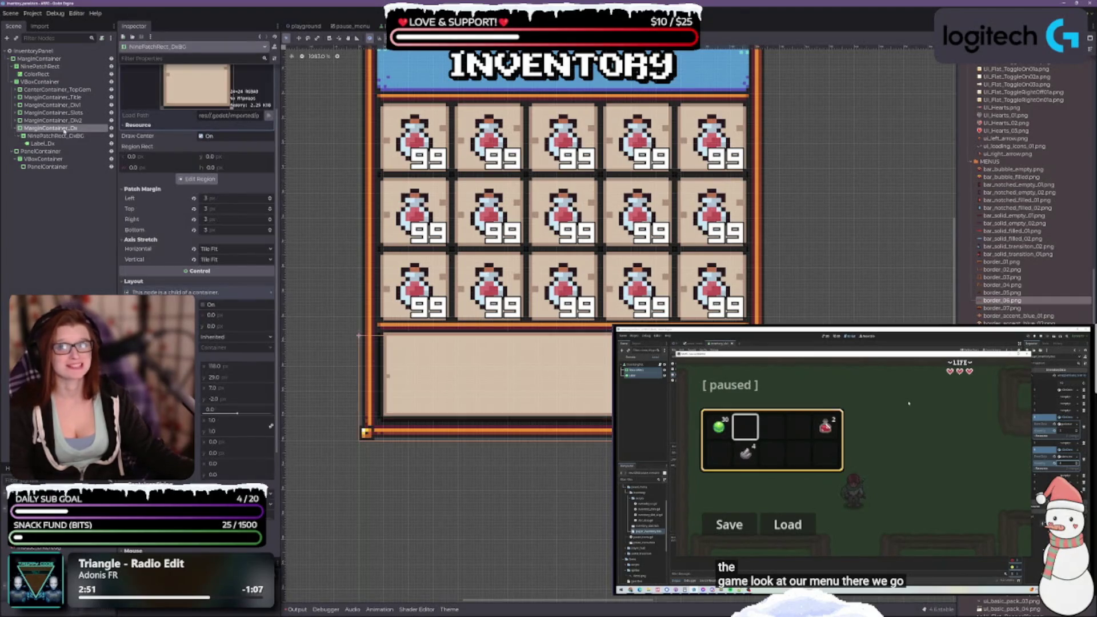
# Move NinePatchRect_Div2 into MarginContainer_Div2 and show its theme settings
pyautogui.click(64, 121)
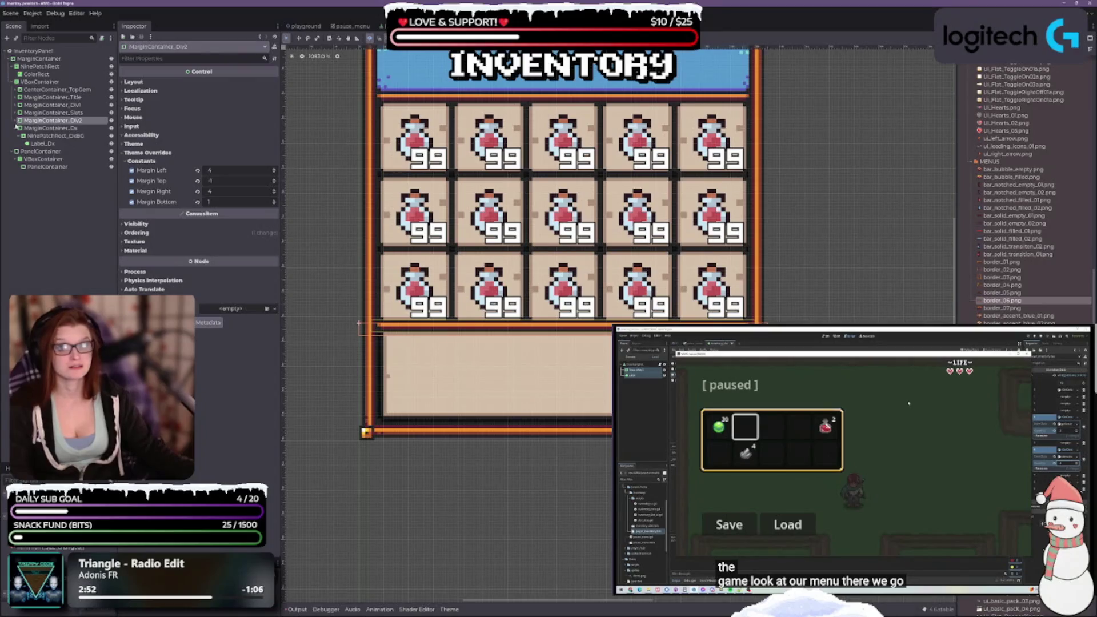
pyautogui.moveTo(57, 136); pyautogui.dragTo(57, 120)
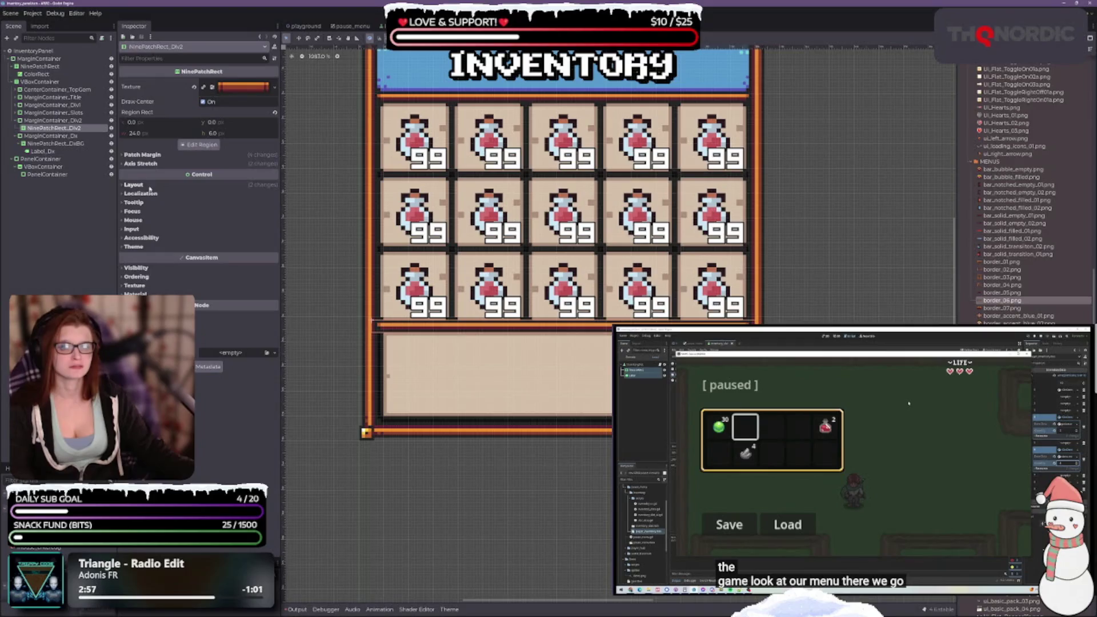
pyautogui.click(134, 247)
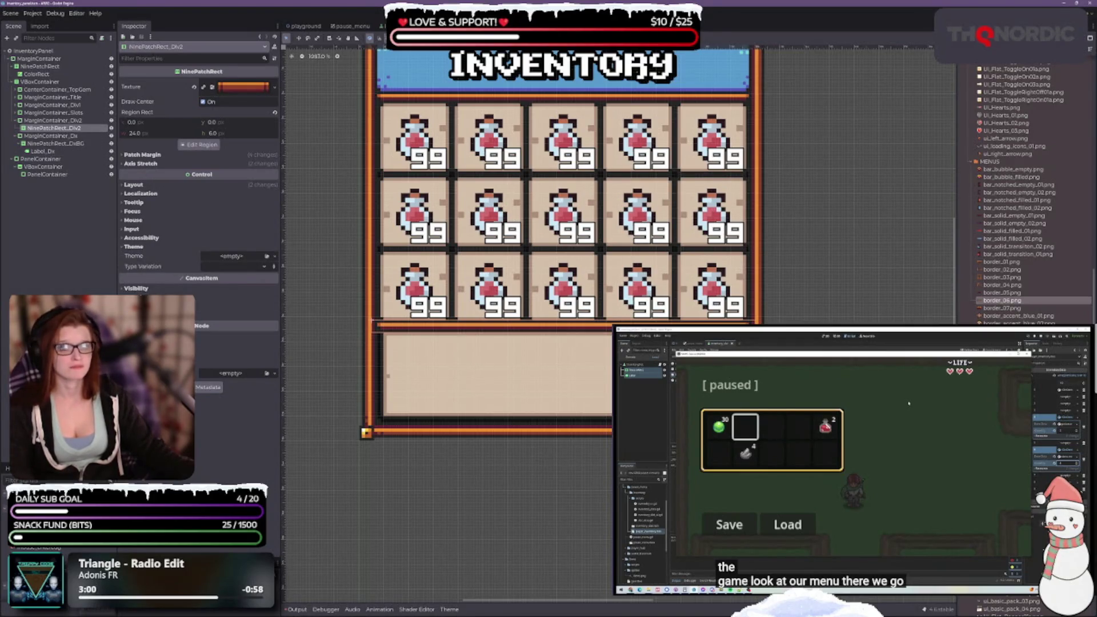
# Set MarginContainer_Div2's Margin Top to -1 after trying -2 and 0, then reselect NinePatchRect_Div2
pyautogui.press('Up')
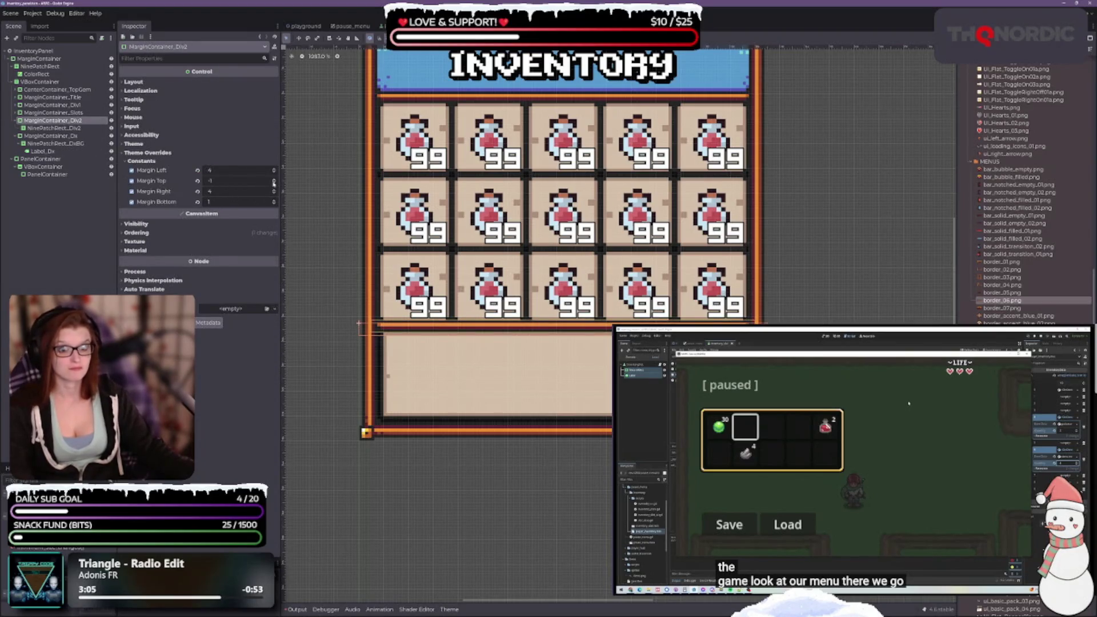
pyautogui.click(273, 183)
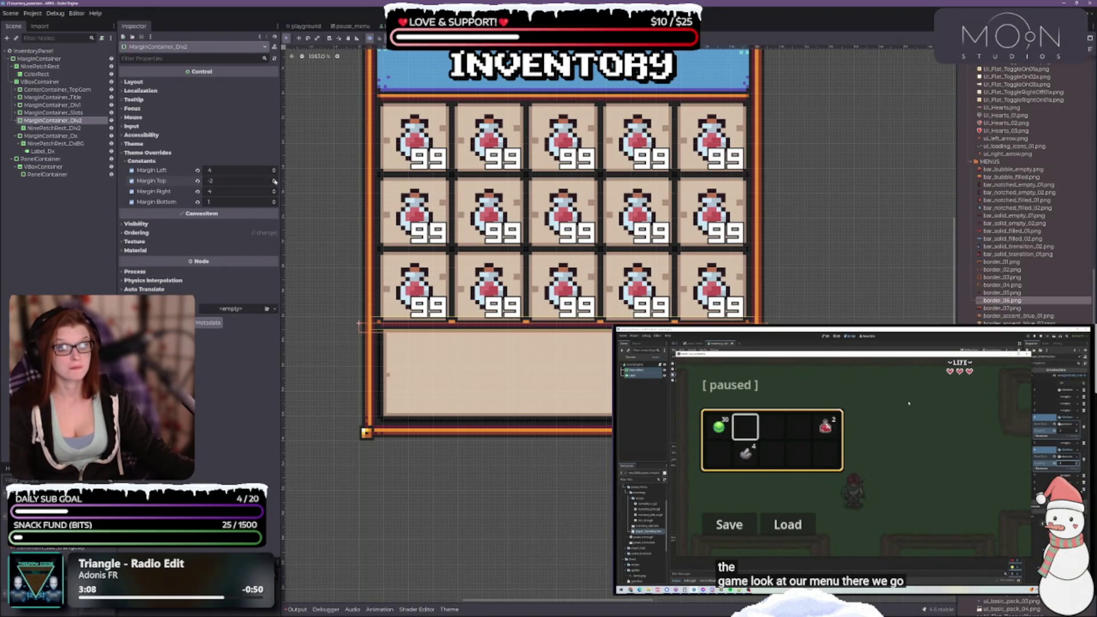
pyautogui.doubleClick(274, 179)
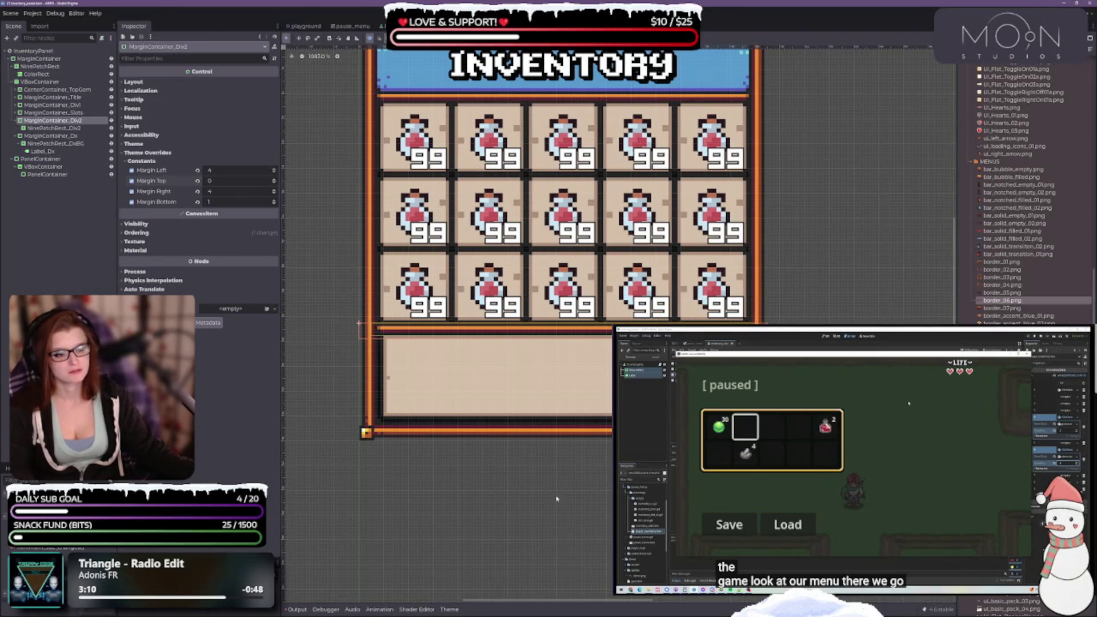
pyautogui.click(274, 183)
pyautogui.click(54, 128)
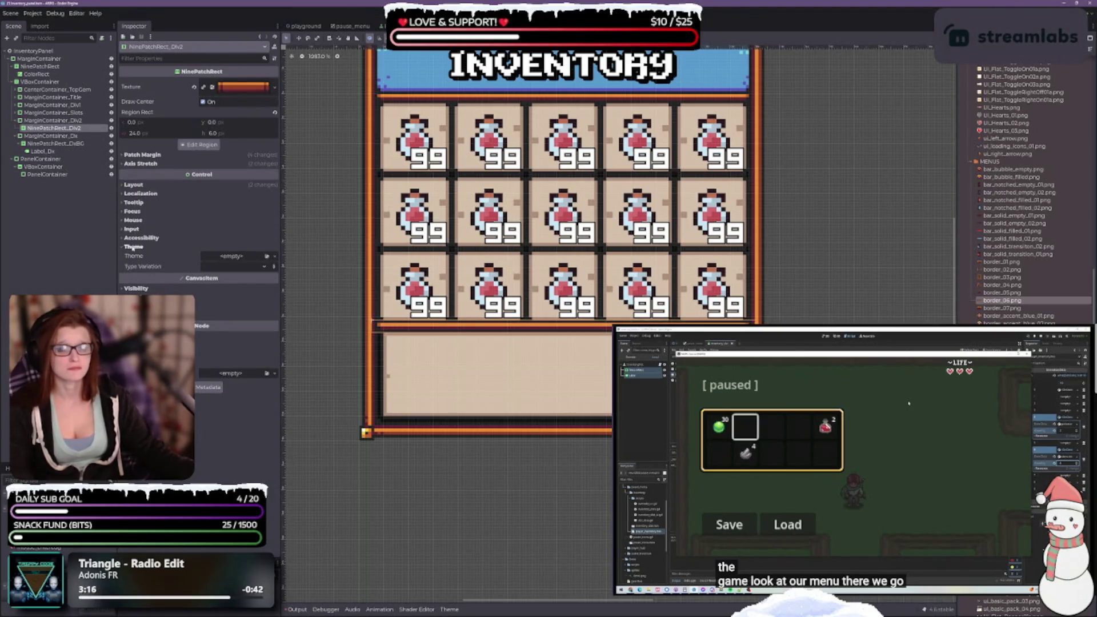
# Expand NinePatchRect_Div2's layout, patch margin, stretch and transform sections
pyautogui.click(134, 184)
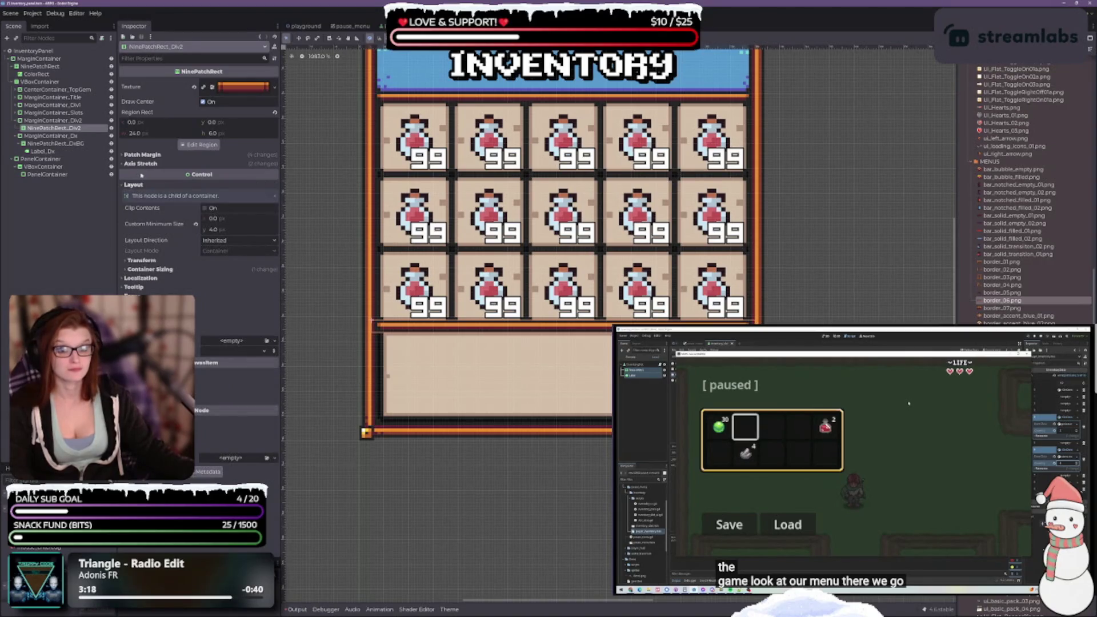
pyautogui.click(142, 155)
pyautogui.click(142, 205)
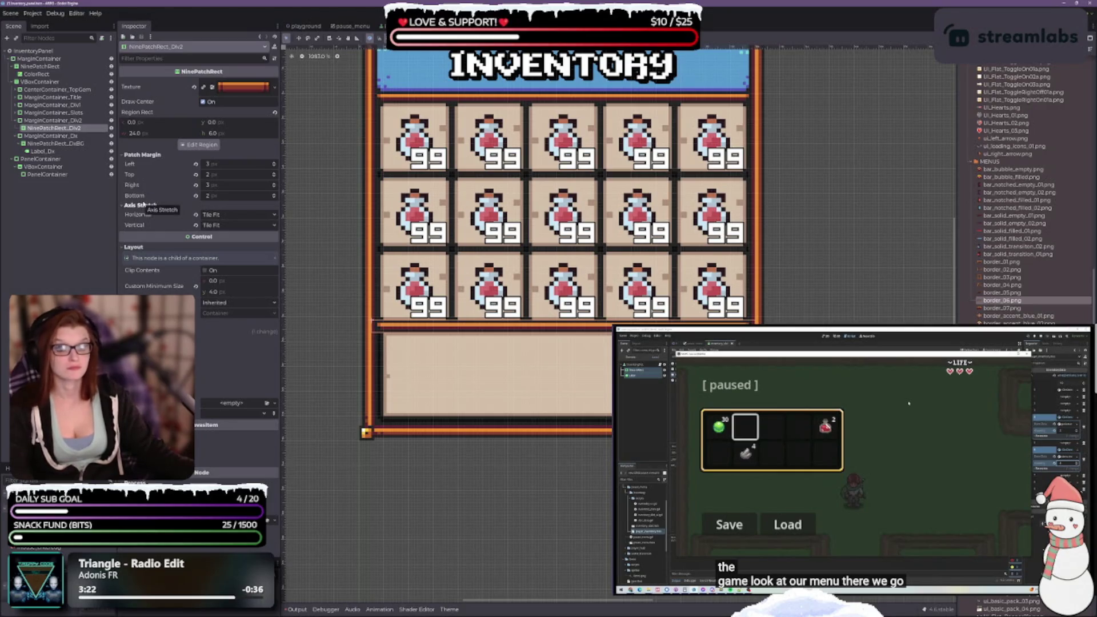
pyautogui.click(143, 329)
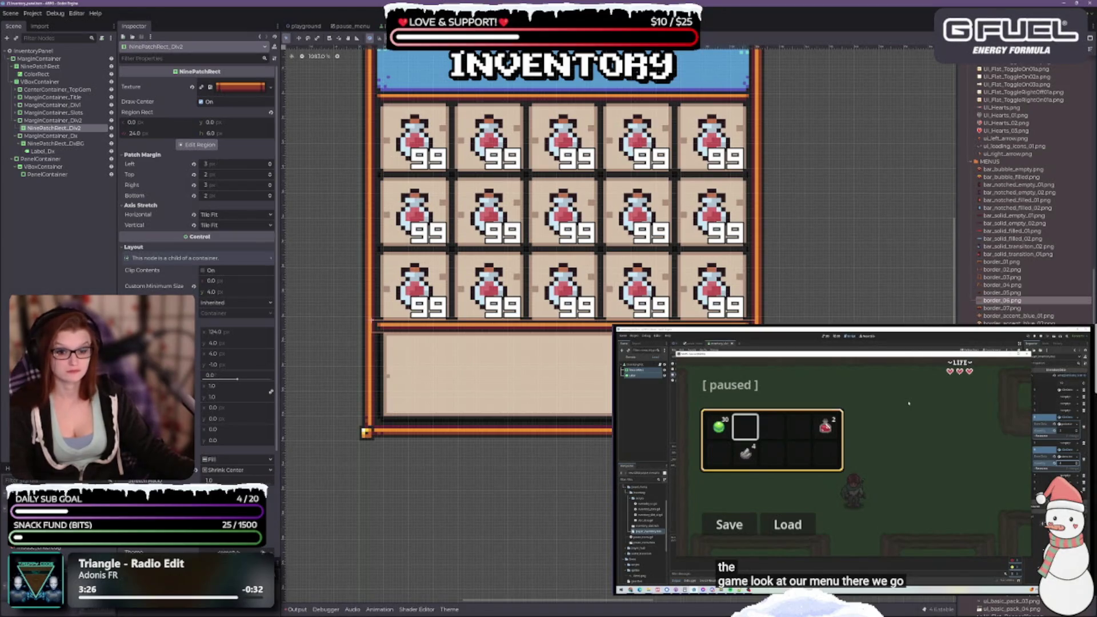
pyautogui.scroll(2, 201, 472)
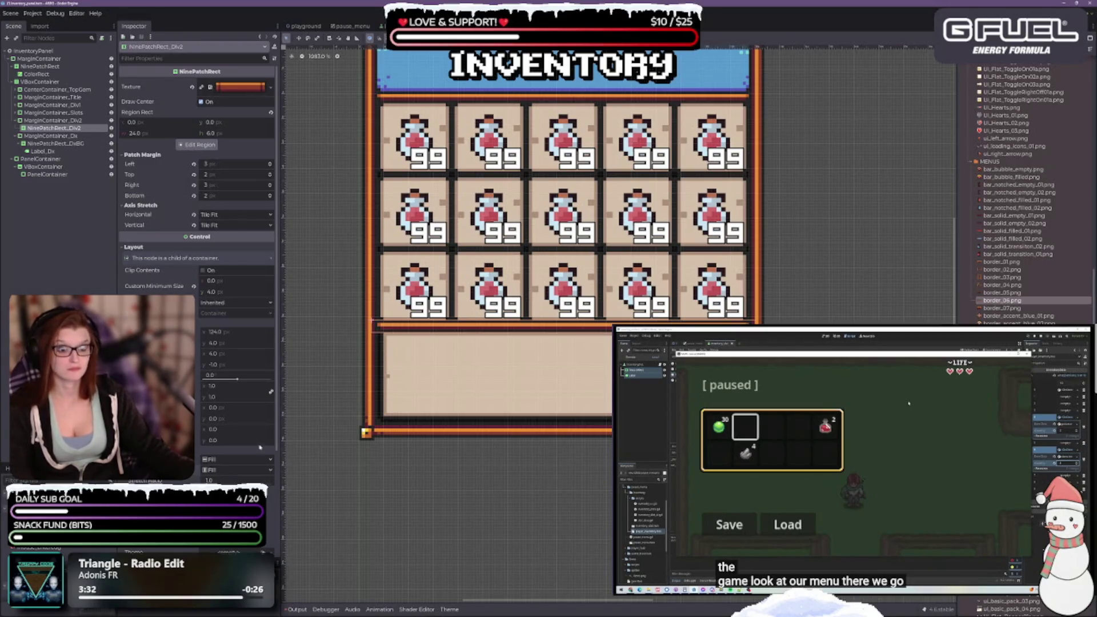
# Undo three changes to restore the divider's earlier thicker look, then deselect it
pyautogui.hotkey('ctrl', 'z')
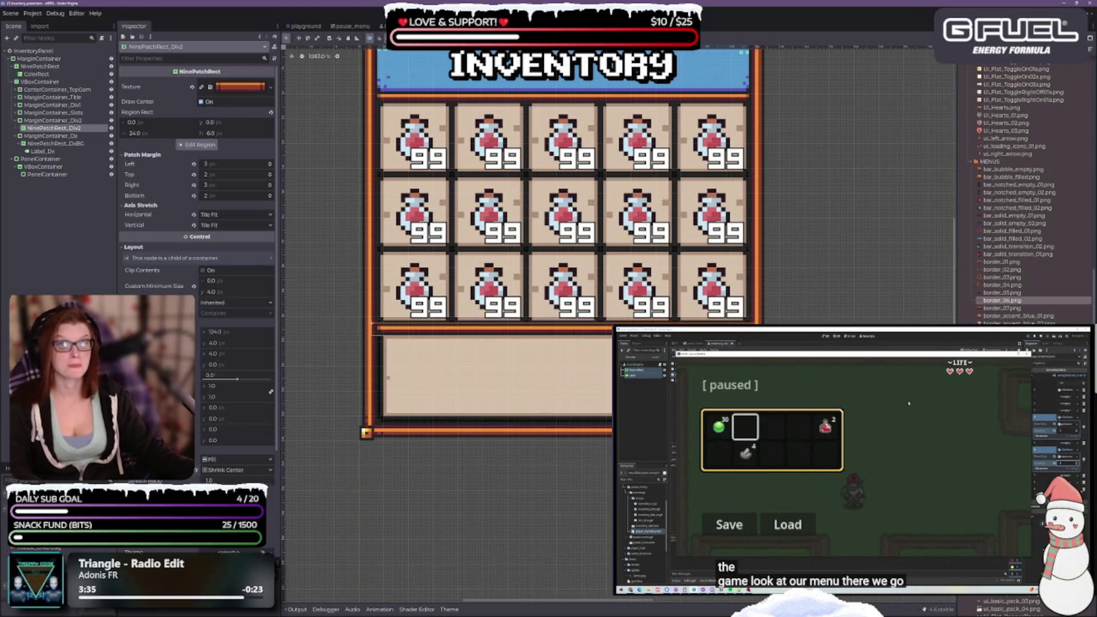
pyautogui.hotkey('ctrl', 'z')
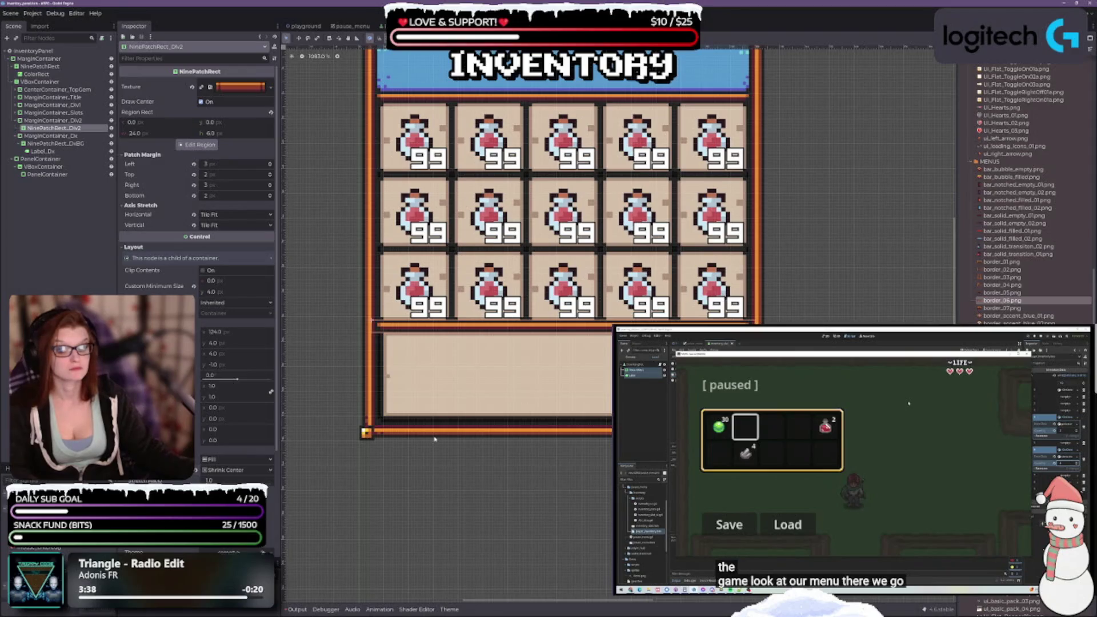
pyautogui.hotkey('ctrl', 'z')
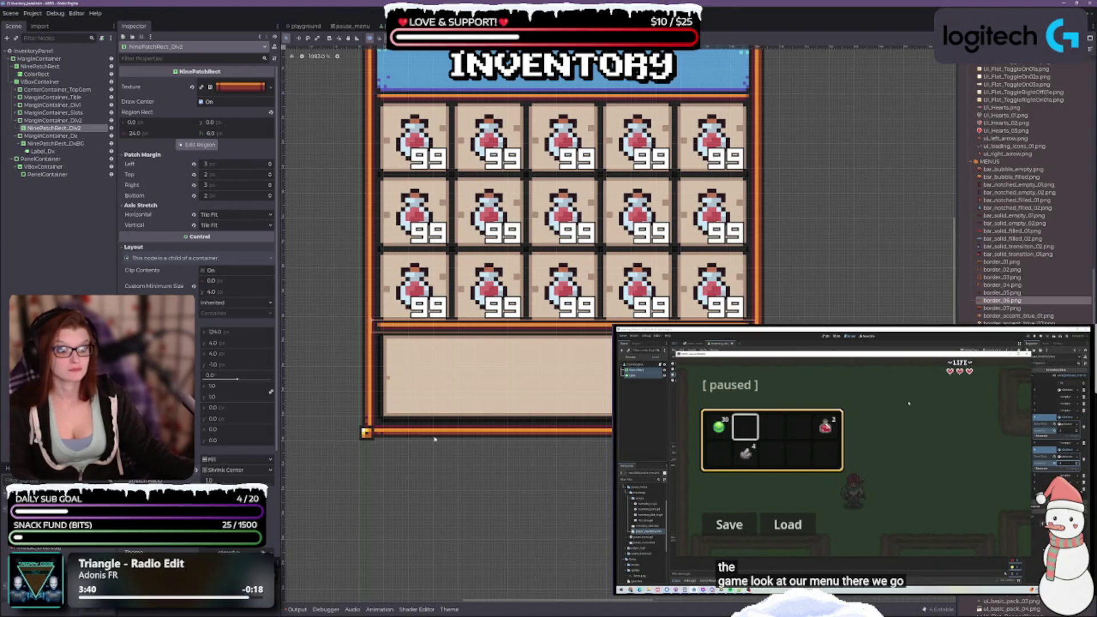
pyautogui.press('Escape')
# Inspect the VBoxContainer, Label_Dx and NinePatchRect_DxBG nodes in the Scene dock
pyautogui.scroll(-2, 546, 477)
pyautogui.click(479, 434)
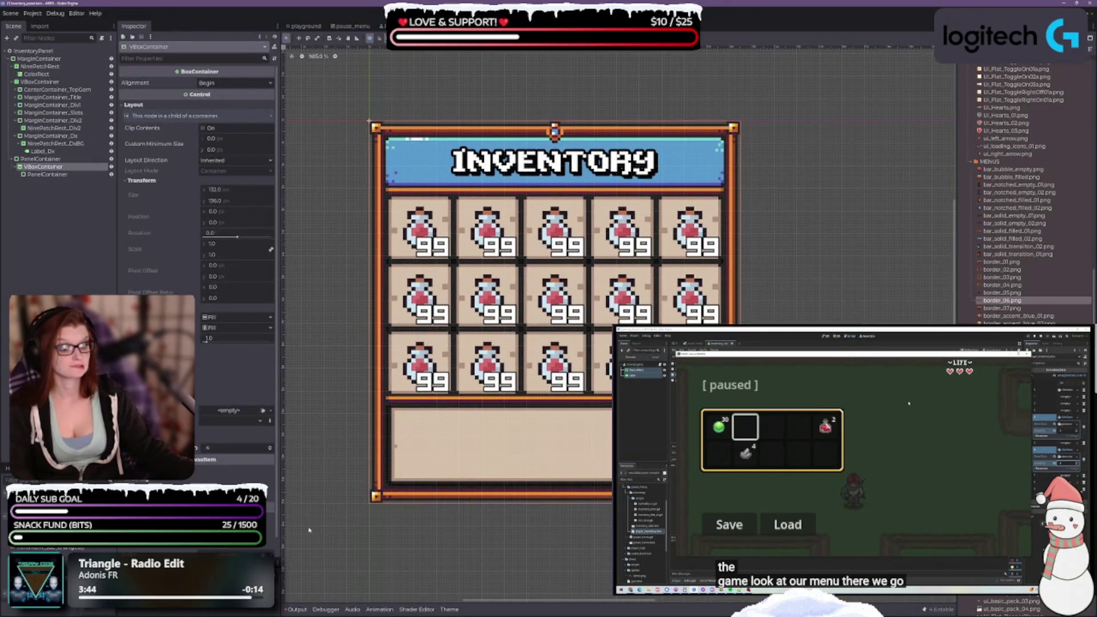
pyautogui.click(59, 152)
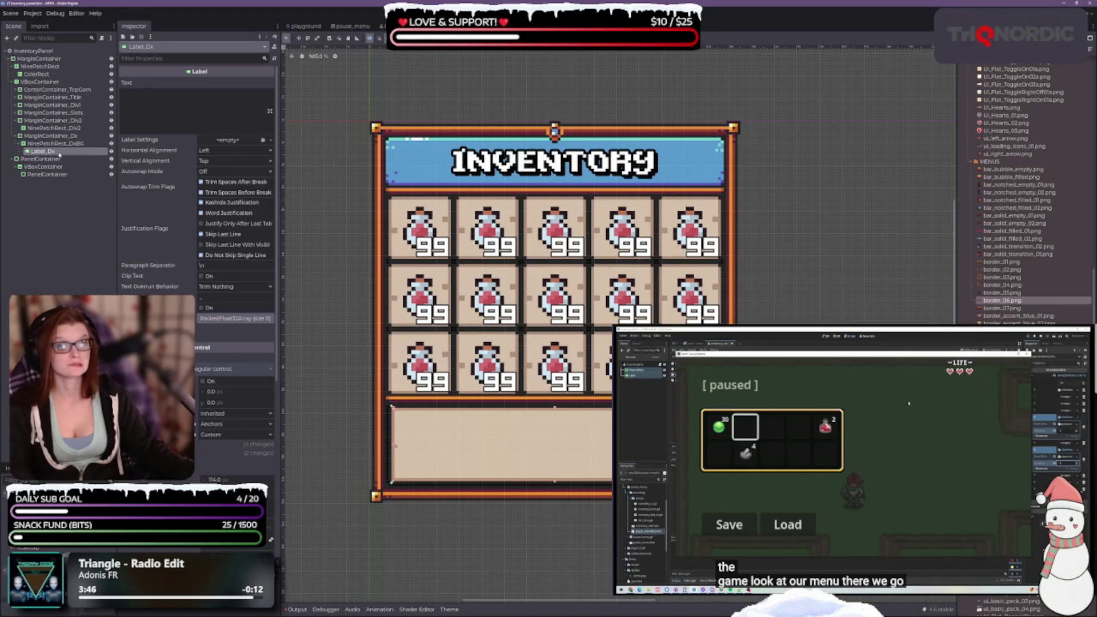
pyautogui.click(52, 144)
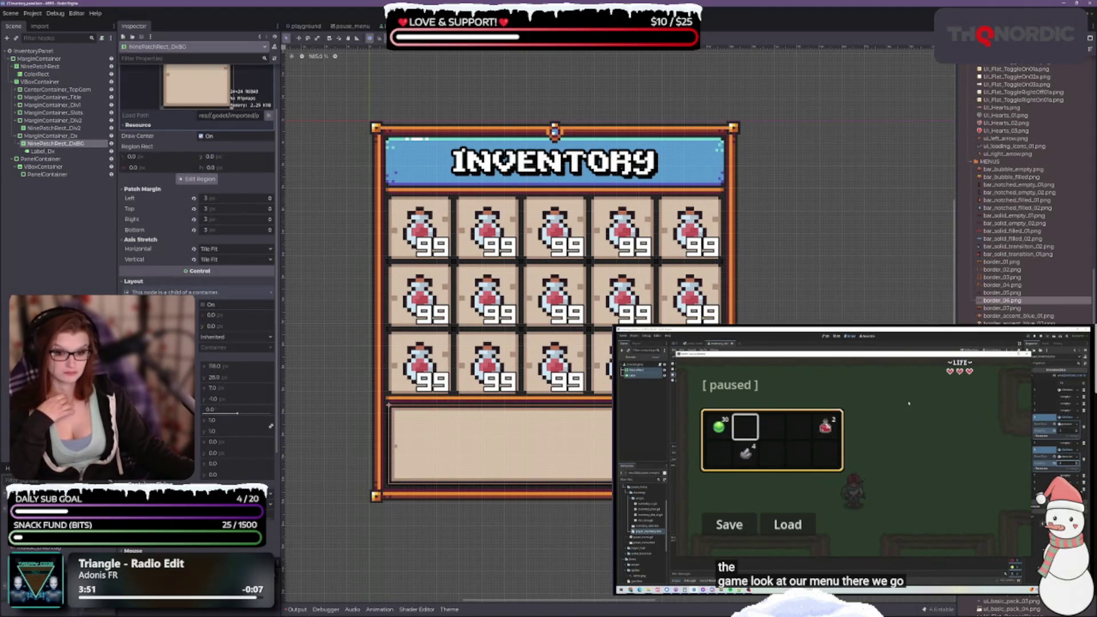
# Select the ColorRect background to show its colour settings
pyautogui.moveTo(189, 386)
pyautogui.scroll(-5, 191, 388)
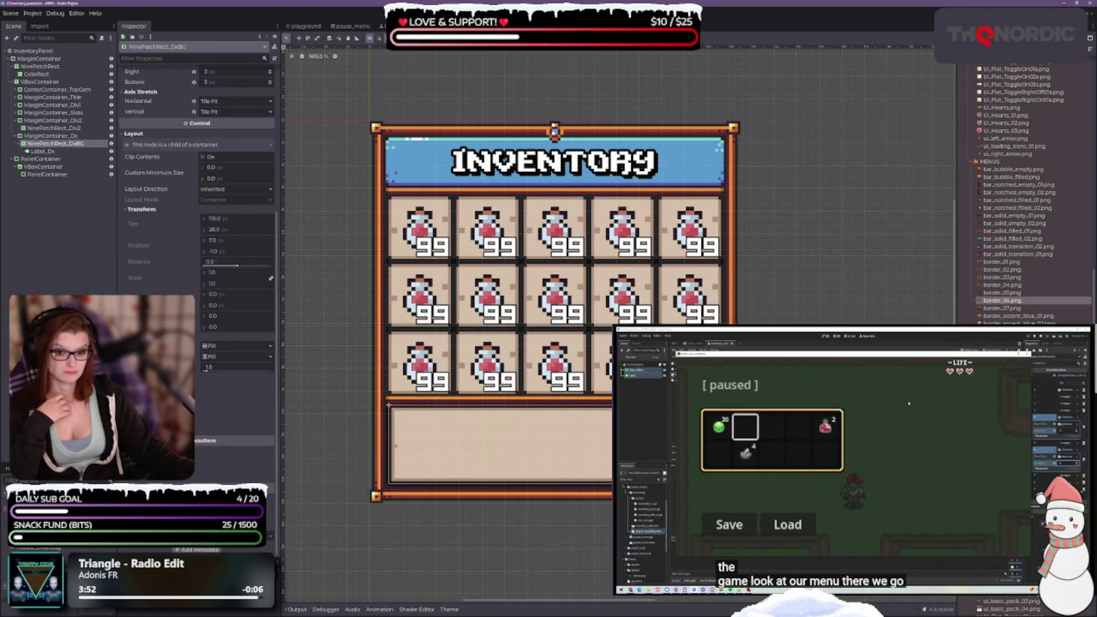
pyautogui.click(36, 73)
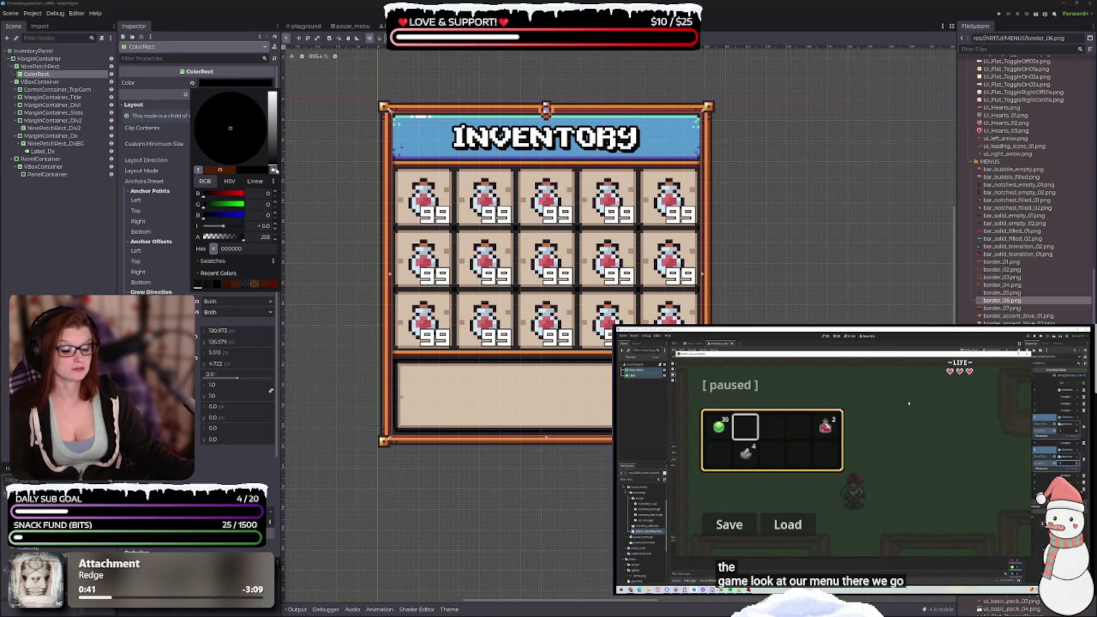
# Briefly lighten the ColorRect colour, return it to near black, then select NinePatchRect_DxBG
pyautogui.click(275, 161)
pyautogui.moveTo(275, 161); pyautogui.dragTo(274, 170)
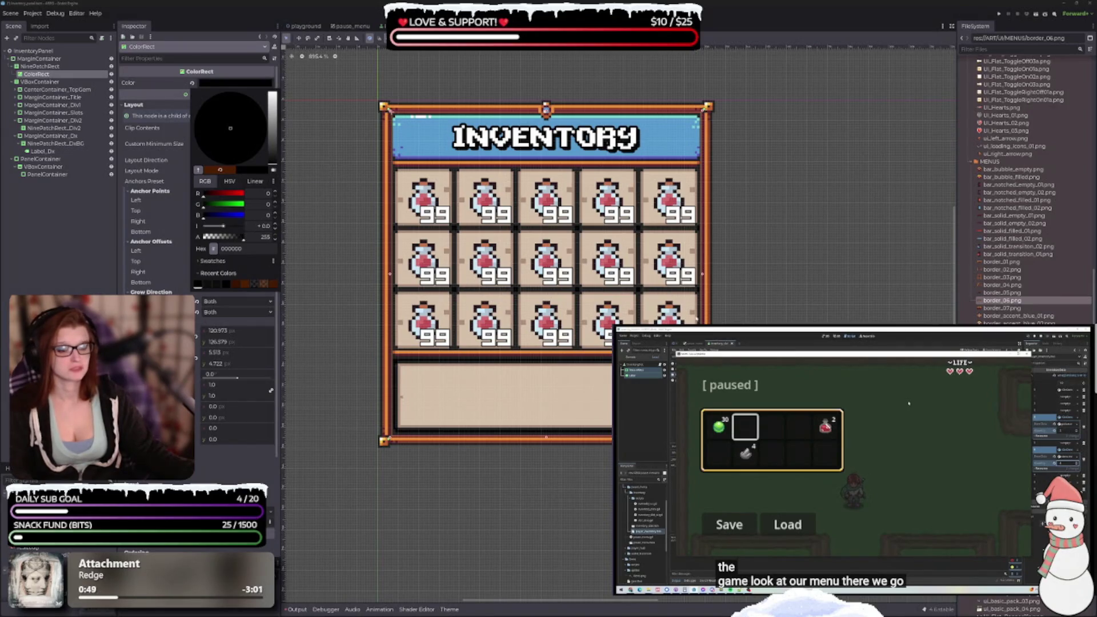
pyautogui.press('Escape')
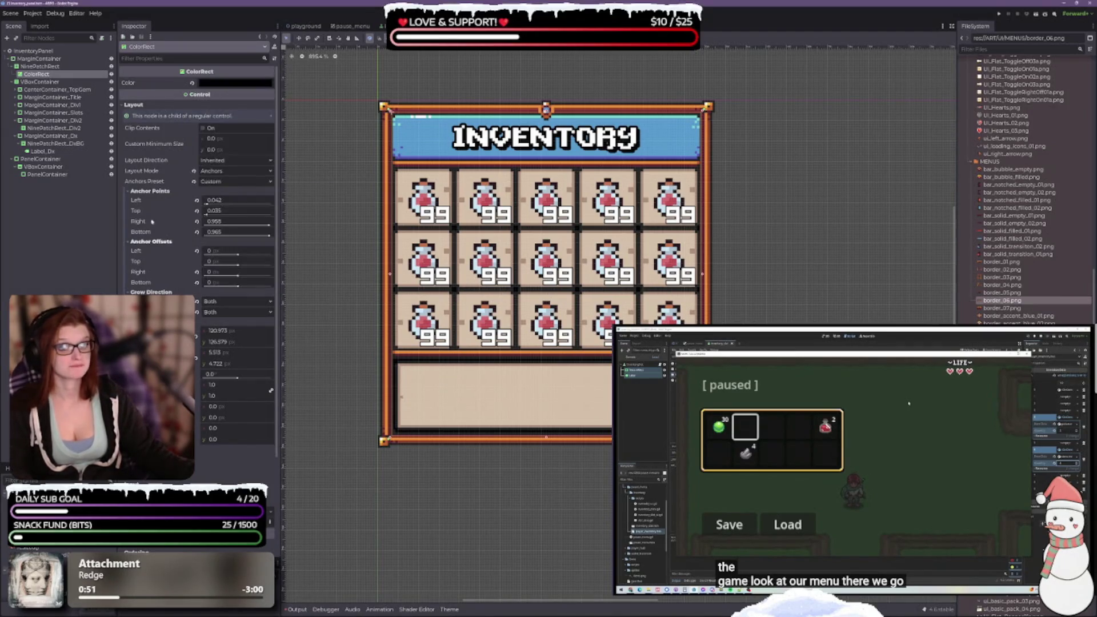
pyautogui.click(54, 143)
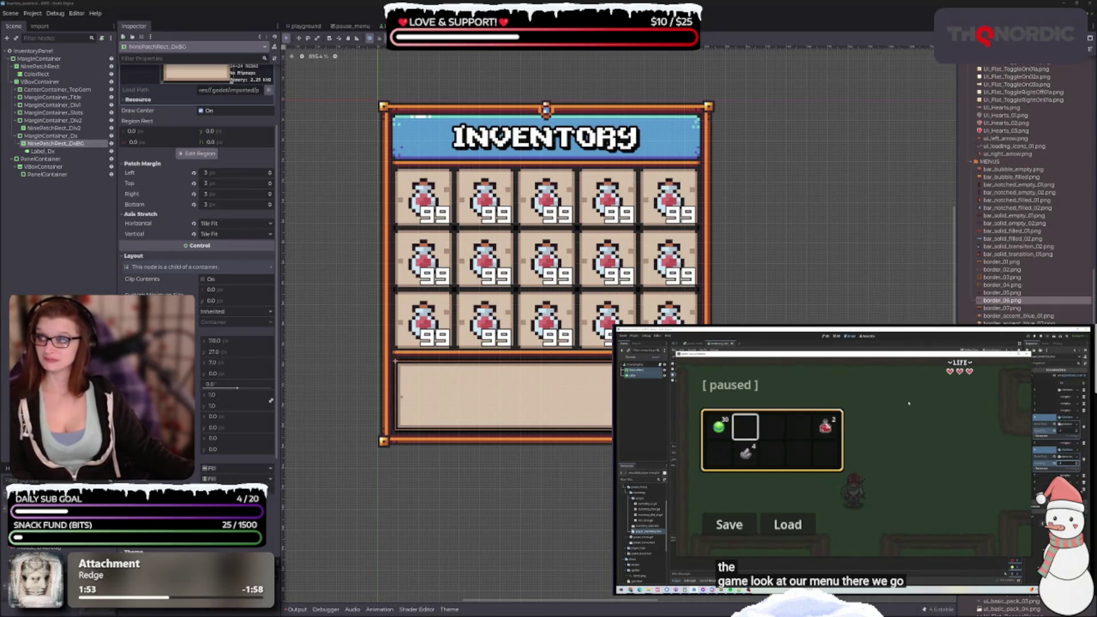
# Zoom the canvas and select MarginContainer_Dx, the 132 × 34 px description container
pyautogui.scroll(1, 540, 414)
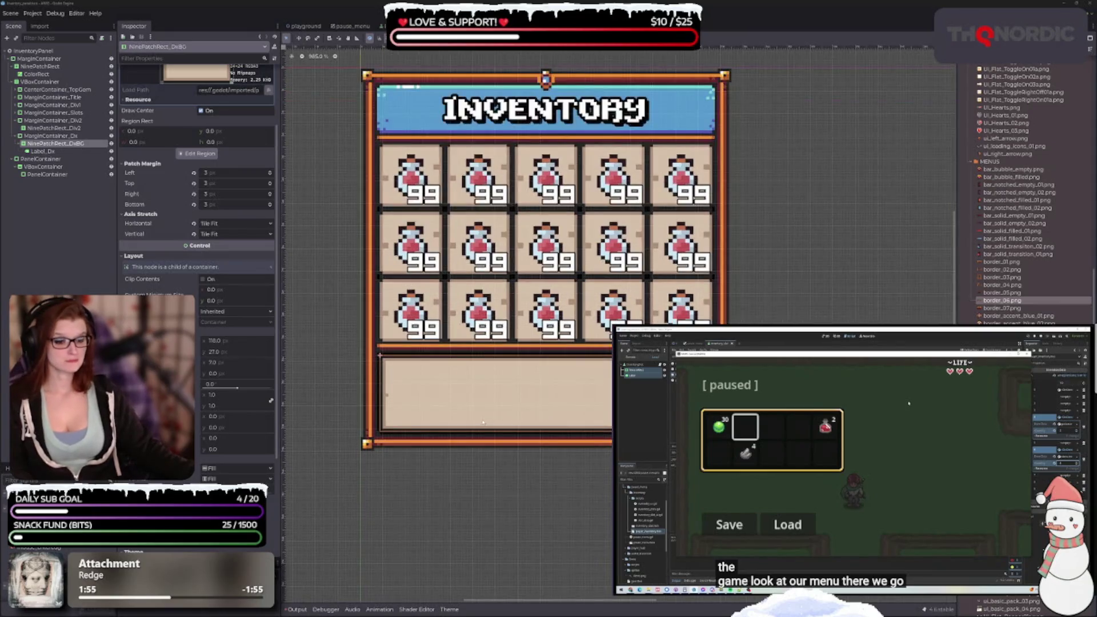
pyautogui.scroll(-3, 197, 228)
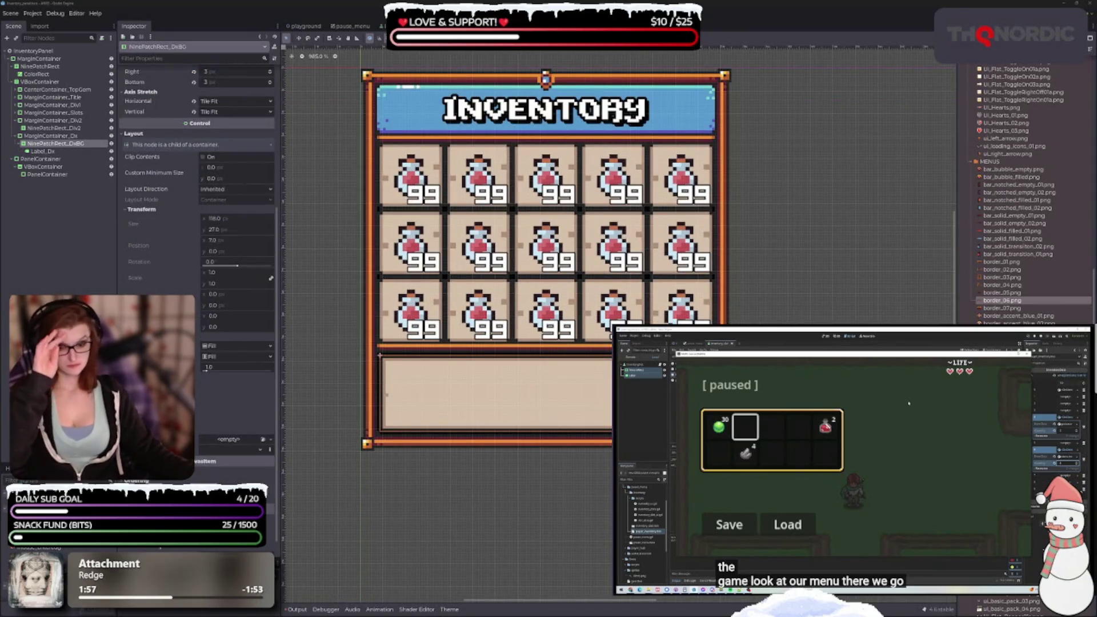
pyautogui.scroll(2, 468, 399)
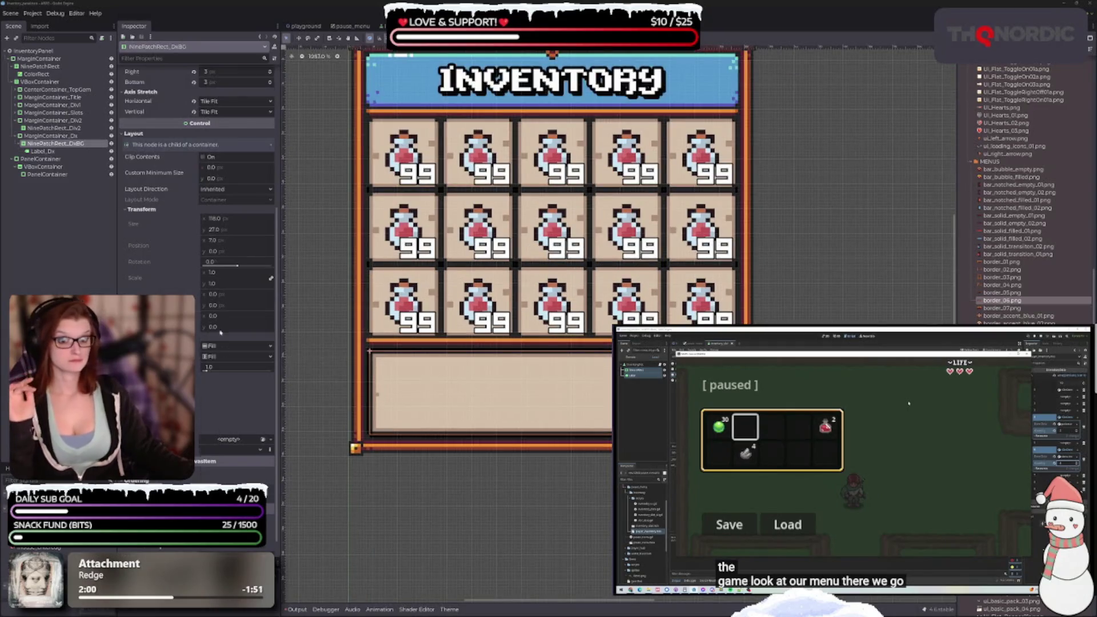
pyautogui.click(54, 143)
pyautogui.click(52, 136)
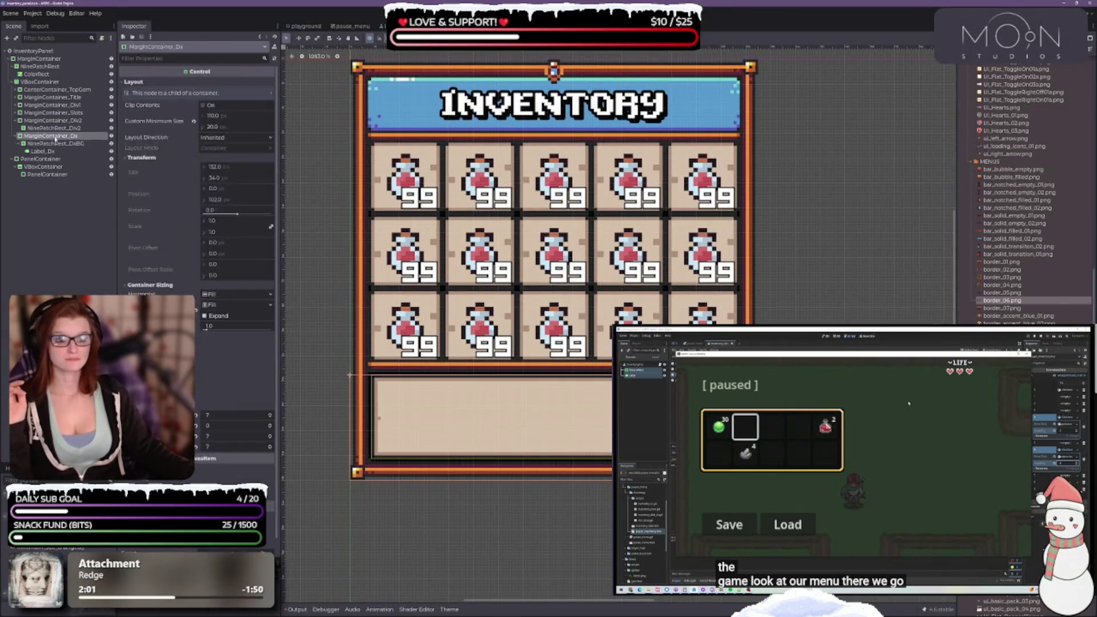
# Set the MarginContainer_Dx top margin to -1 and its right and left margins to 6
pyautogui.click(271, 427)
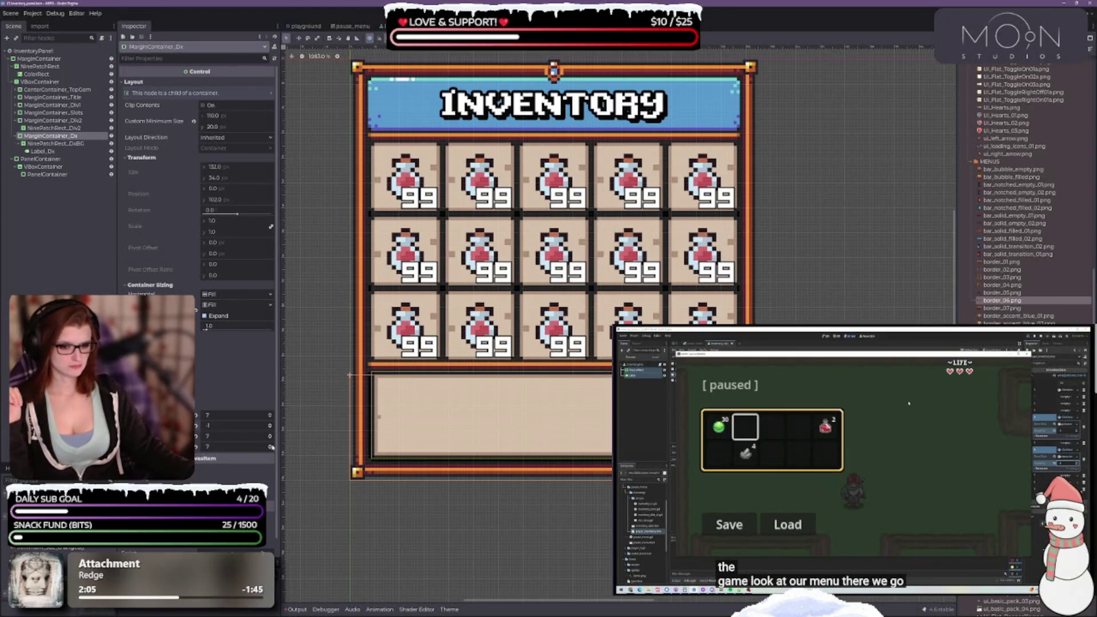
pyautogui.click(270, 448)
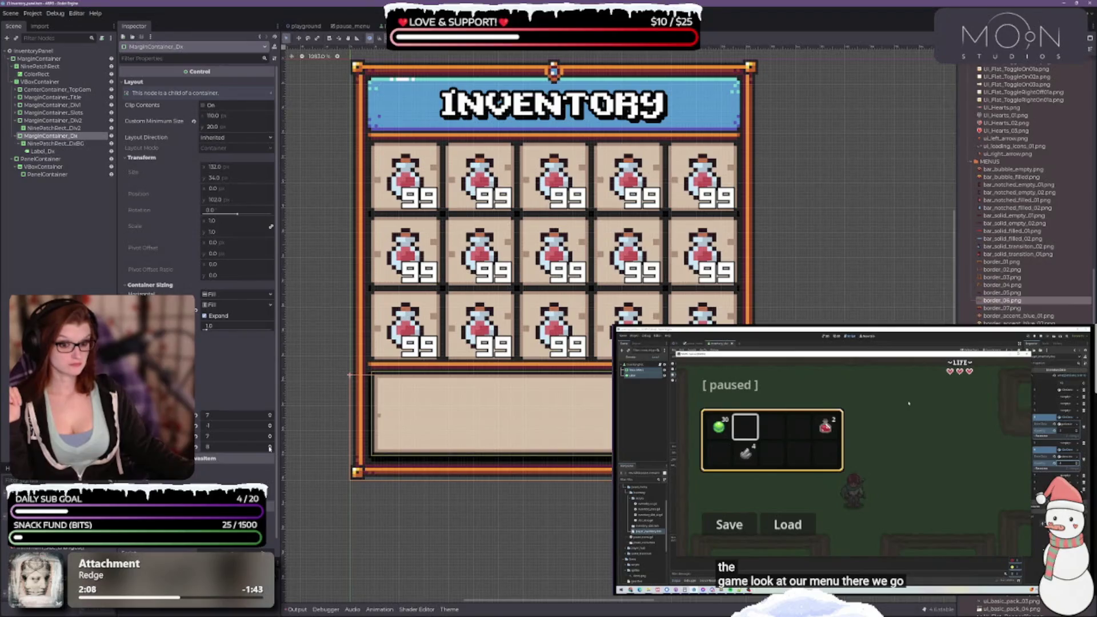
pyautogui.click(271, 450)
pyautogui.click(272, 438)
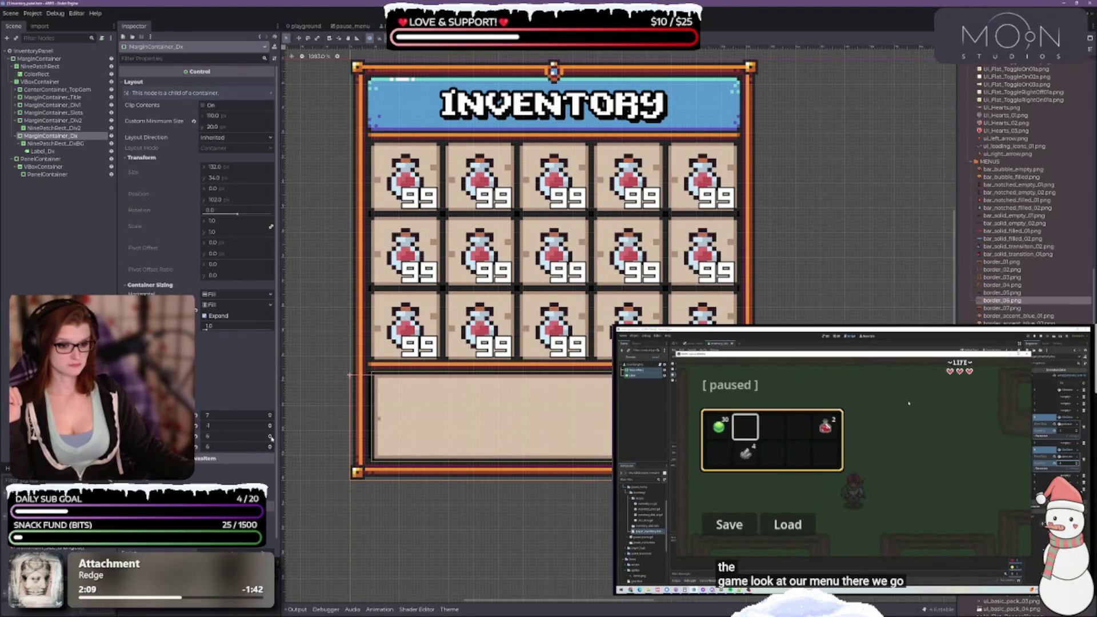
pyautogui.click(270, 417)
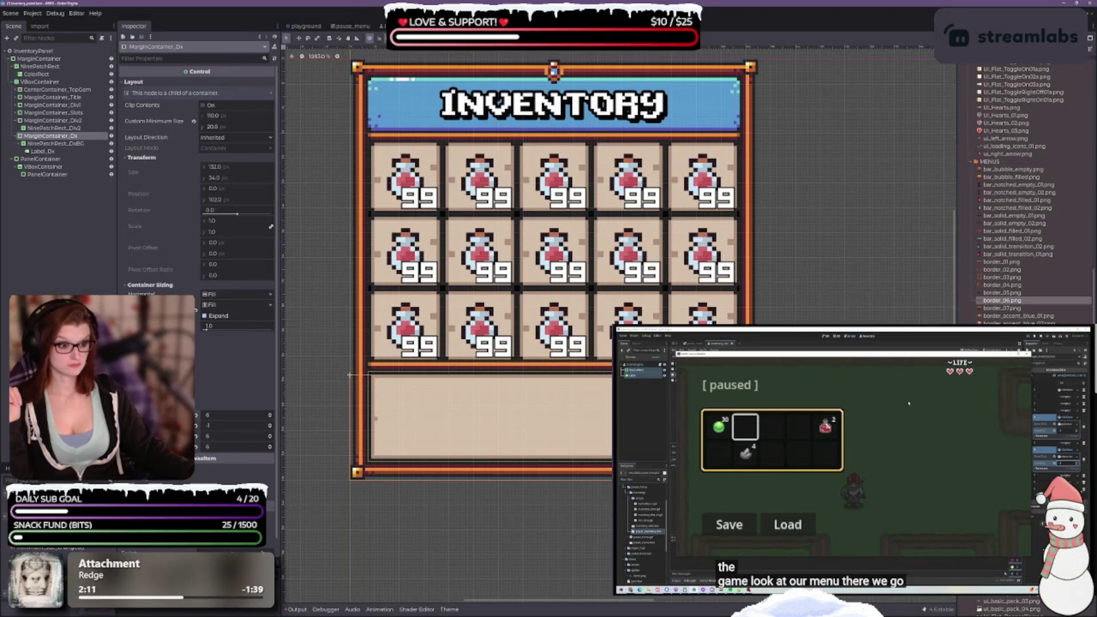
# Test a bottom margin of 7, keep it at 6, then select the ColorRect
pyautogui.click(270, 445)
pyautogui.click(270, 450)
pyautogui.click(270, 446)
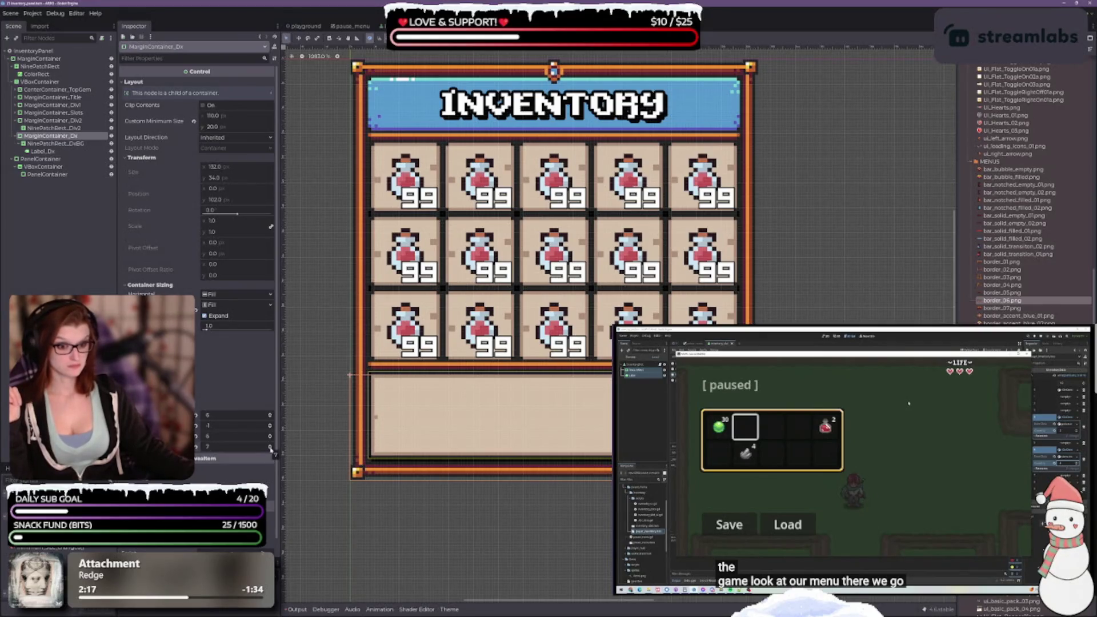
pyautogui.click(270, 450)
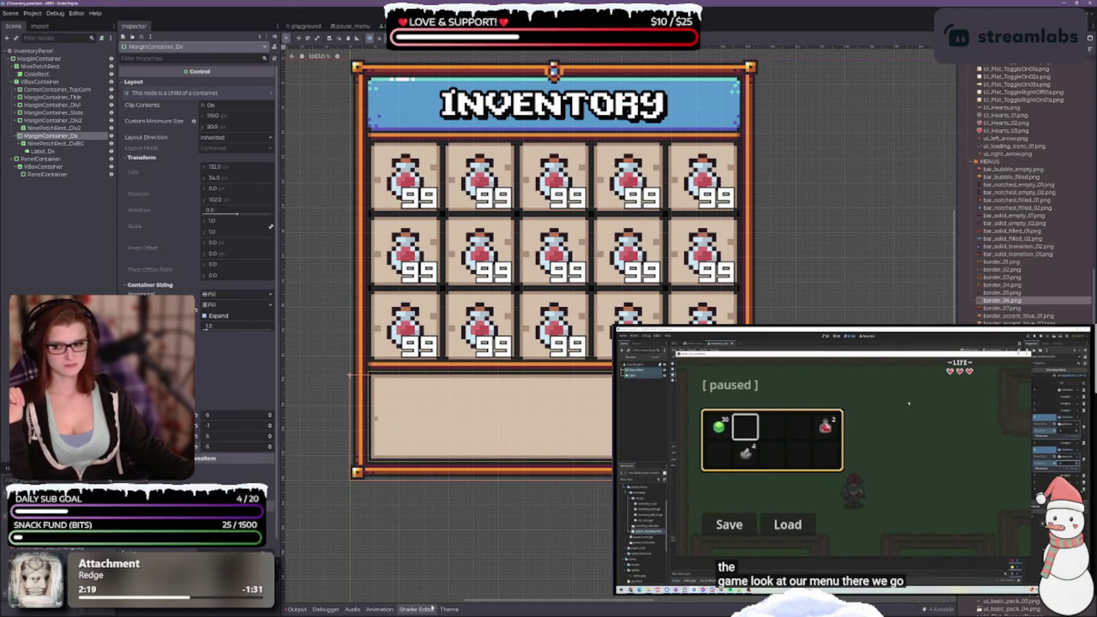
pyautogui.click(362, 514)
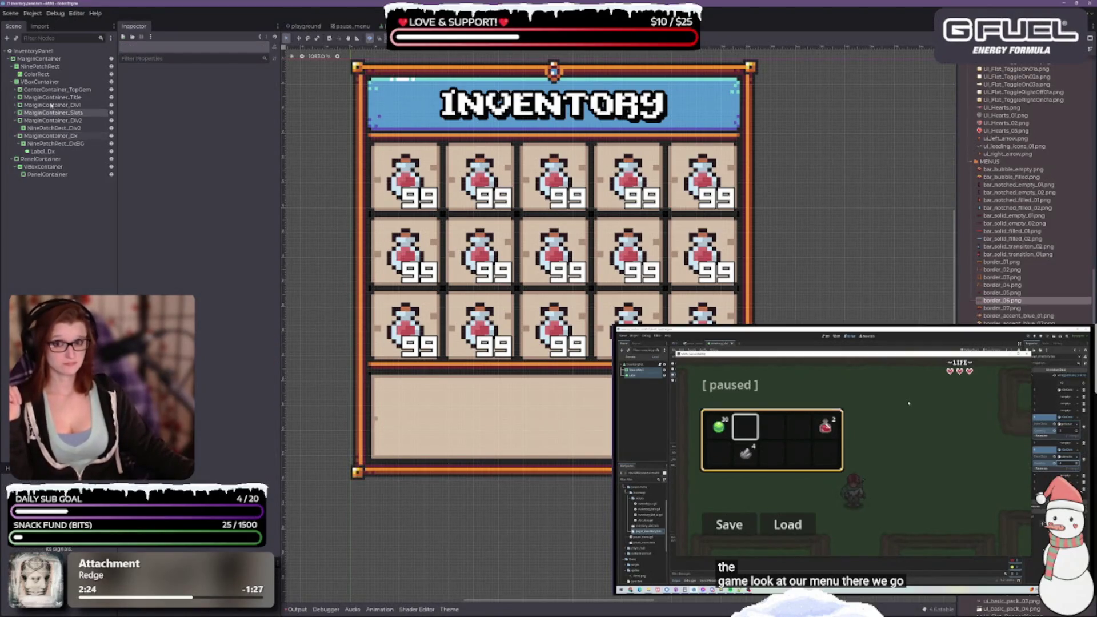
pyautogui.click(36, 74)
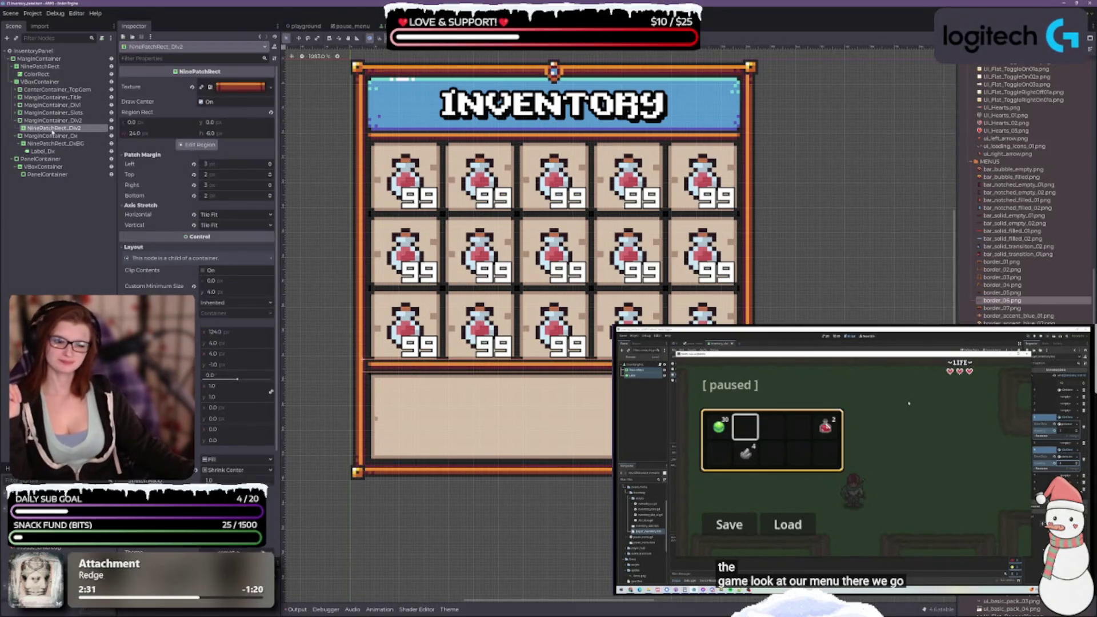
# Check MarginContainer_Div2, then lower MarginContainer_Dx's bottom and right margins to 5
pyautogui.click(51, 120)
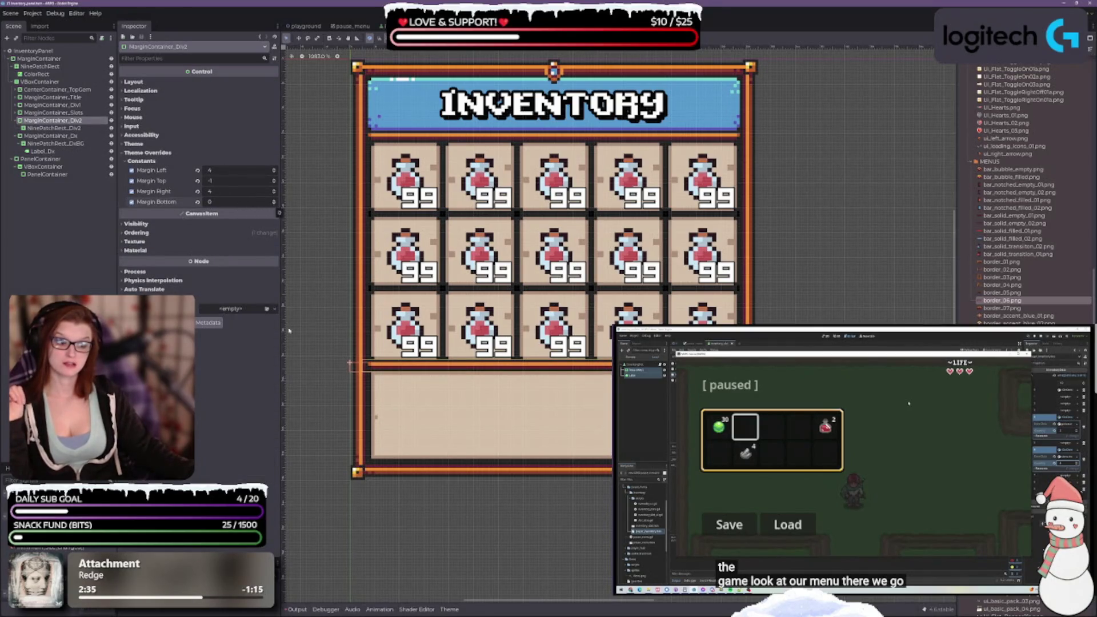
pyautogui.click(273, 204)
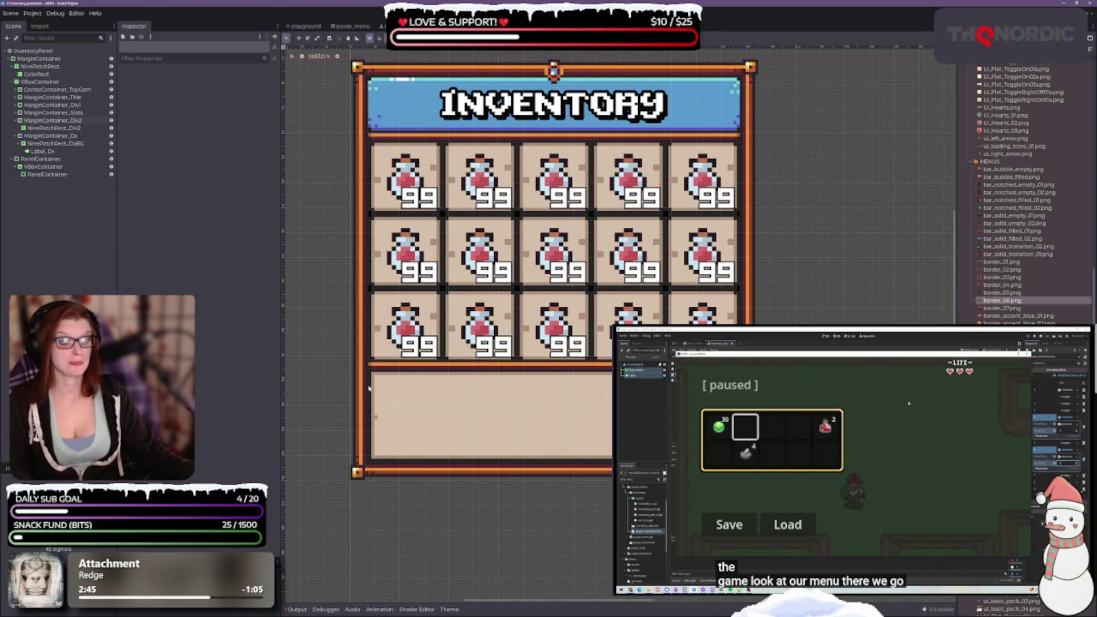
pyautogui.click(61, 137)
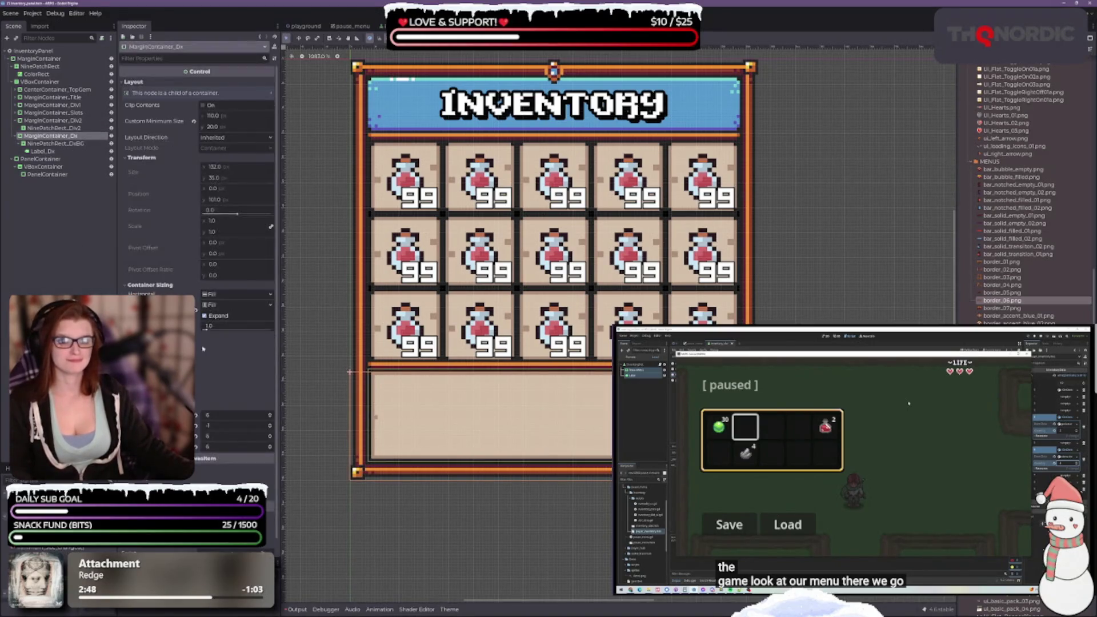
pyautogui.click(271, 446)
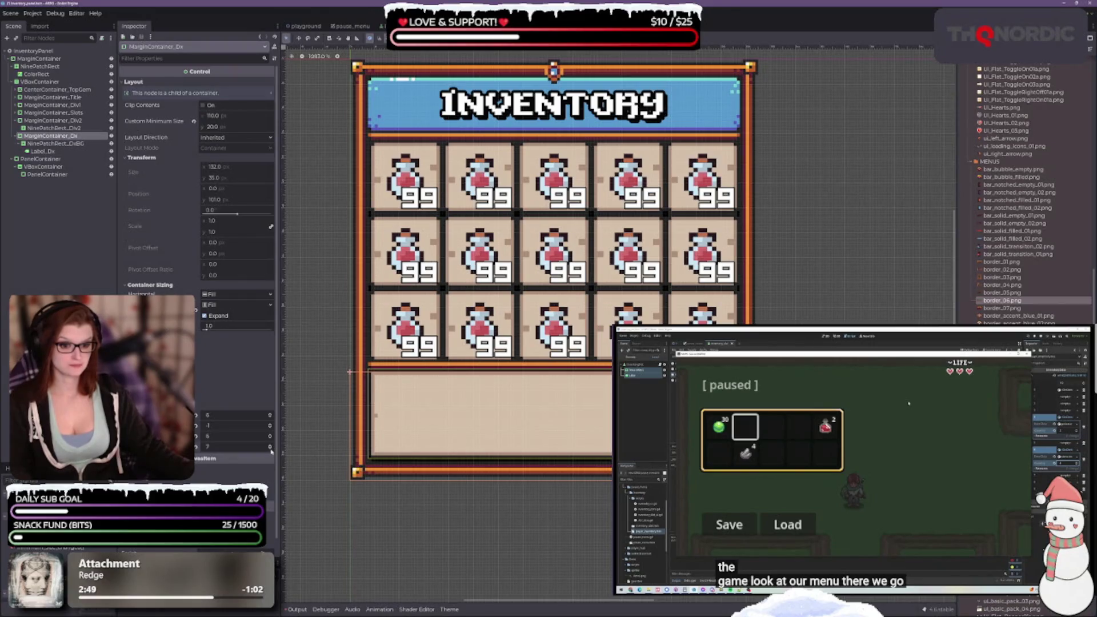
pyautogui.click(271, 450)
pyautogui.click(271, 450)
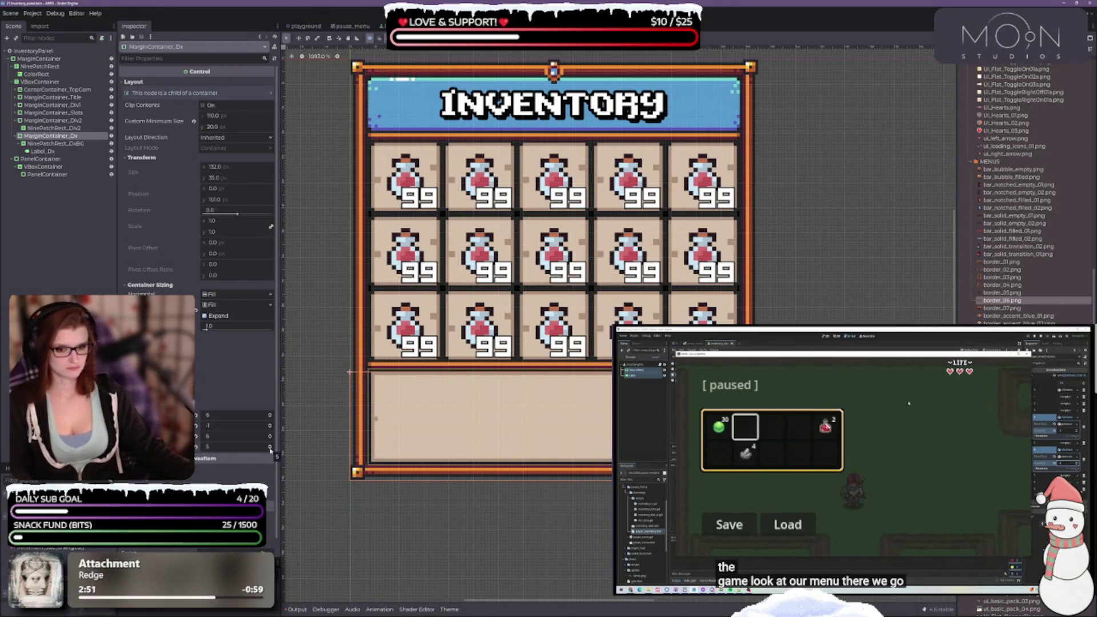
pyautogui.click(271, 437)
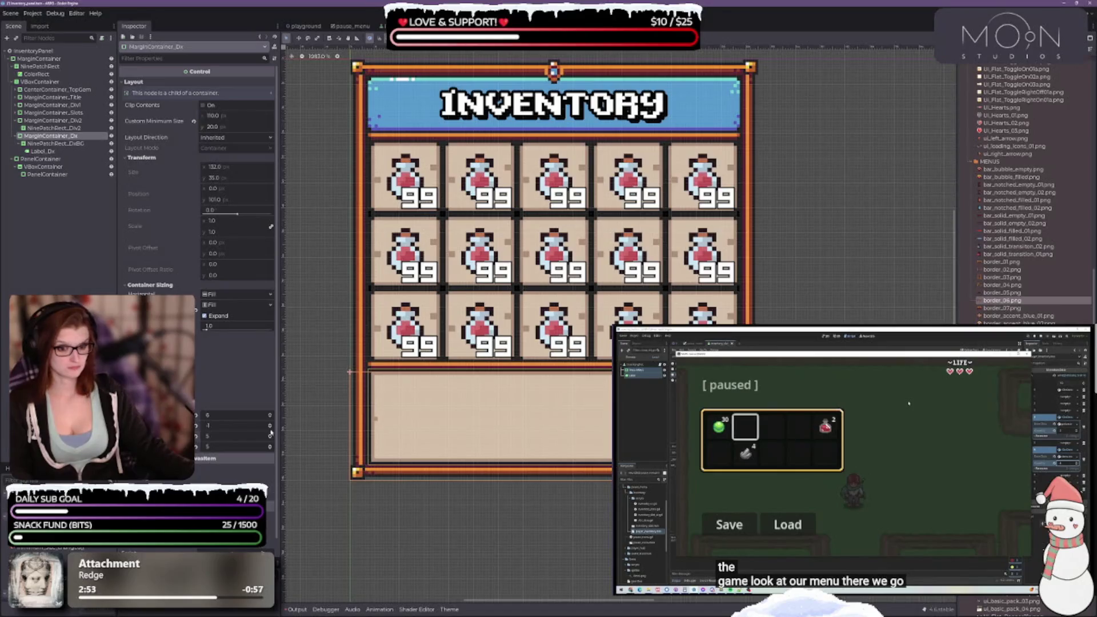
# Save the scene and select VBoxContainer, Label_Dx, then NinePatchRect_DxBG
pyautogui.press('Escape')
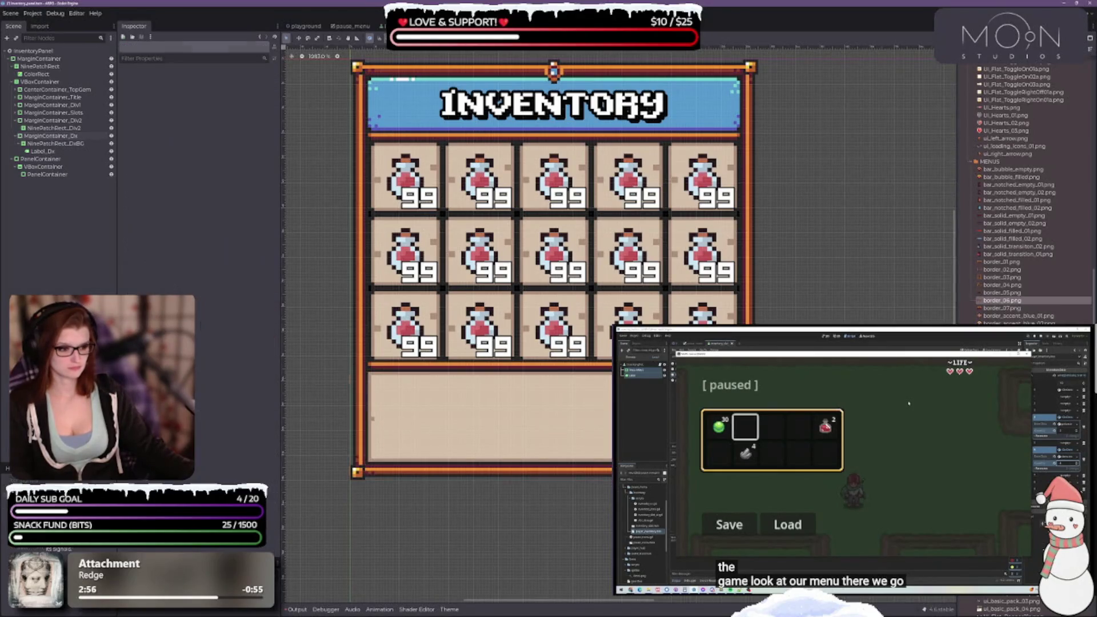
pyautogui.hotkey('ctrl', 's')
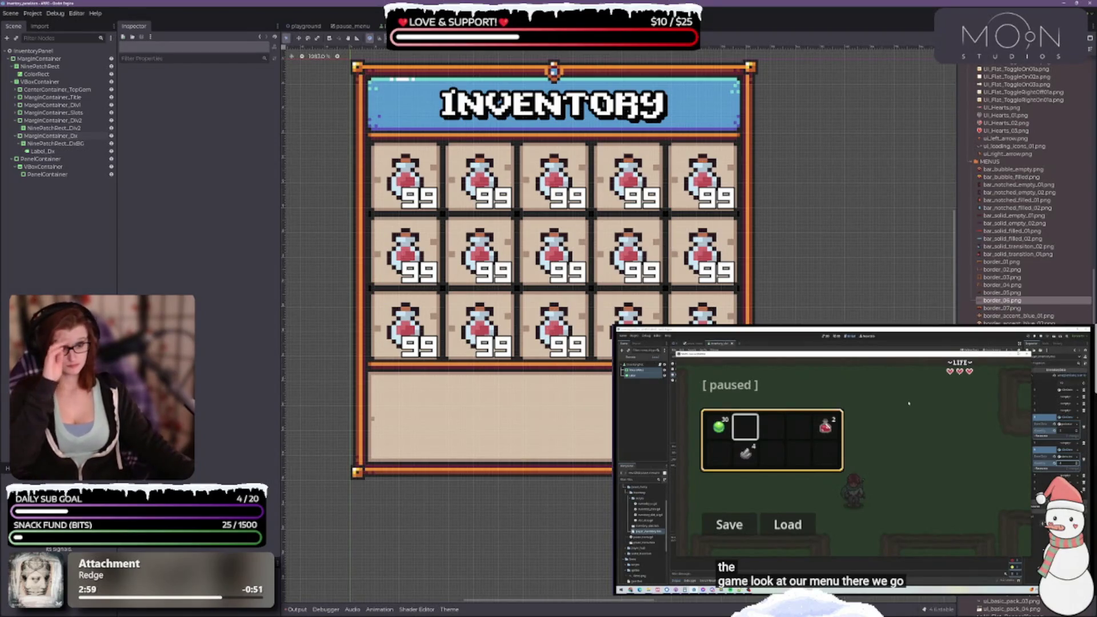
pyautogui.click(63, 167)
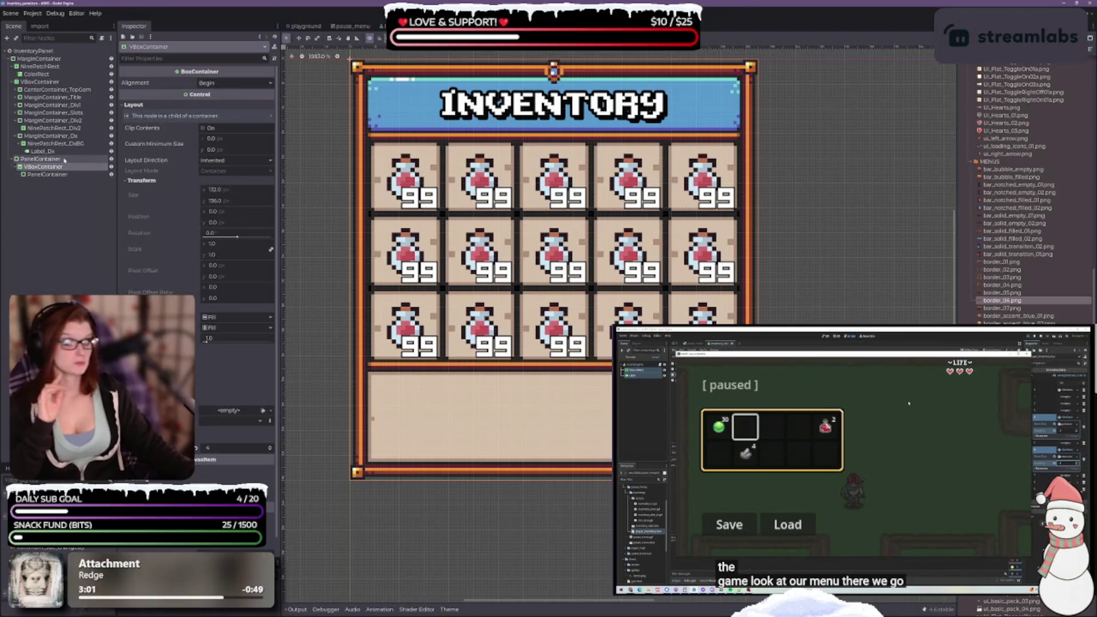
pyautogui.click(101, 151)
pyautogui.click(103, 143)
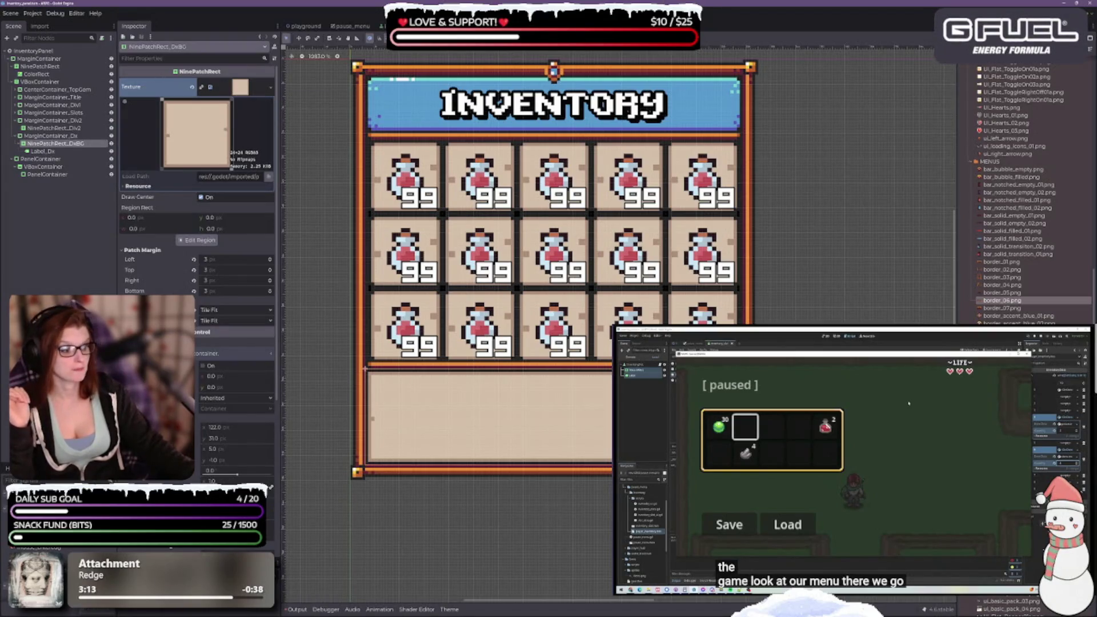
# Give NinePatchRect_DxBG a 14x14 texture and open its nine-patch region editor
pyautogui.moveTo(1001, 300)
pyautogui.mouseDown()
pyautogui.moveTo(354, 166)
pyautogui.moveTo(240, 87)
pyautogui.mouseUp()
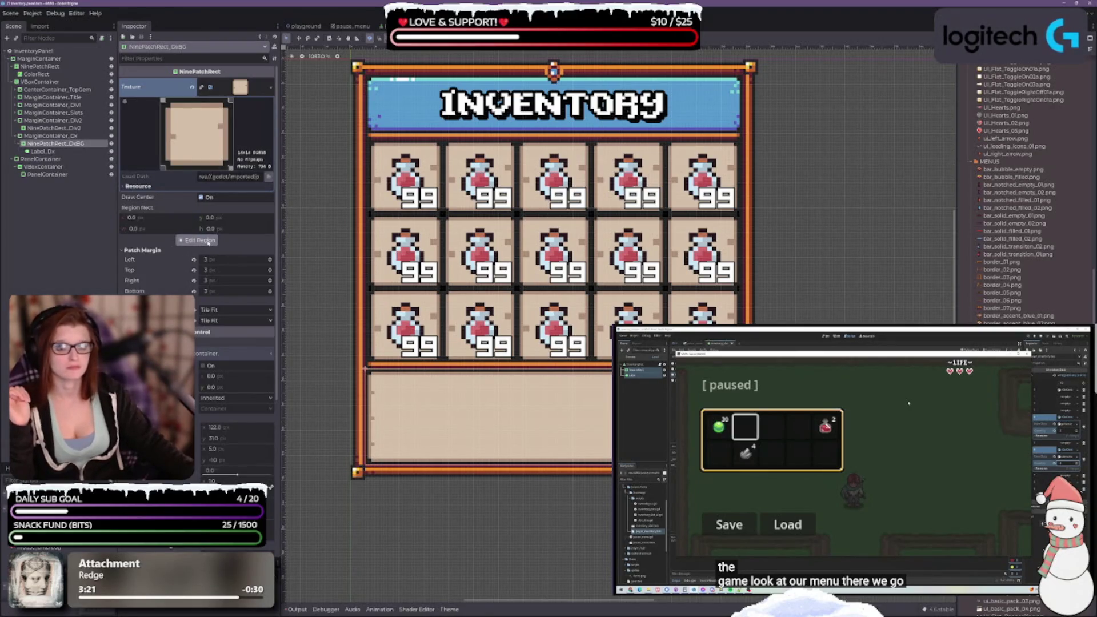
pyautogui.click(208, 240)
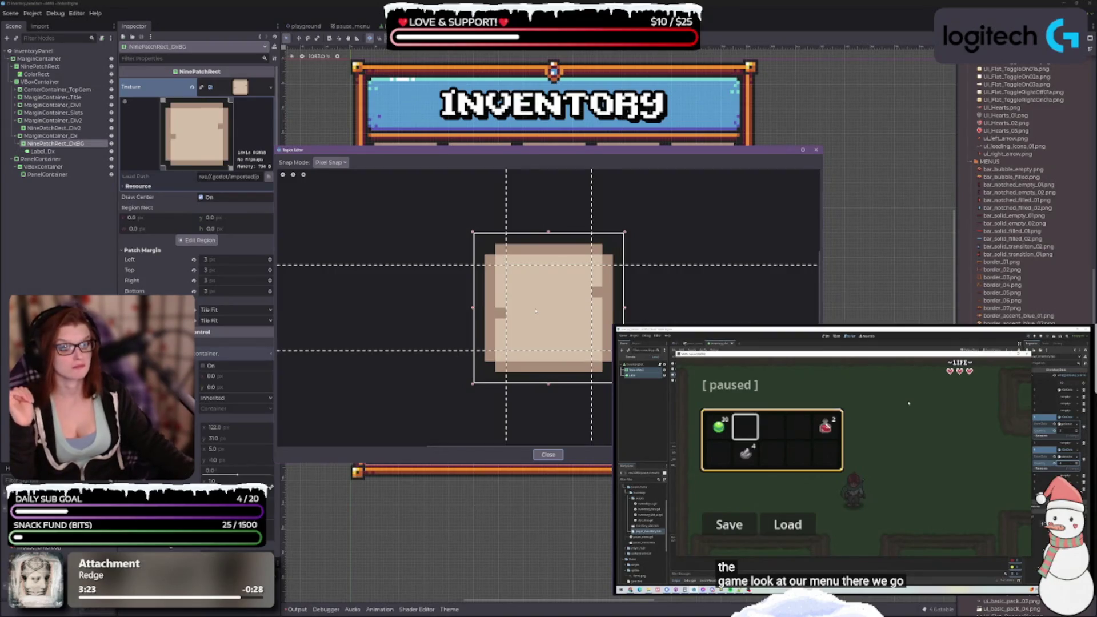
pyautogui.moveTo(536, 155); pyautogui.dragTo(759, 282)
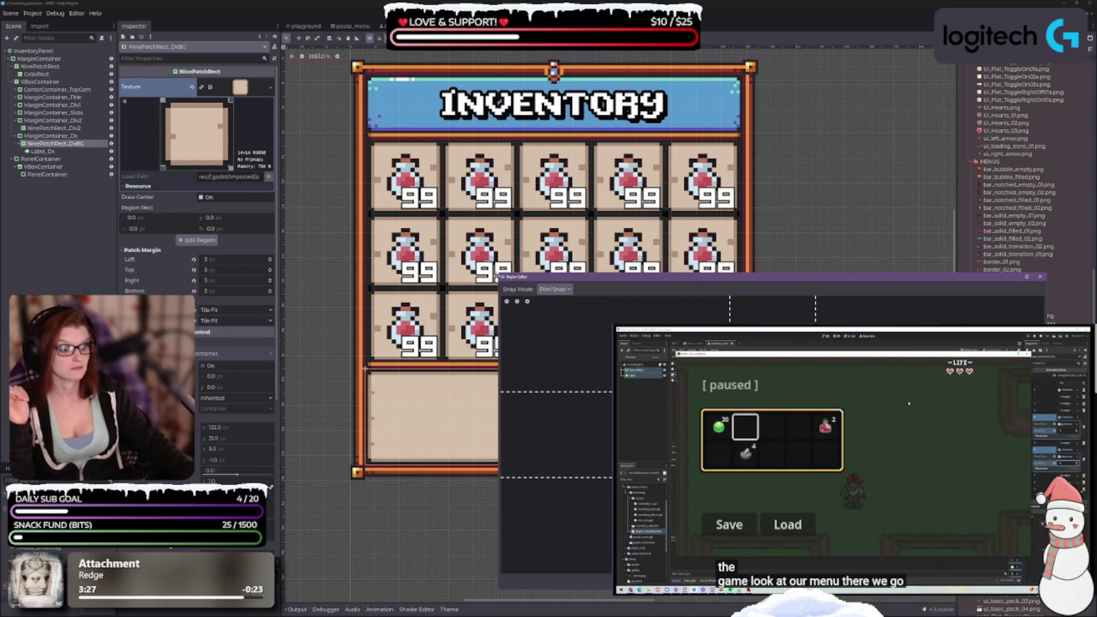
pyautogui.moveTo(760, 282)
pyautogui.mouseDown()
pyautogui.moveTo(914, 294)
pyautogui.moveTo(825, 332)
pyautogui.moveTo(809, 325)
pyautogui.mouseUp()
pyautogui.moveTo(572, 320); pyautogui.dragTo(603, 345)
pyautogui.click(704, 219)
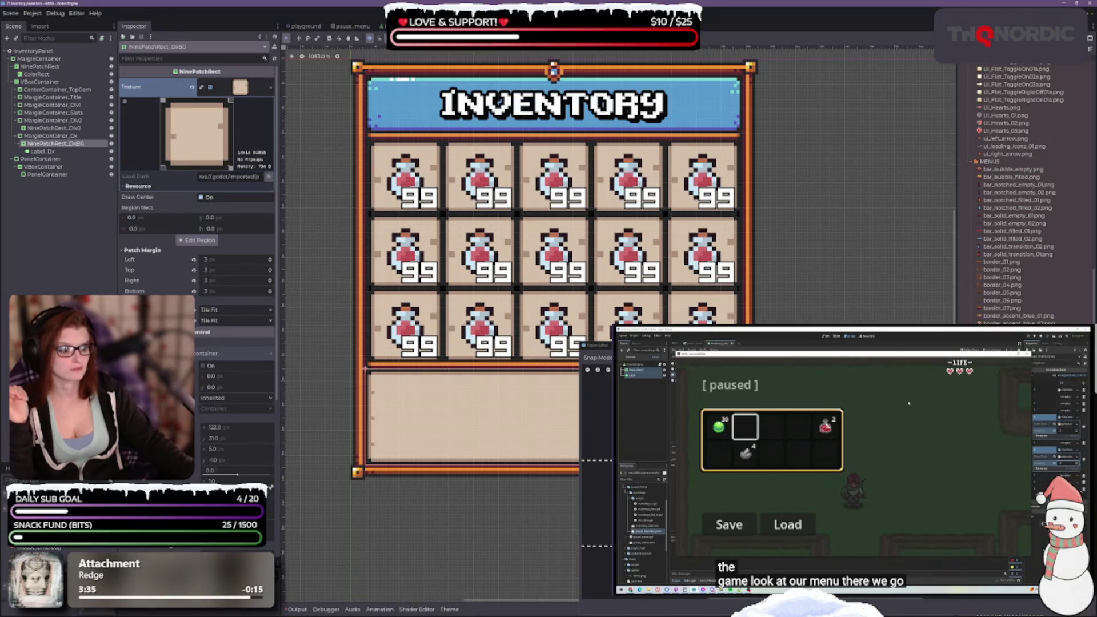
# Set the patch margins to top 6 px, bottom 7 px and right 5 px
pyautogui.moveTo(597, 460); pyautogui.dragTo(597, 491)
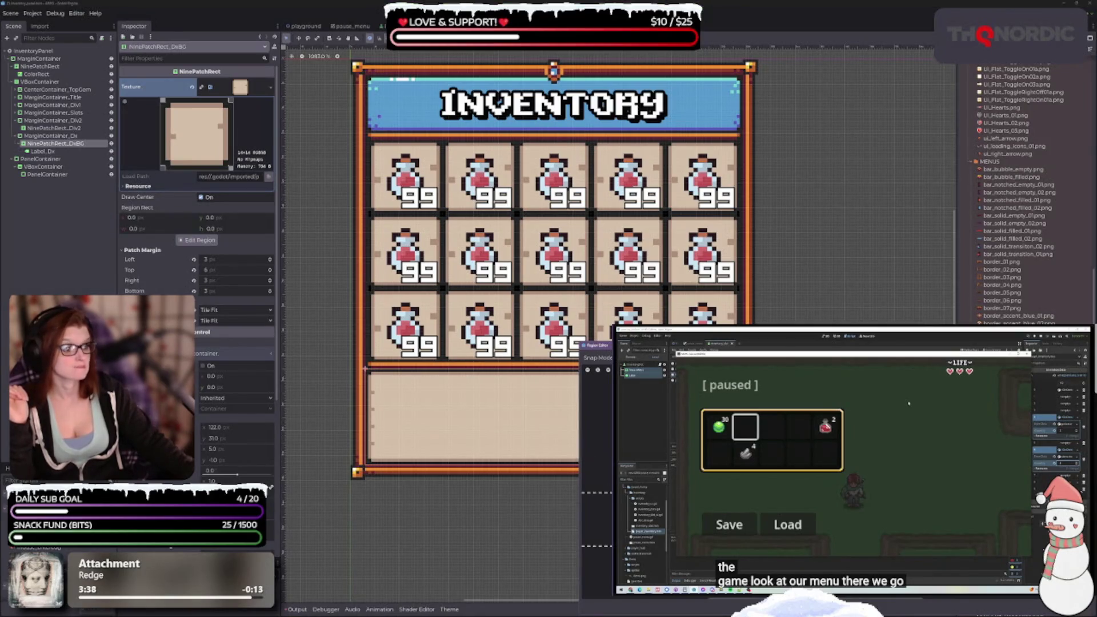
pyautogui.moveTo(597, 546); pyautogui.dragTo(598, 503)
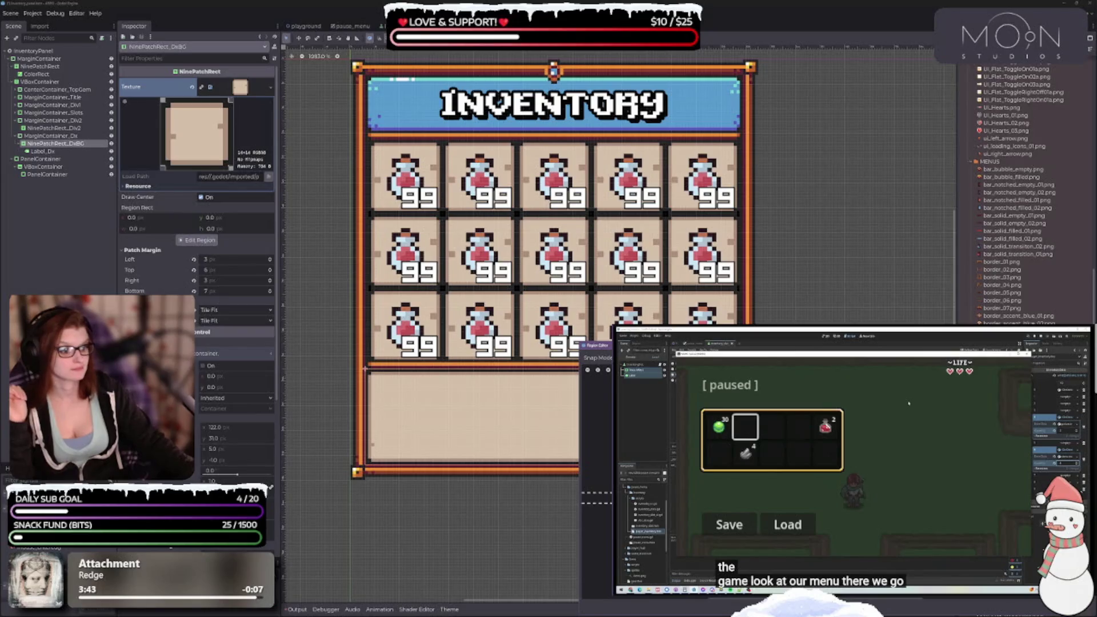
pyautogui.moveTo(657, 458); pyautogui.dragTo(652, 457)
pyautogui.press('Escape')
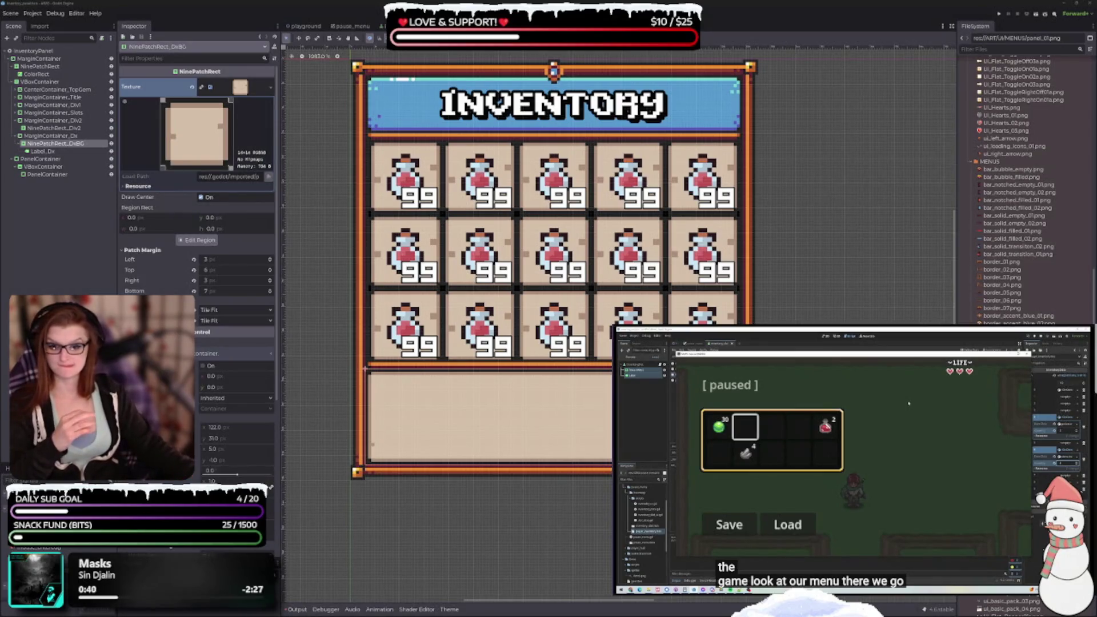
pyautogui.scroll(-2, 563, 394)
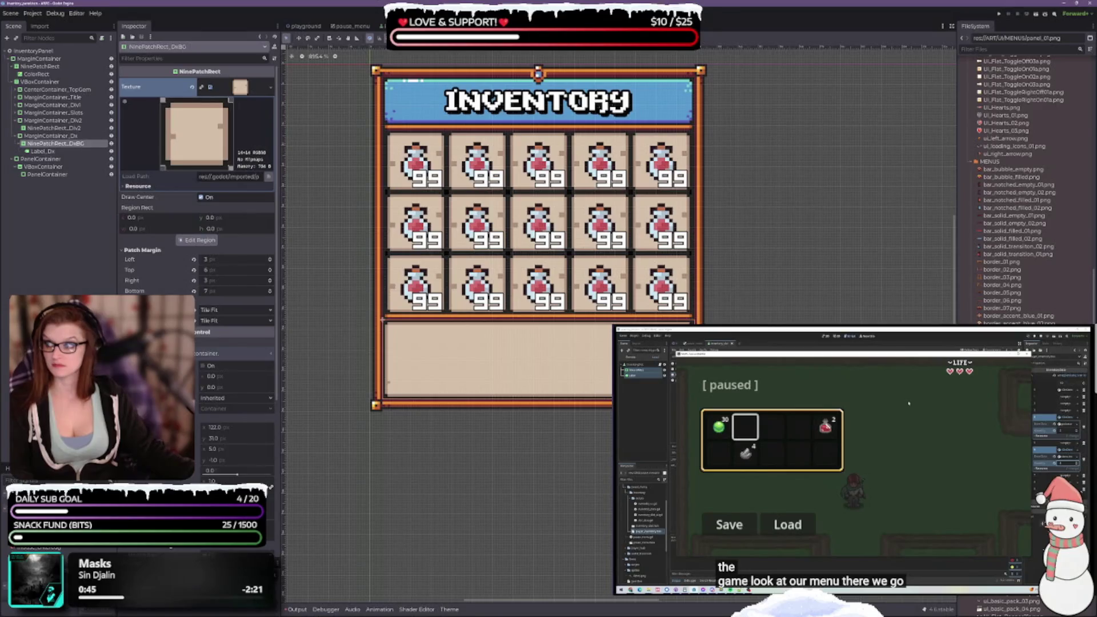
pyautogui.press('Escape')
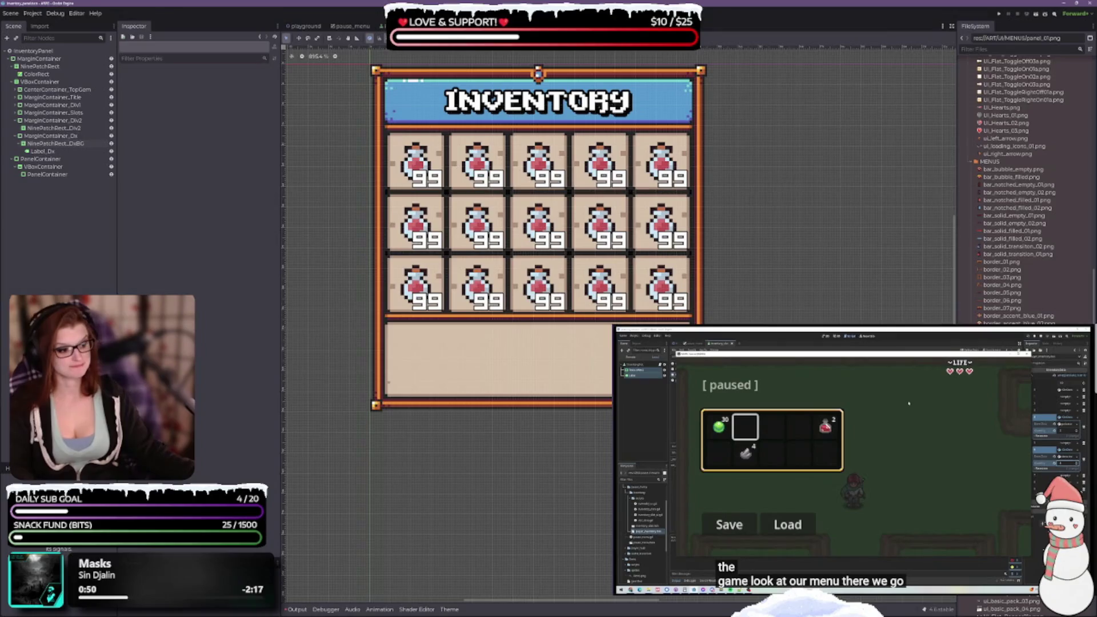
pyautogui.scroll(10, 1023, 183)
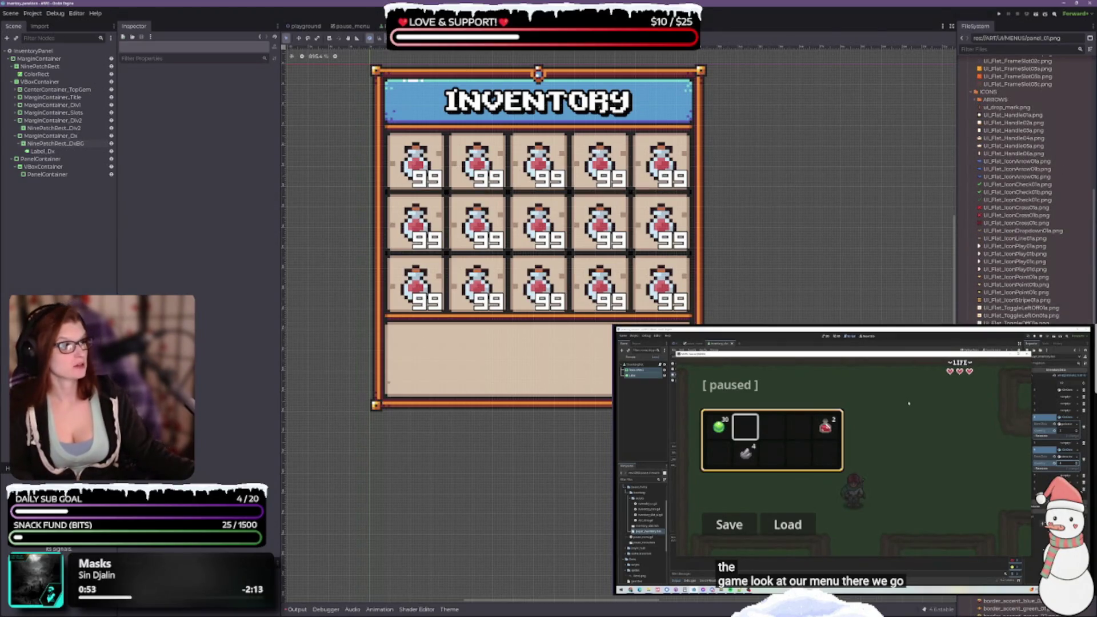
pyautogui.scroll(8, 1029, 233)
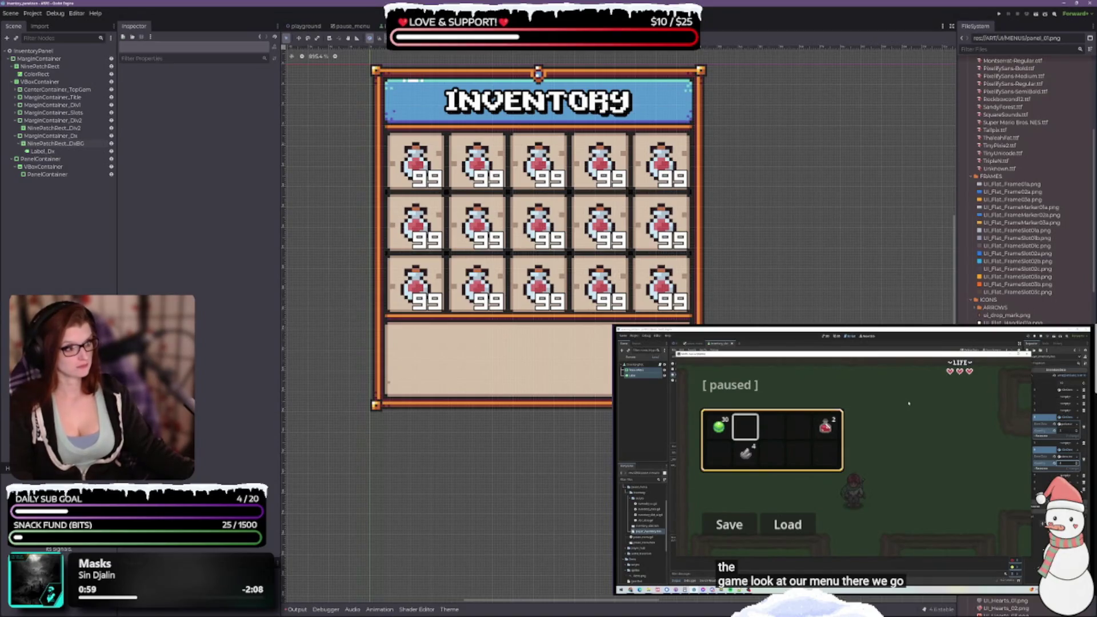
pyautogui.scroll(3, 1022, 189)
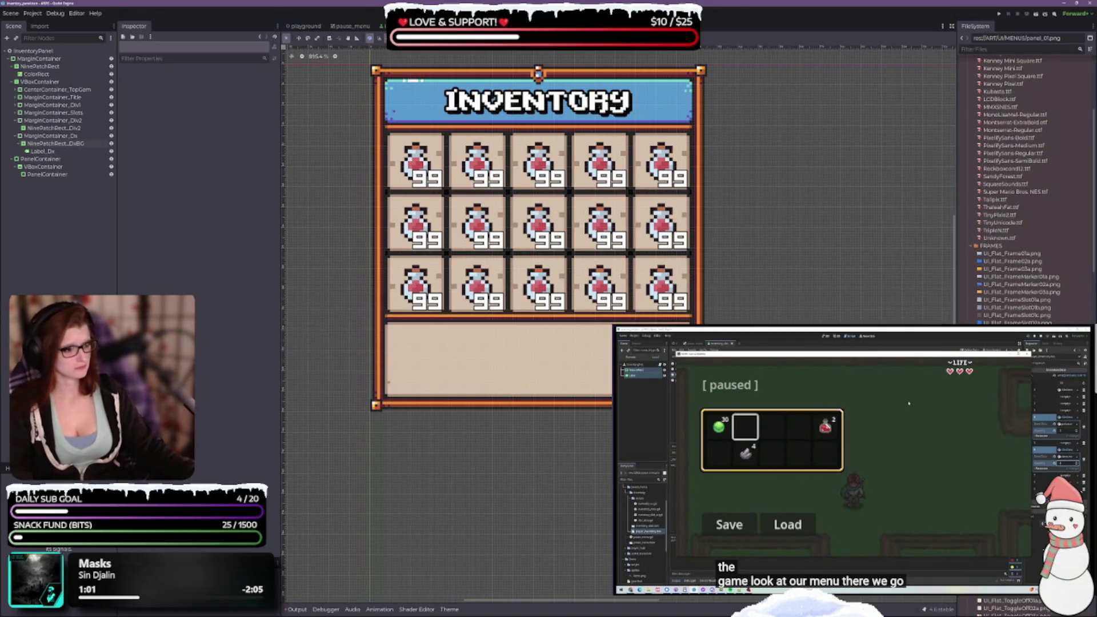
pyautogui.scroll(5, 1006, 171)
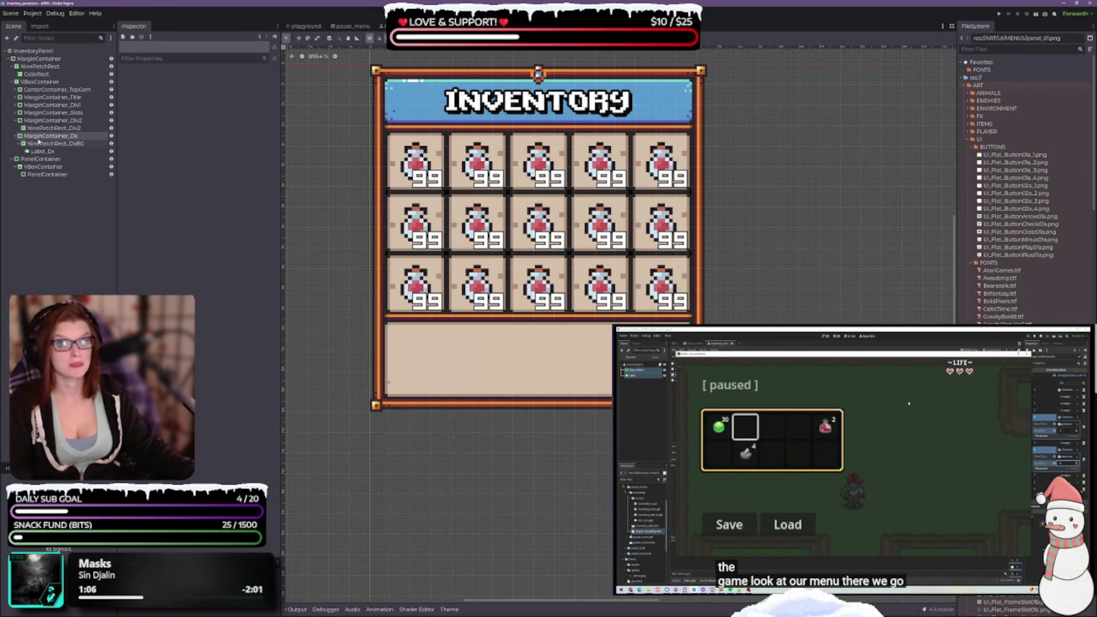
# Try UI_Flat_Button01a_1, 01a_2 and 01a_4 as the NinePatchRect_DxBG texture
pyautogui.click(39, 142)
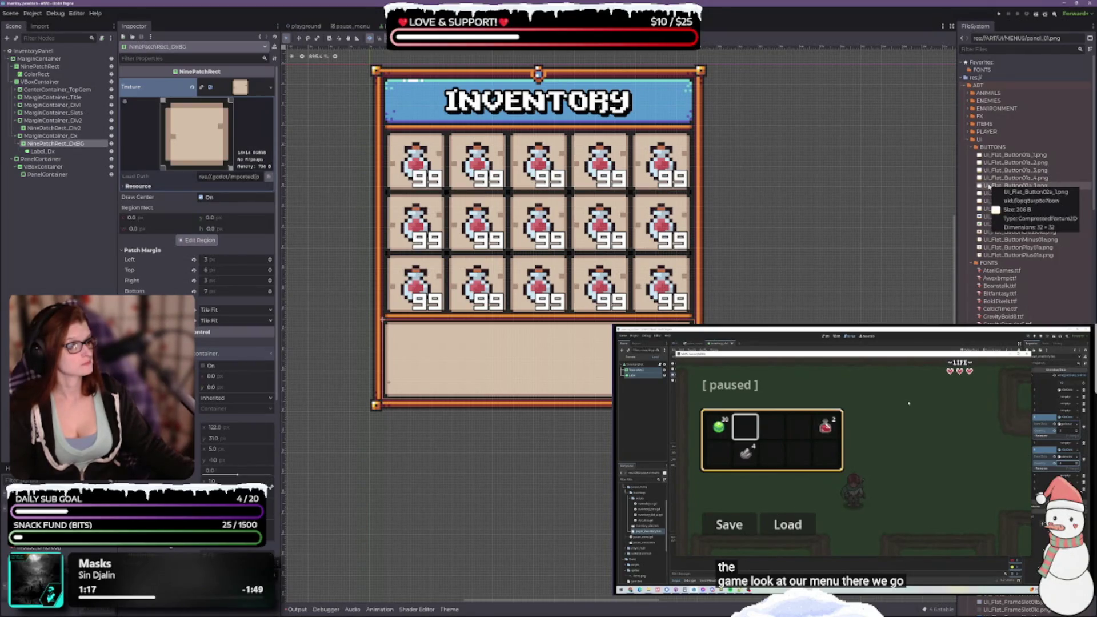
pyautogui.click(1003, 158)
pyautogui.moveTo(1003, 157); pyautogui.dragTo(249, 92)
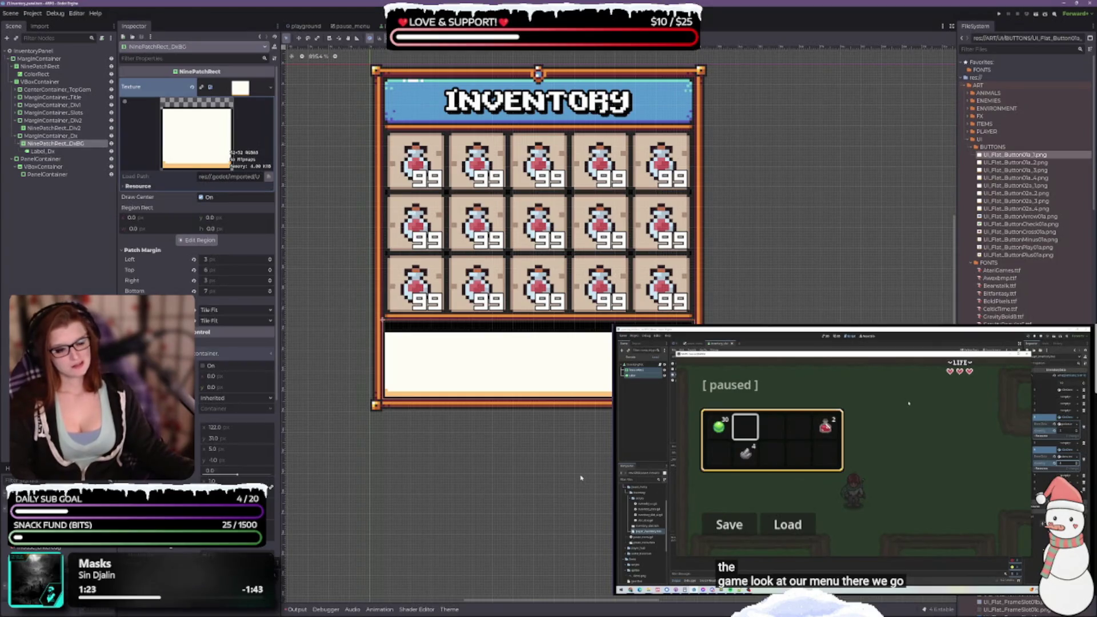
pyautogui.moveTo(1015, 163)
pyautogui.mouseDown()
pyautogui.moveTo(247, 100)
pyautogui.moveTo(240, 89)
pyautogui.mouseUp()
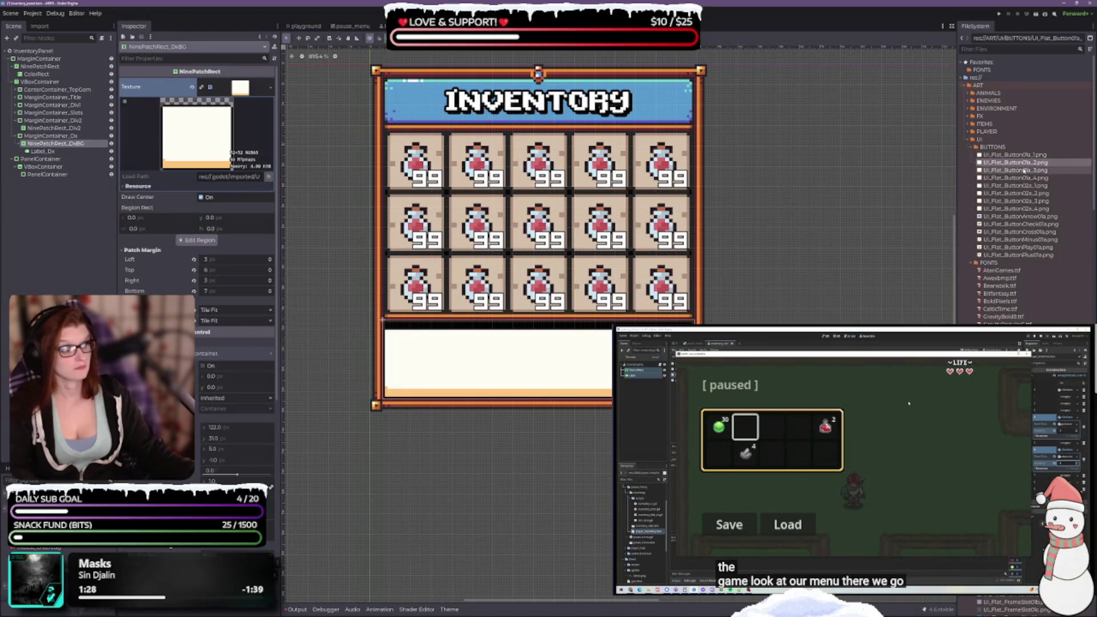
pyautogui.click(998, 180)
pyautogui.moveTo(998, 180); pyautogui.dragTo(240, 88)
# Try UI_Flat_Button02a_1, then settle on UI_Flat_Button02a_2 as the texture
pyautogui.moveTo(1006, 186)
pyautogui.mouseDown()
pyautogui.moveTo(400, 86)
pyautogui.moveTo(245, 87)
pyautogui.mouseUp()
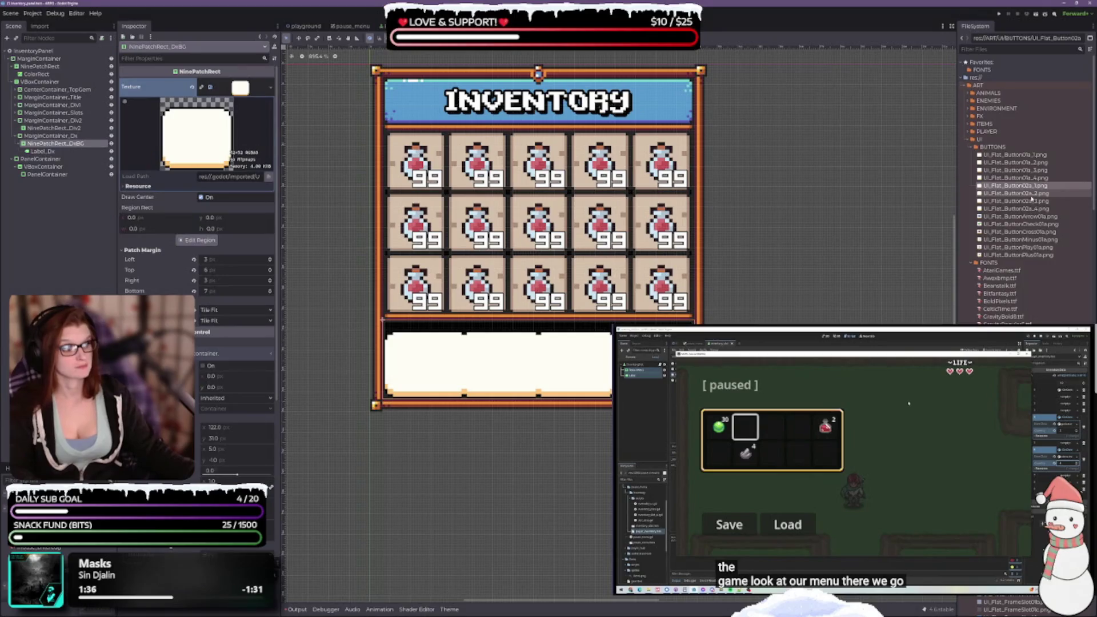
pyautogui.moveTo(1022, 193)
pyautogui.mouseDown()
pyautogui.moveTo(286, 121)
pyautogui.moveTo(252, 89)
pyautogui.mouseUp()
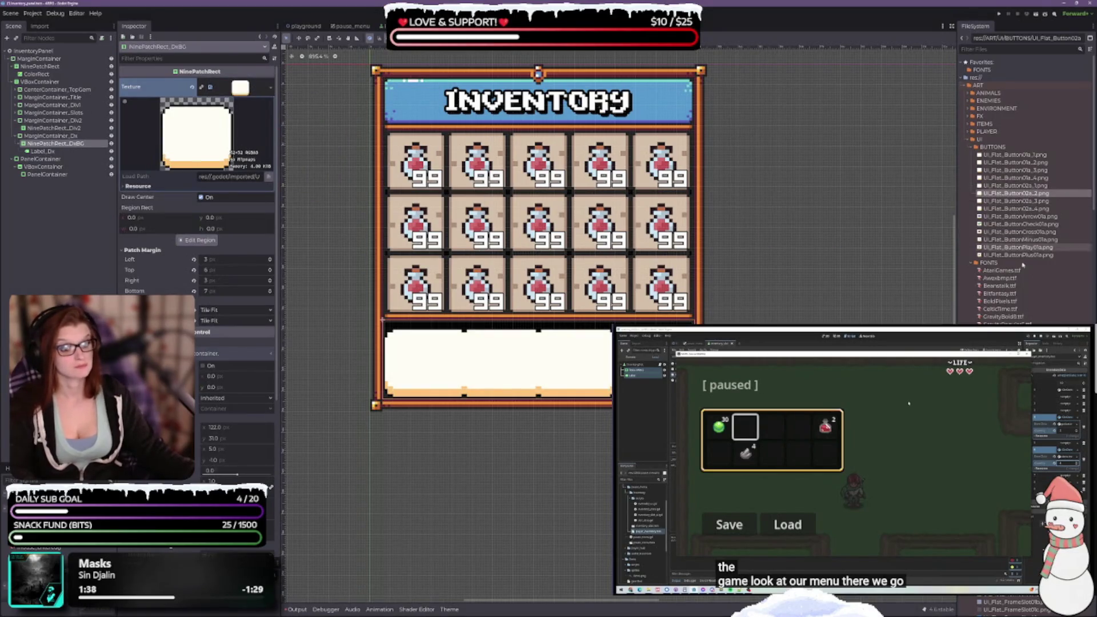
pyautogui.scroll(-3, 1011, 188)
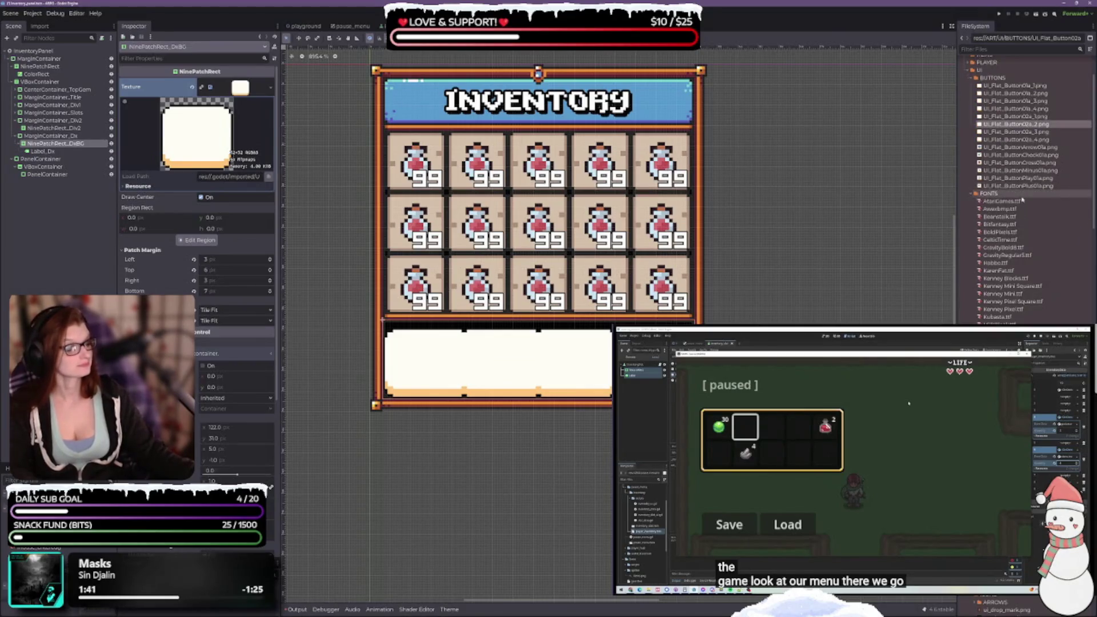
pyautogui.scroll(-6, 1010, 217)
pyautogui.moveTo(1006, 589)
pyautogui.mouseDown()
pyautogui.moveTo(265, 120)
pyautogui.moveTo(241, 87)
pyautogui.mouseUp()
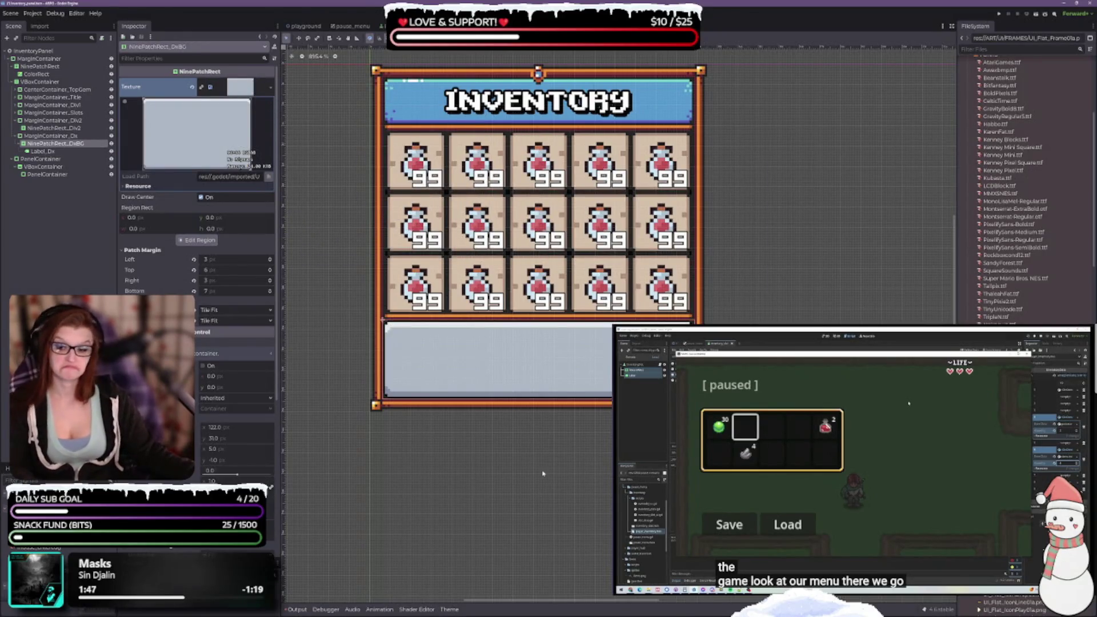
pyautogui.moveTo(1006, 589)
pyautogui.mouseDown()
pyautogui.moveTo(743, 297)
pyautogui.moveTo(251, 119)
pyautogui.moveTo(254, 92)
pyautogui.moveTo(240, 87)
pyautogui.mouseUp()
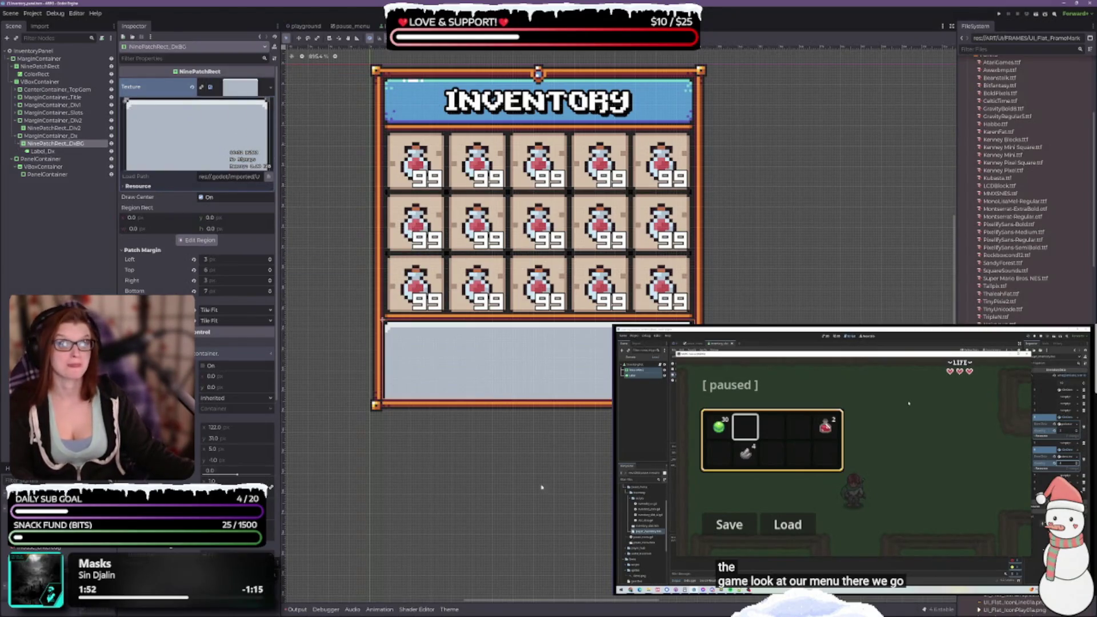
pyautogui.moveTo(1011, 599)
pyautogui.mouseDown()
pyautogui.moveTo(365, 195)
pyautogui.moveTo(234, 90)
pyautogui.mouseUp()
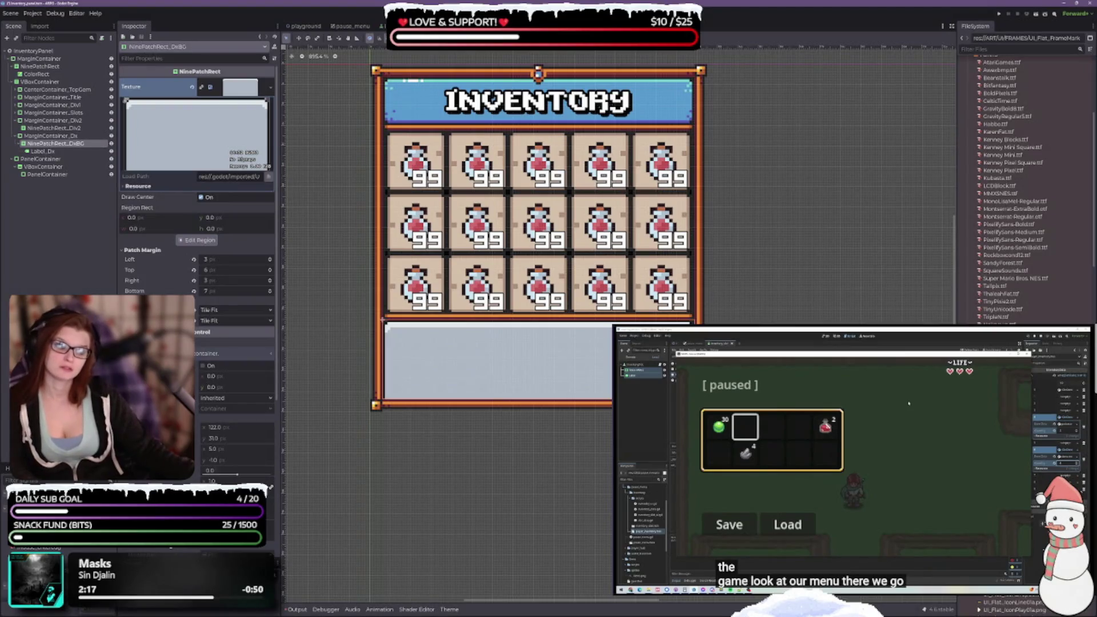
pyautogui.scroll(-5, 1012, 294)
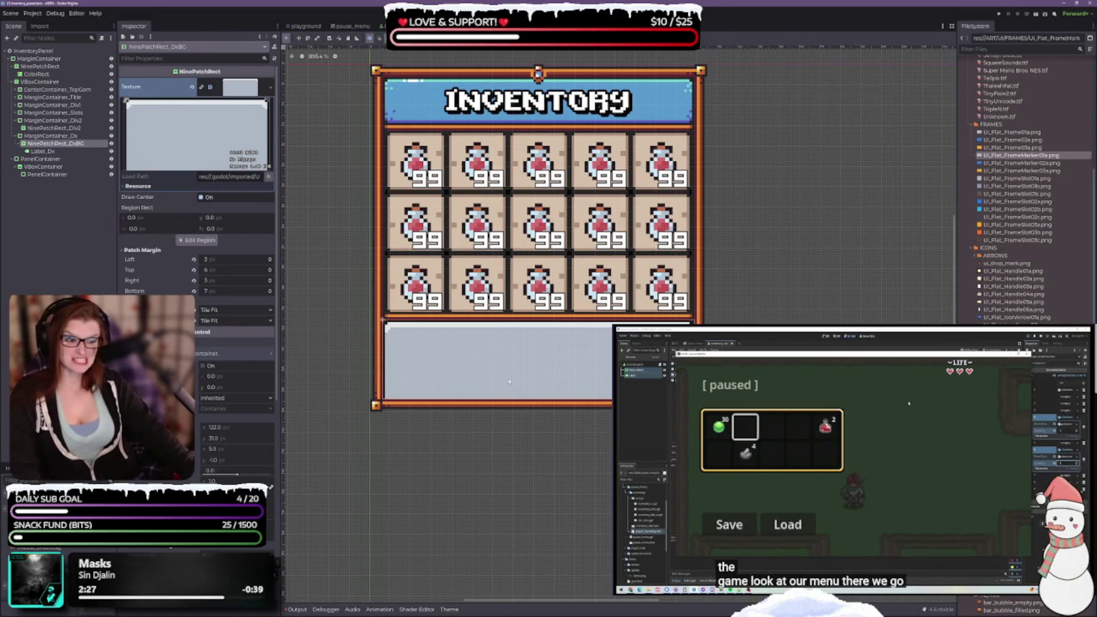
pyautogui.scroll(1, 565, 313)
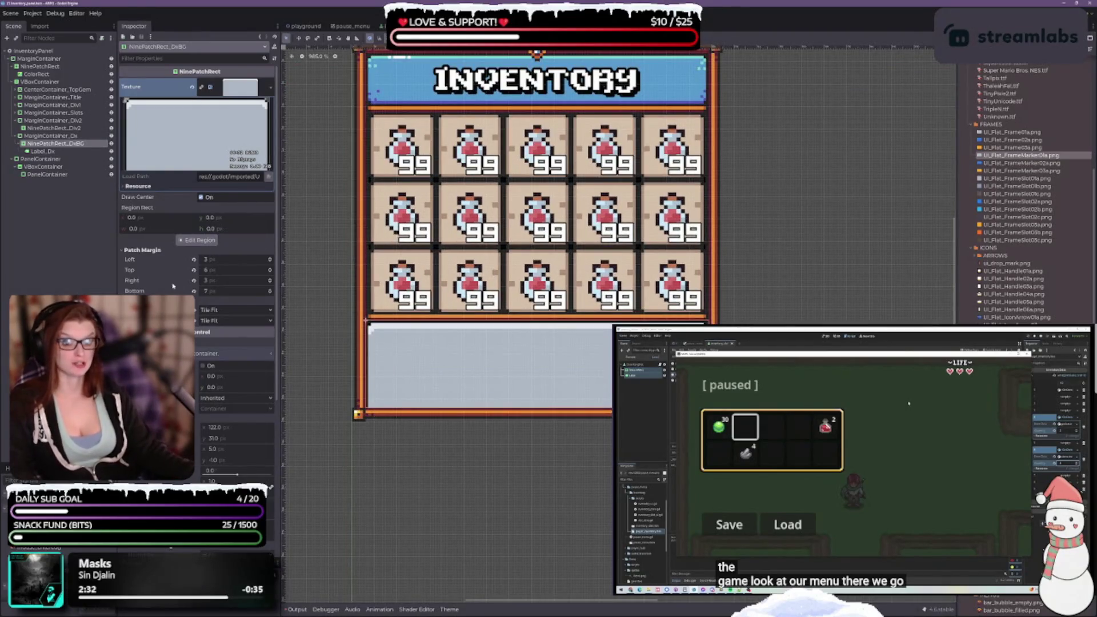
pyautogui.scroll(-5, 172, 286)
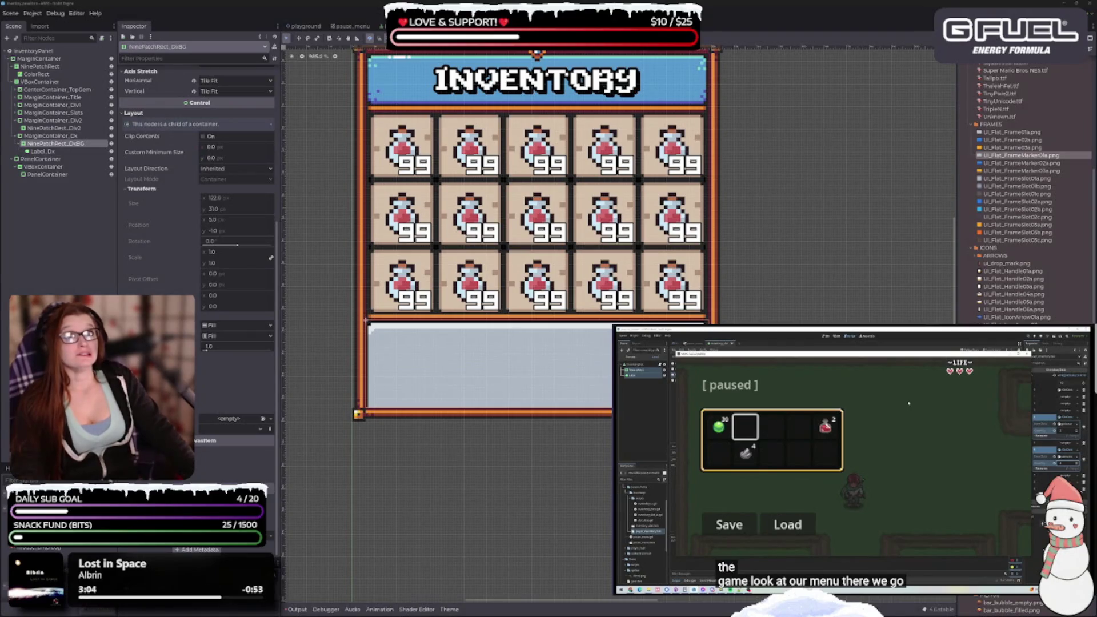
pyautogui.hotkey('alt', 'Tab')
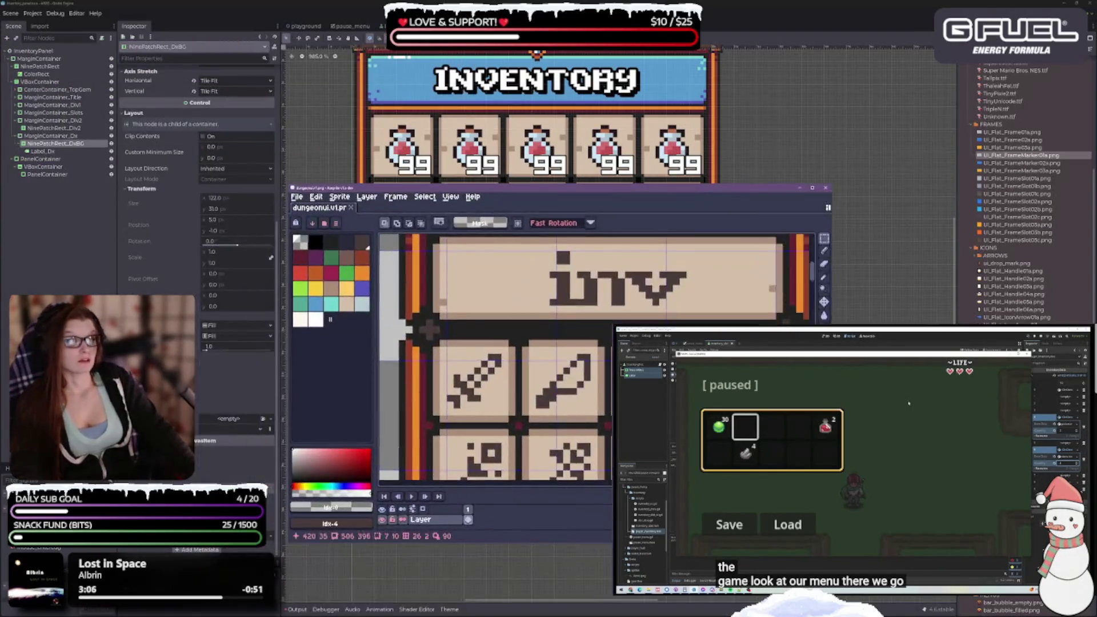
pyautogui.scroll(6, 514, 343)
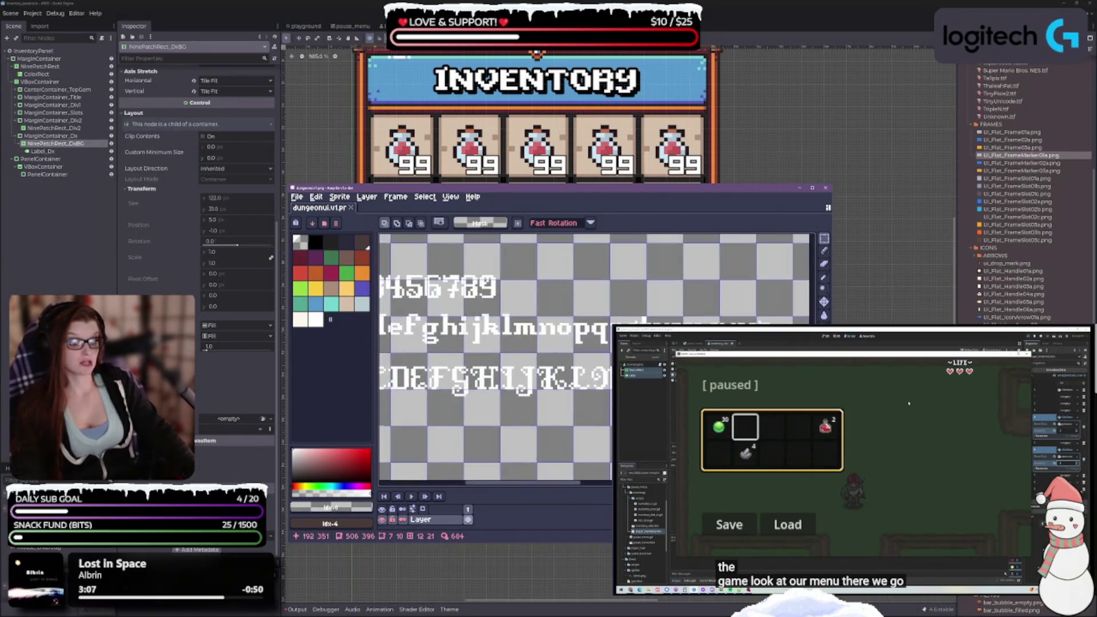
pyautogui.moveTo(527, 317); pyautogui.dragTo(530, 365)
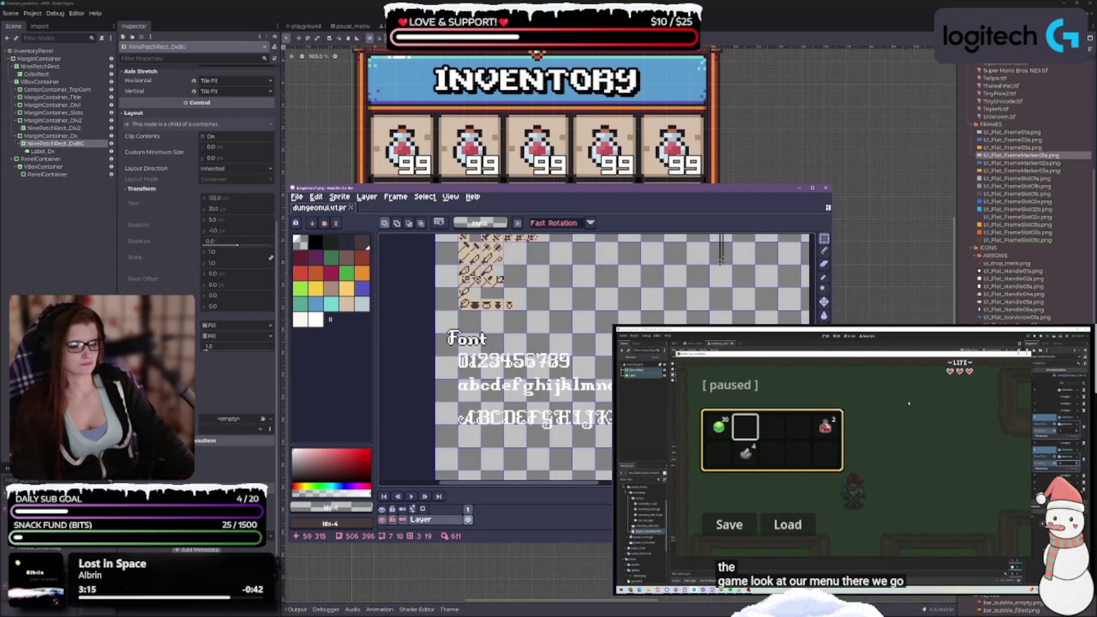
pyautogui.scroll(3, 566, 371)
pyautogui.scroll(1, 520, 360)
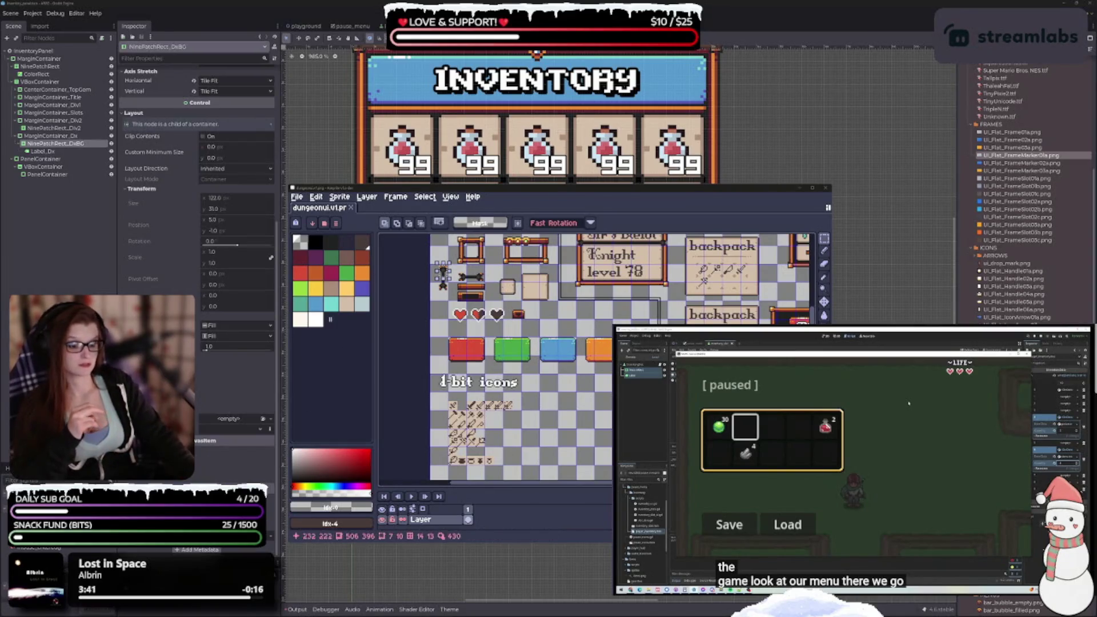
pyautogui.moveTo(695, 410); pyautogui.dragTo(645, 484)
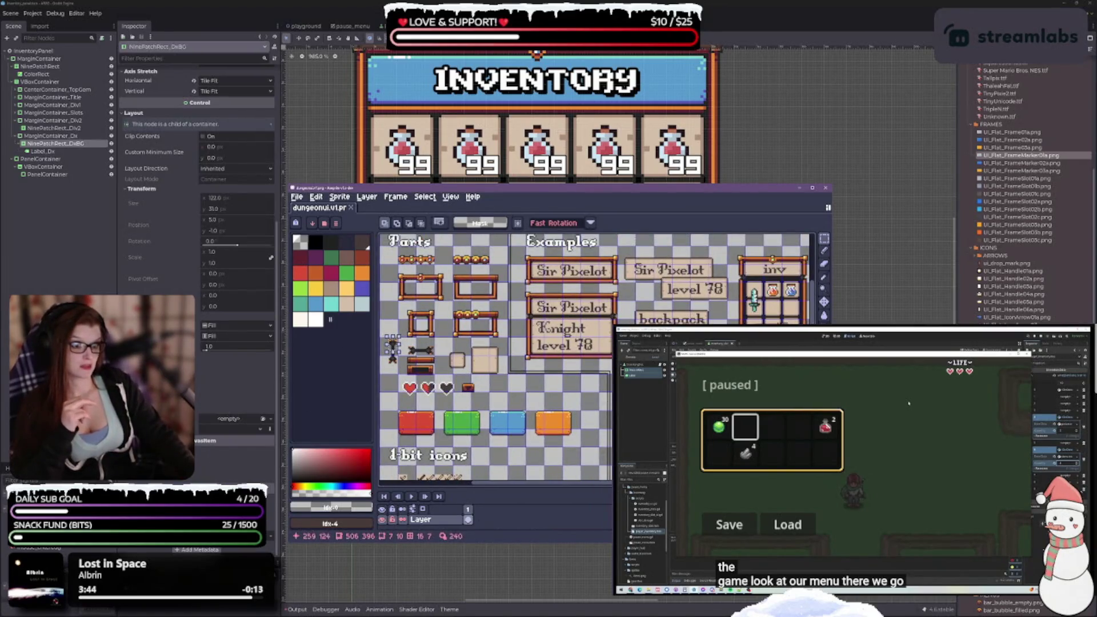
pyautogui.moveTo(600, 319); pyautogui.dragTo(446, 303)
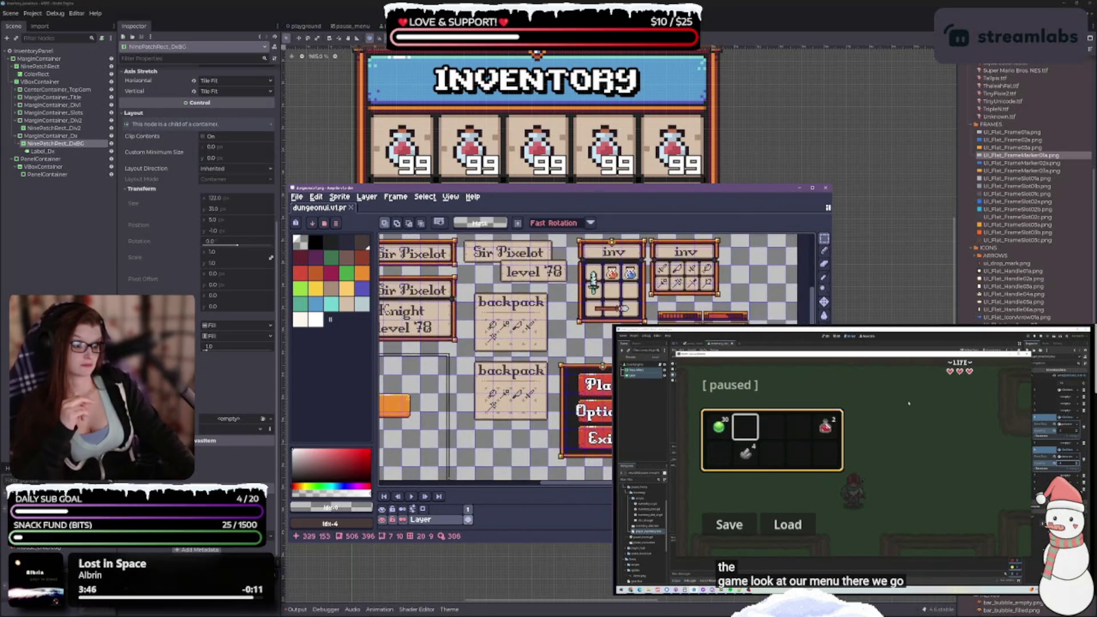
pyautogui.scroll(3, 688, 245)
pyautogui.scroll(-3, 597, 359)
pyautogui.scroll(1, 596, 359)
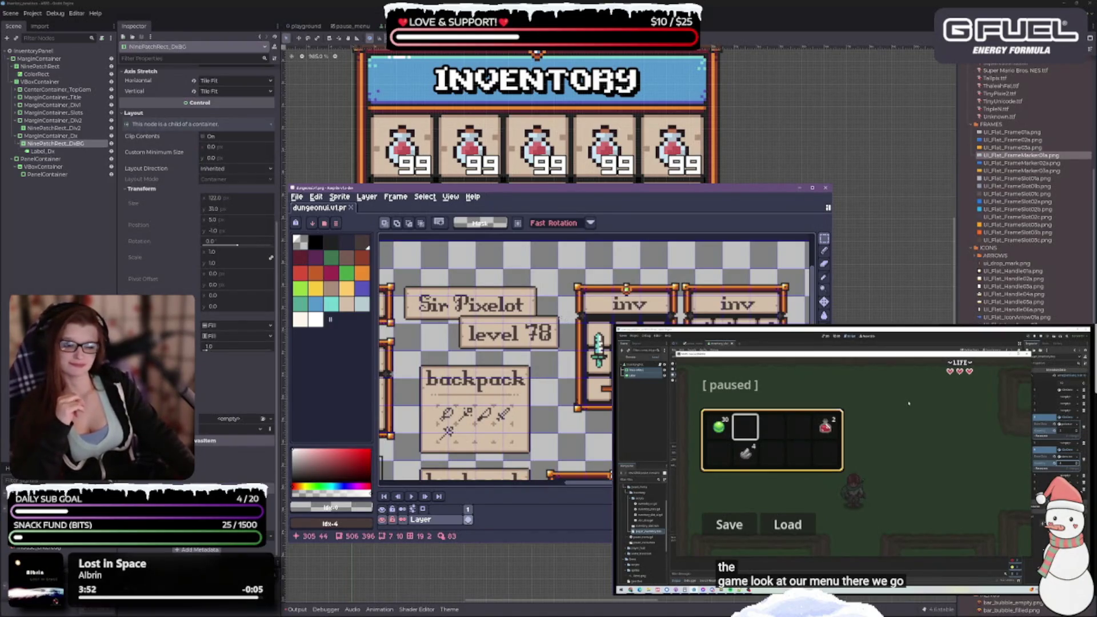
pyautogui.moveTo(571, 343); pyautogui.dragTo(614, 317)
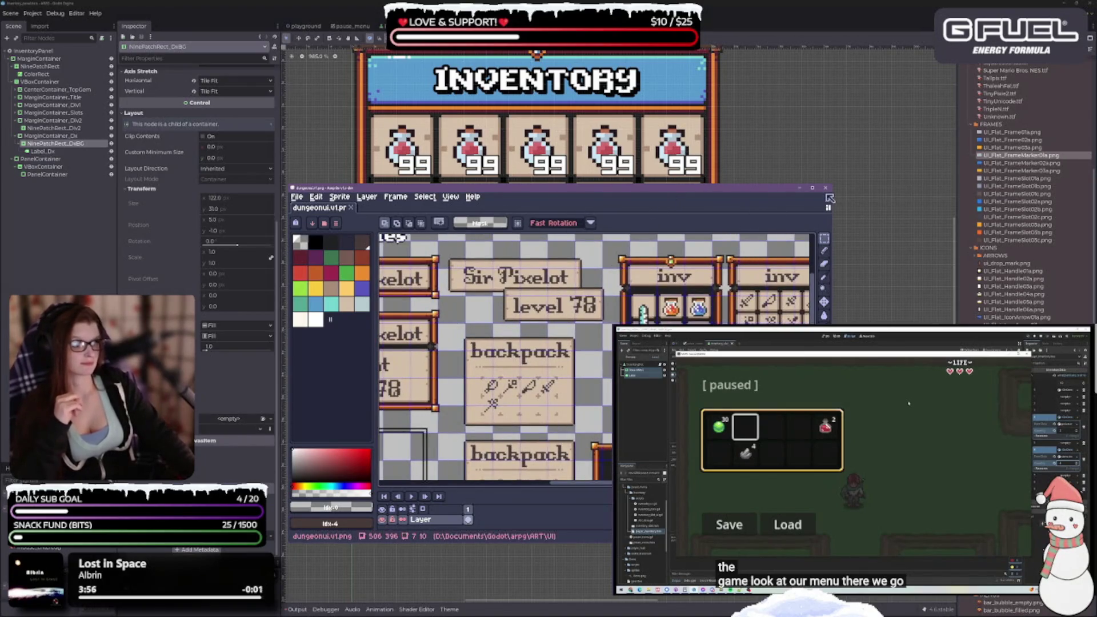
pyautogui.click(799, 188)
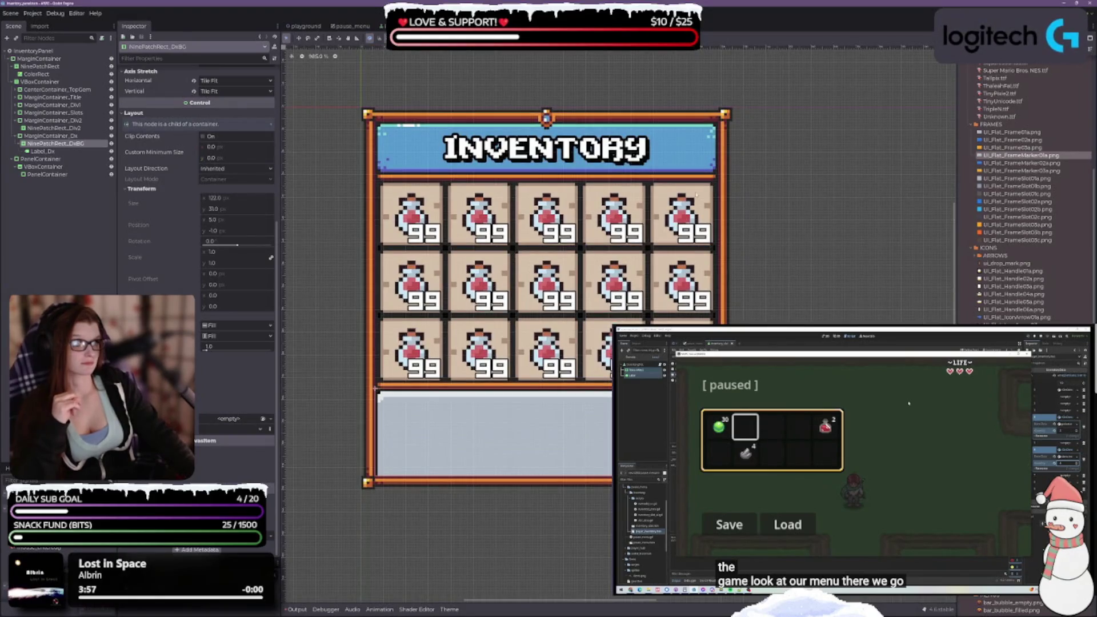
# Inspect the MarginContainer layout and the outer frame NinePatchRect's settings
pyautogui.scroll(-5, 1022, 194)
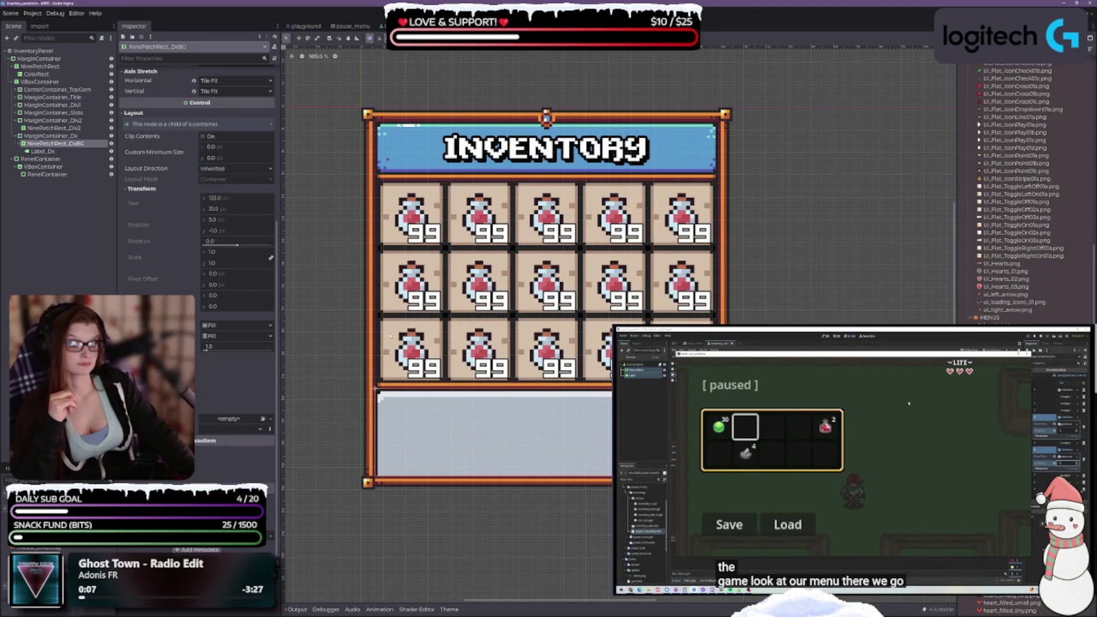
pyautogui.click(38, 58)
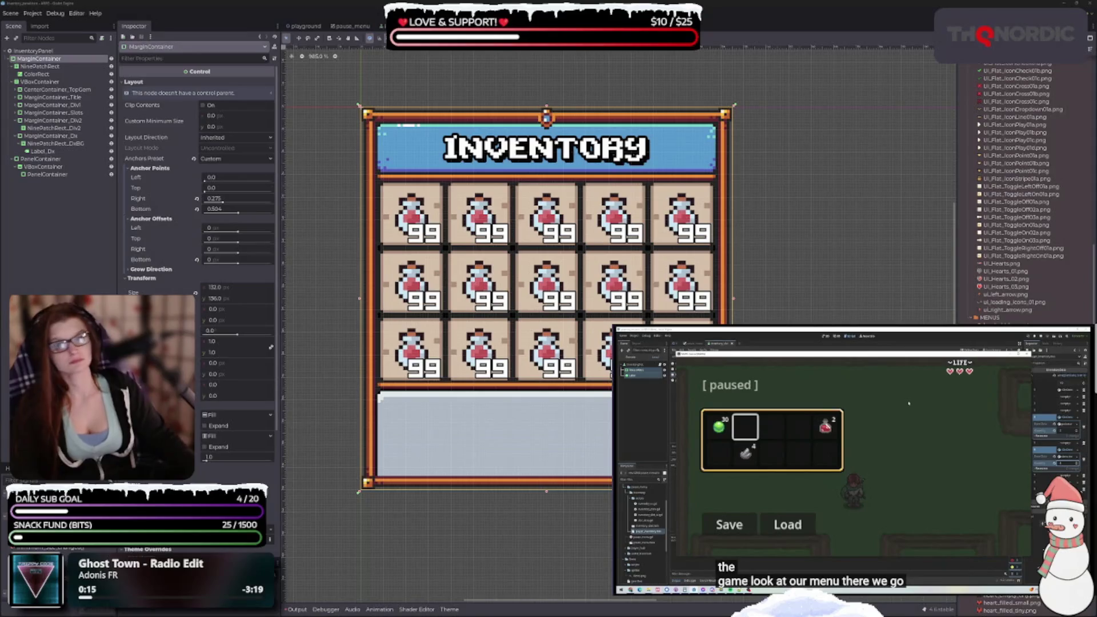
pyautogui.click(40, 66)
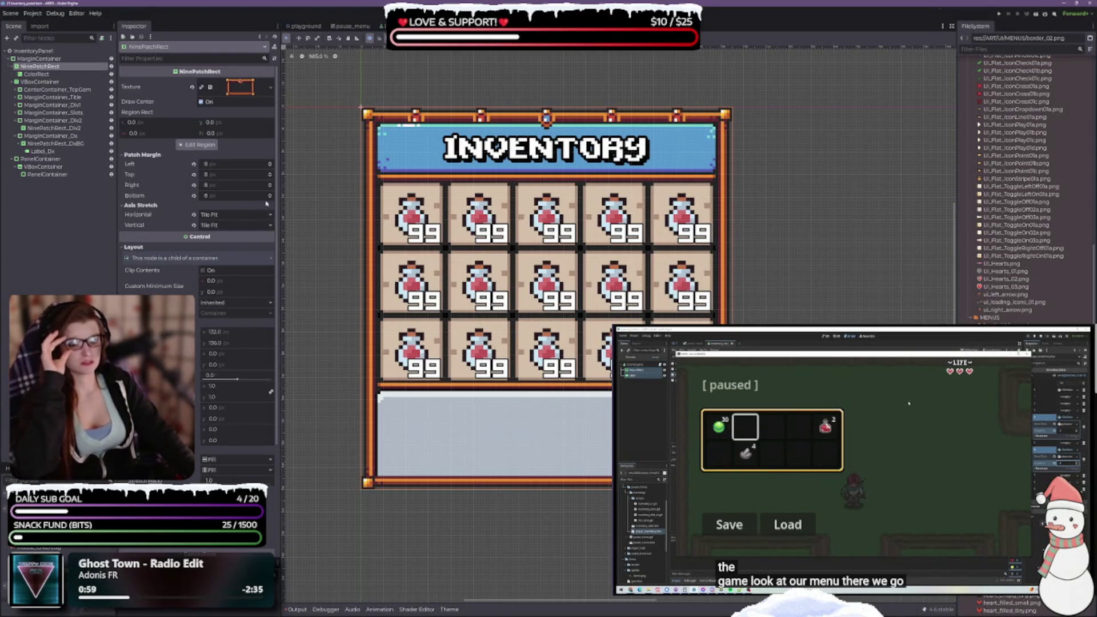
# Open the frame's region editor and try left patch margins from 6 to 20, ending at 12
pyautogui.click(210, 144)
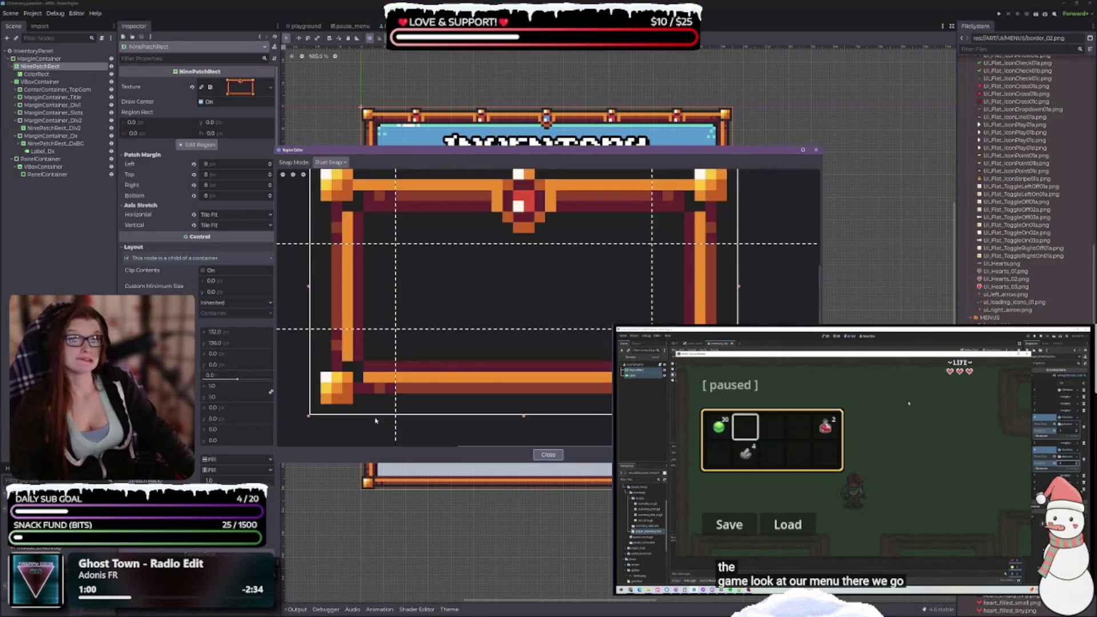
pyautogui.moveTo(535, 148)
pyautogui.mouseDown()
pyautogui.moveTo(777, 267)
pyautogui.moveTo(823, 315)
pyautogui.mouseUp()
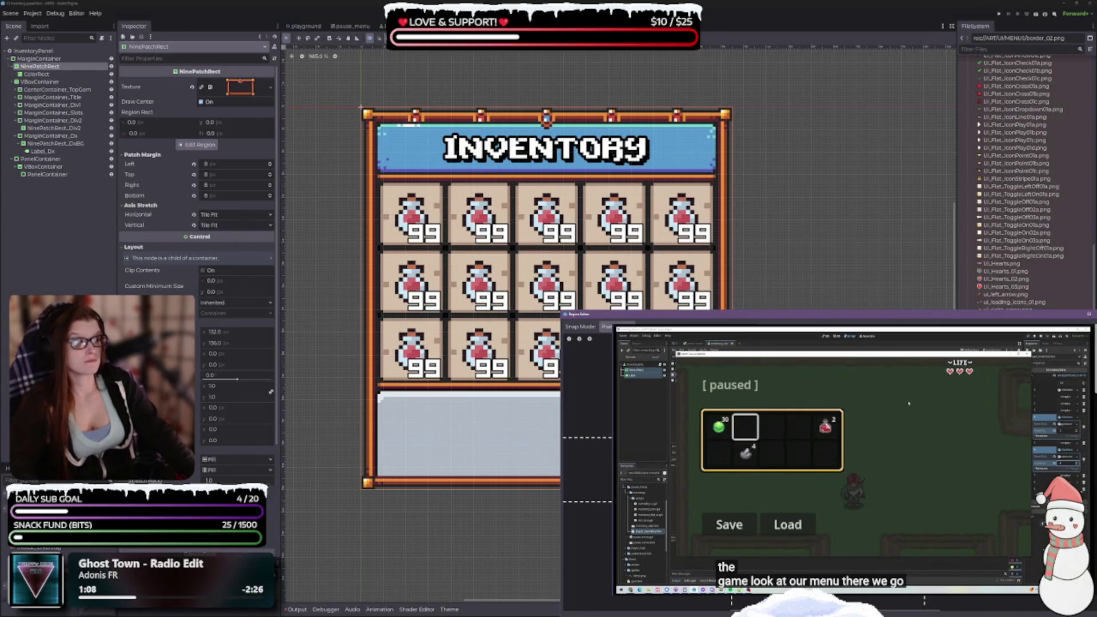
pyautogui.write('6')
pyautogui.press('Return')
pyautogui.press('Up')
pyautogui.press('Up')
pyautogui.press('Up')
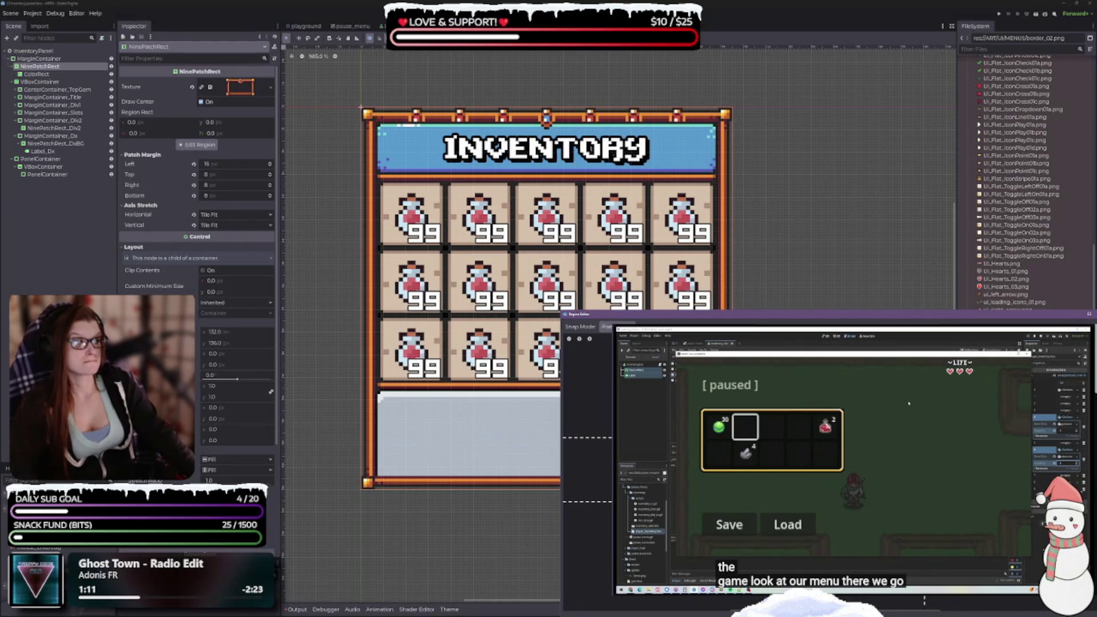
pyautogui.press('Up')
pyautogui.press('Up')
pyautogui.press('Up')
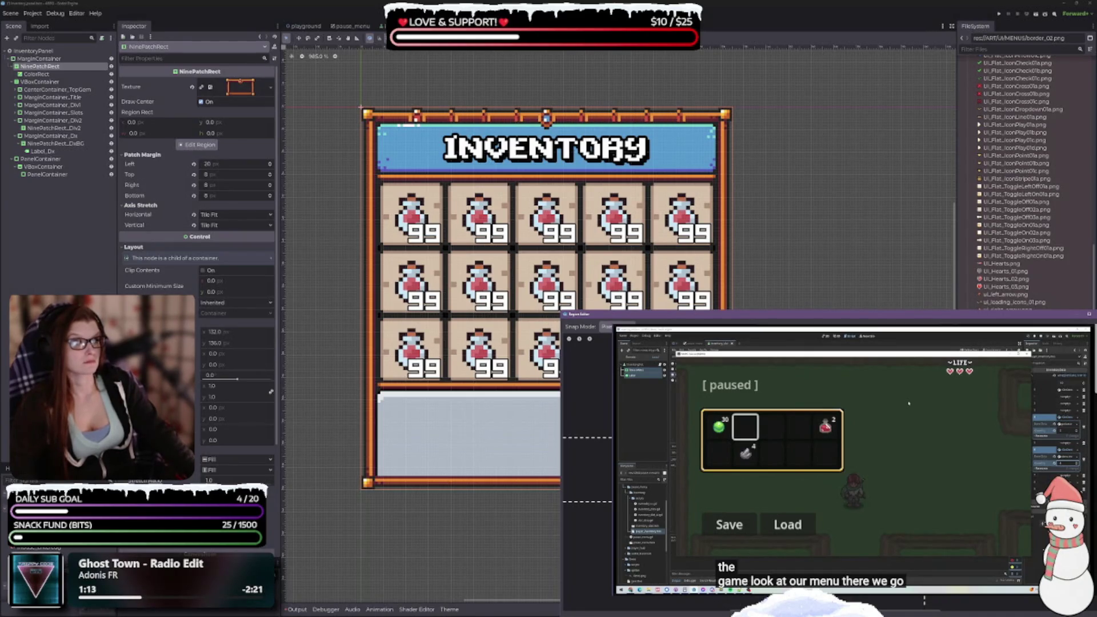
pyautogui.press('Down')
pyautogui.press('Down')
pyautogui.press('Down')
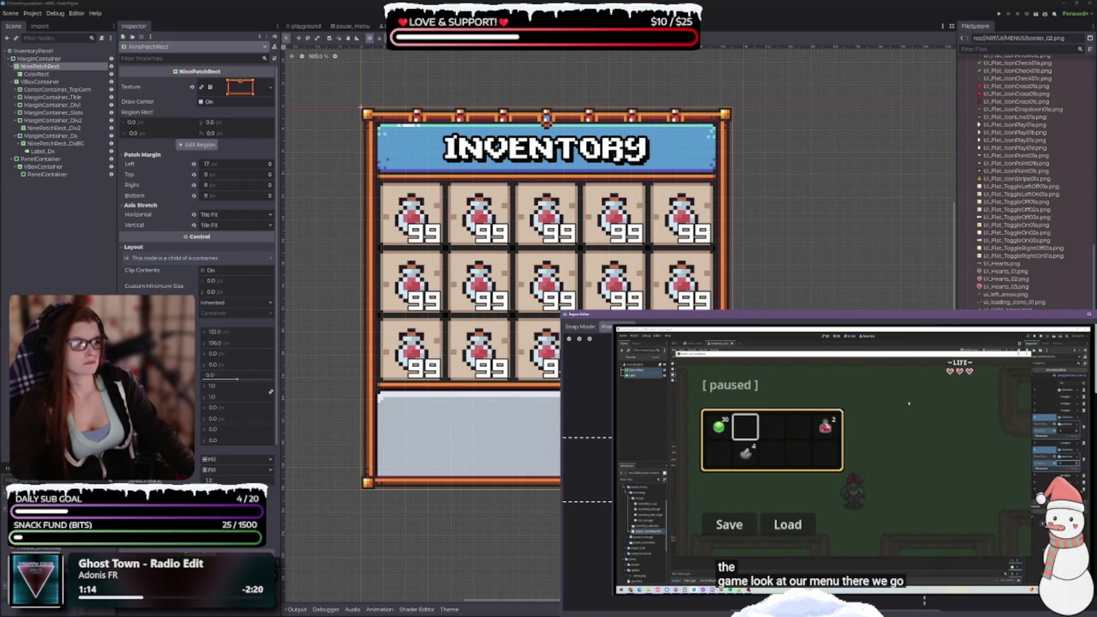
# Set the right patch margin to 6, left to 5 and top to 7 px
pyautogui.press('Up')
pyautogui.press('Up')
pyautogui.press('Up')
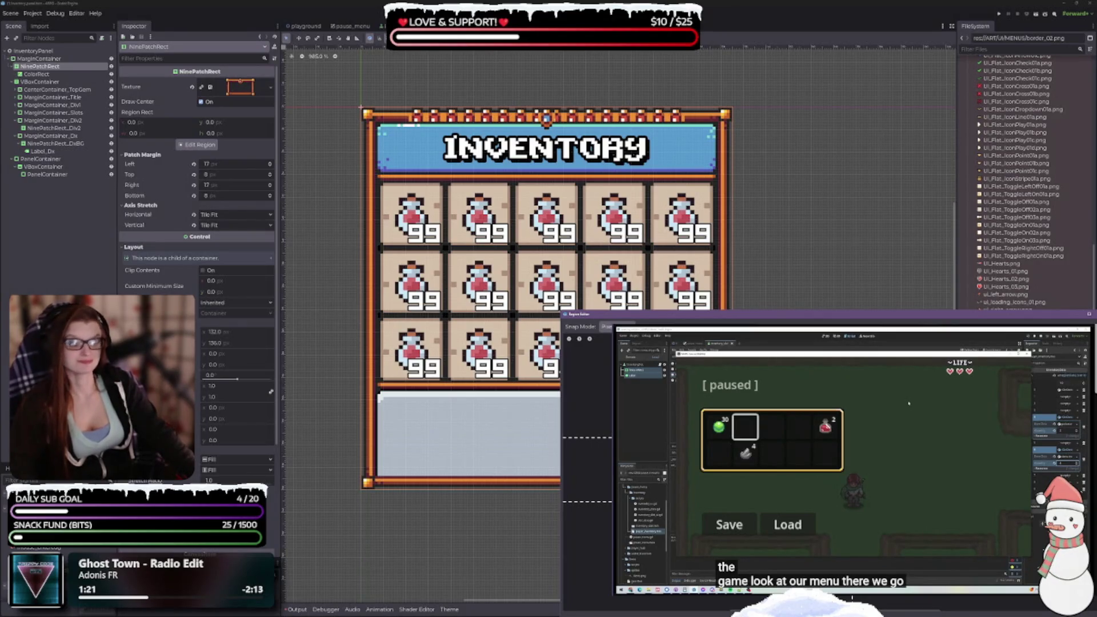
pyautogui.press('Down')
pyautogui.press('Down')
pyautogui.press('Down')
pyautogui.press('Down')
pyautogui.press('Down')
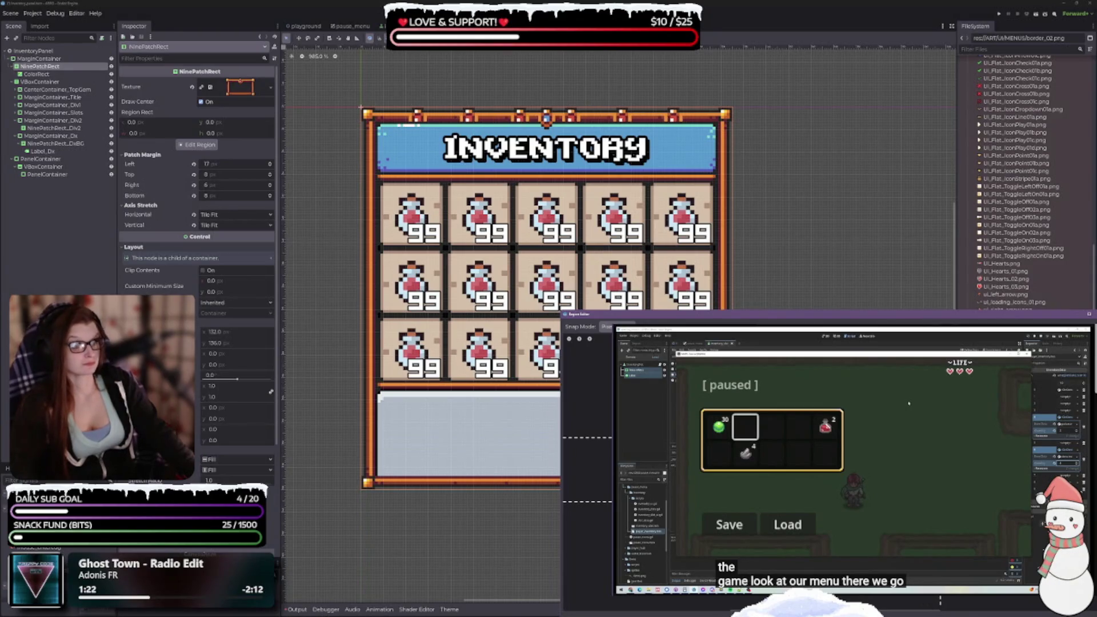
pyautogui.press('Down')
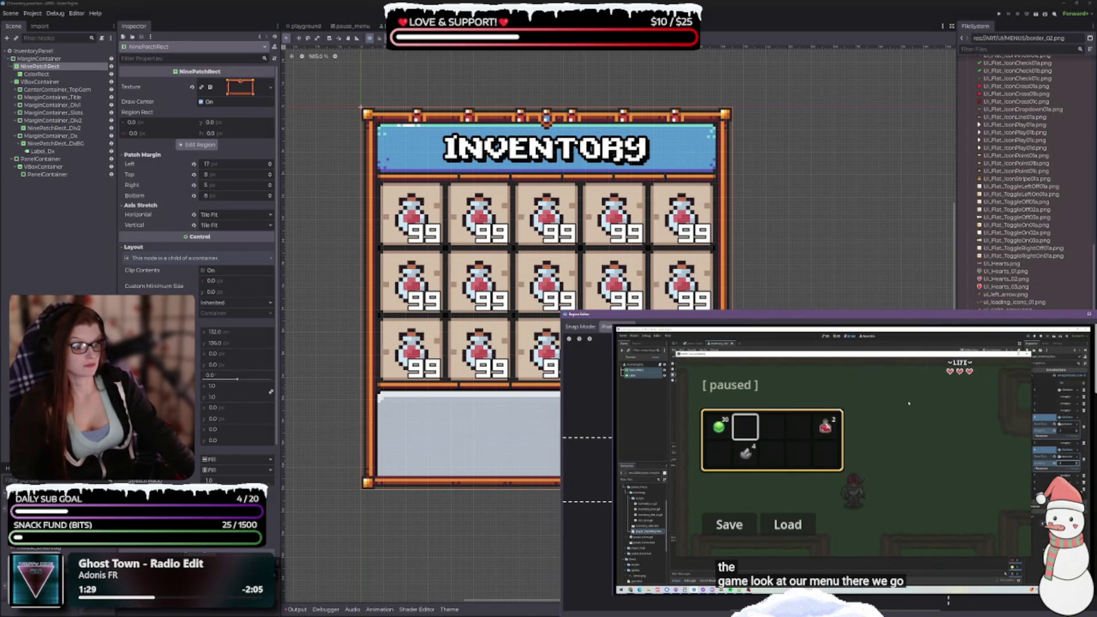
pyautogui.press('Down')
pyautogui.press('Down')
pyautogui.press('Down')
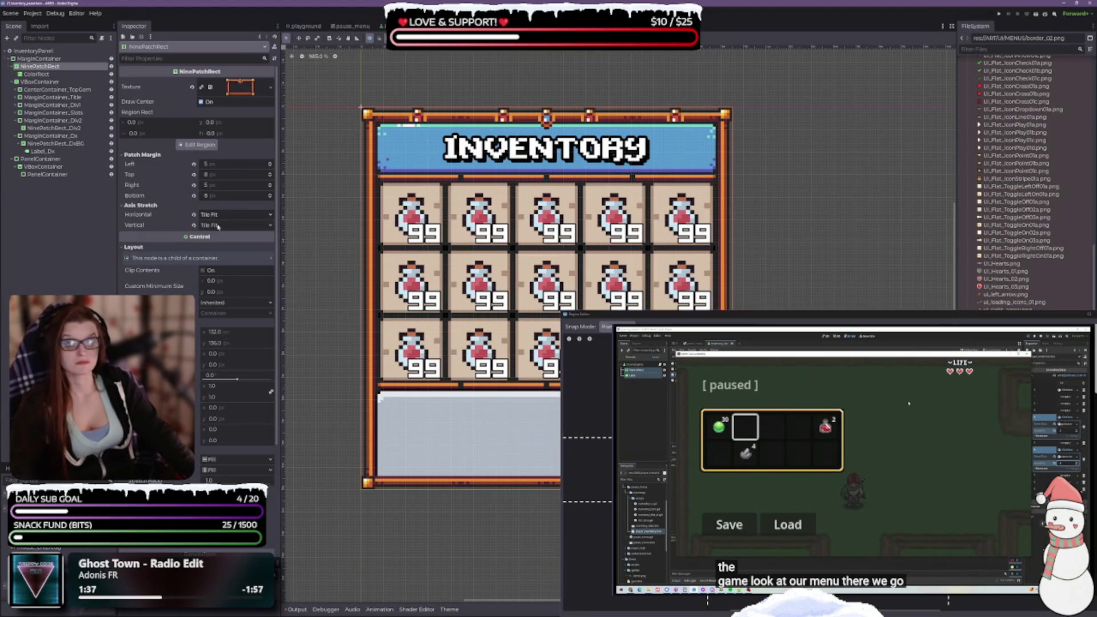
pyautogui.moveTo(756, 315)
pyautogui.mouseDown()
pyautogui.moveTo(686, 194)
pyautogui.moveTo(696, 280)
pyautogui.mouseUp()
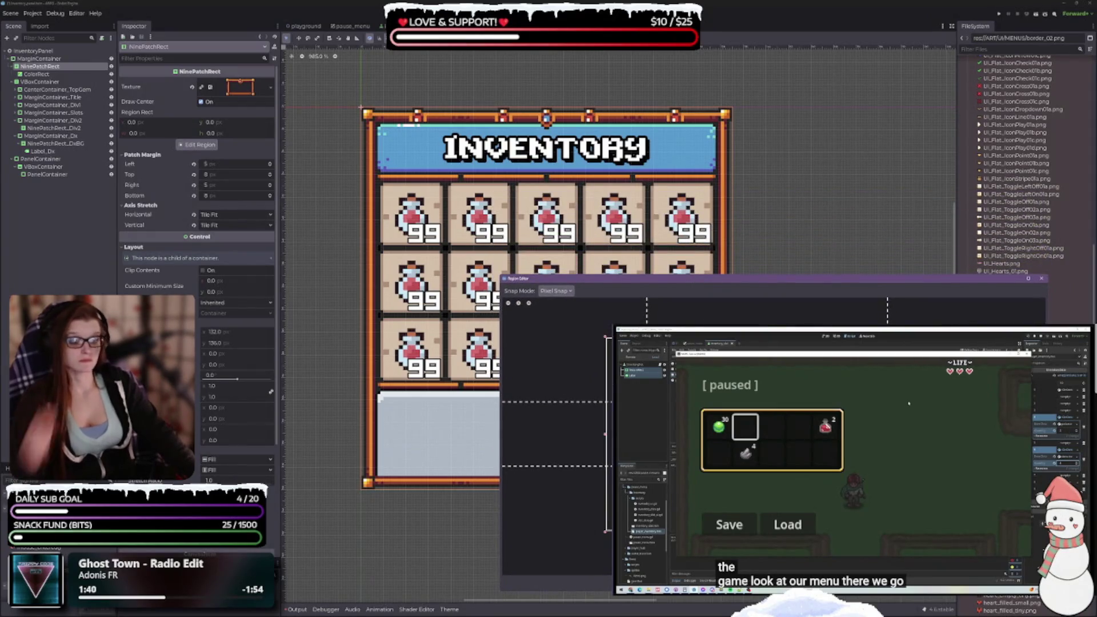
pyautogui.moveTo(549, 402); pyautogui.dragTo(548, 401)
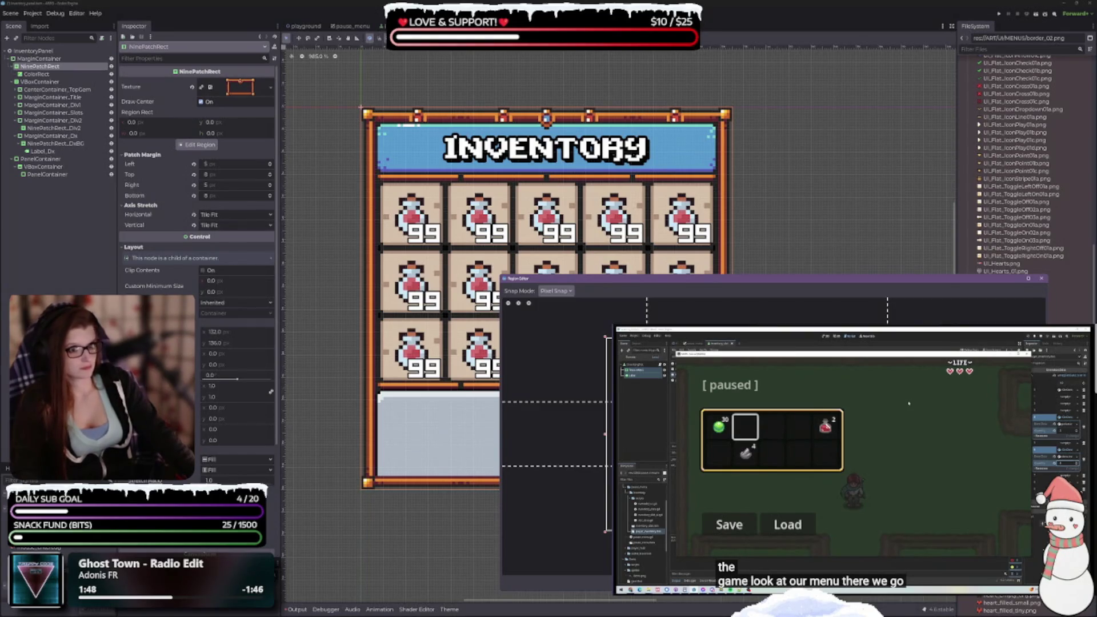
pyautogui.click(1041, 278)
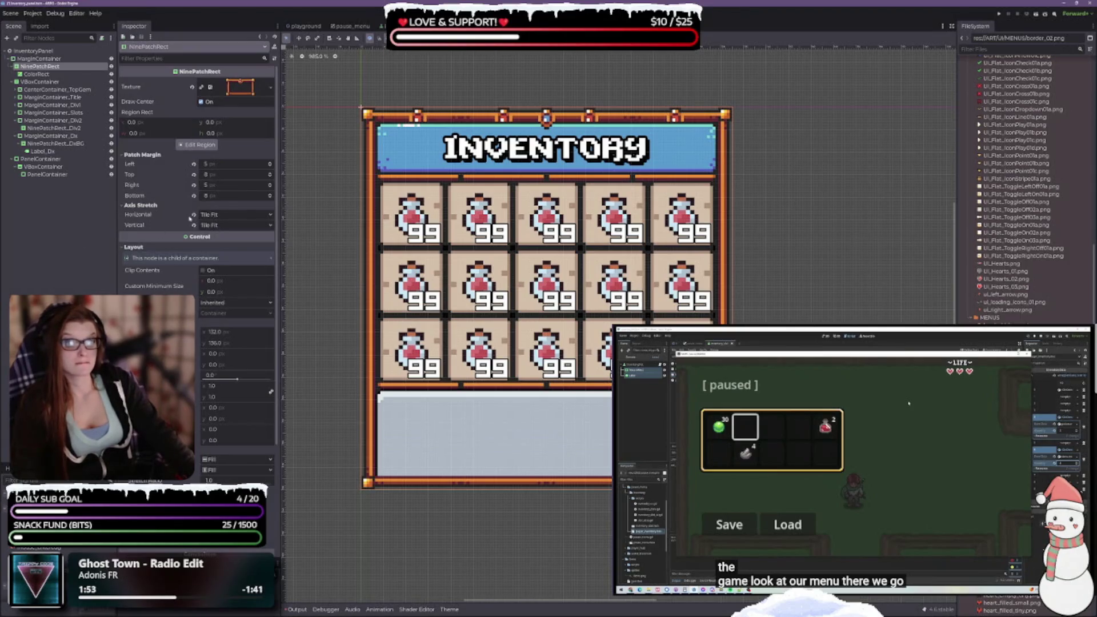
# After trying Stretch and Tile, set both Axis Stretch Horizontal and Vertical to Tile Fit
pyautogui.click(193, 214)
pyautogui.click(193, 226)
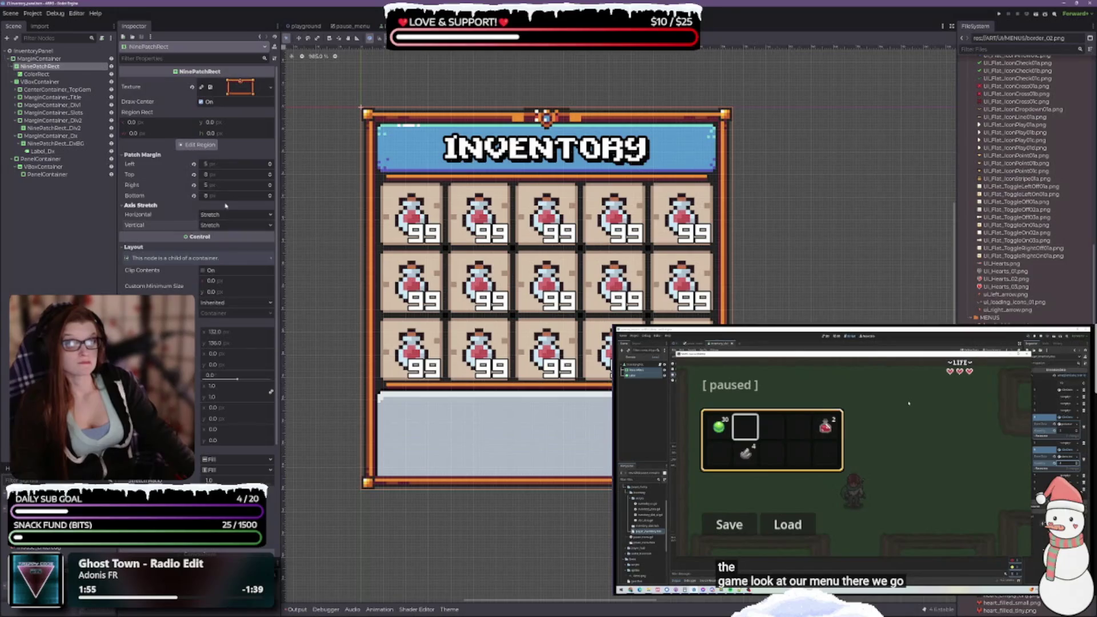
pyautogui.click(223, 214)
pyautogui.click(224, 234)
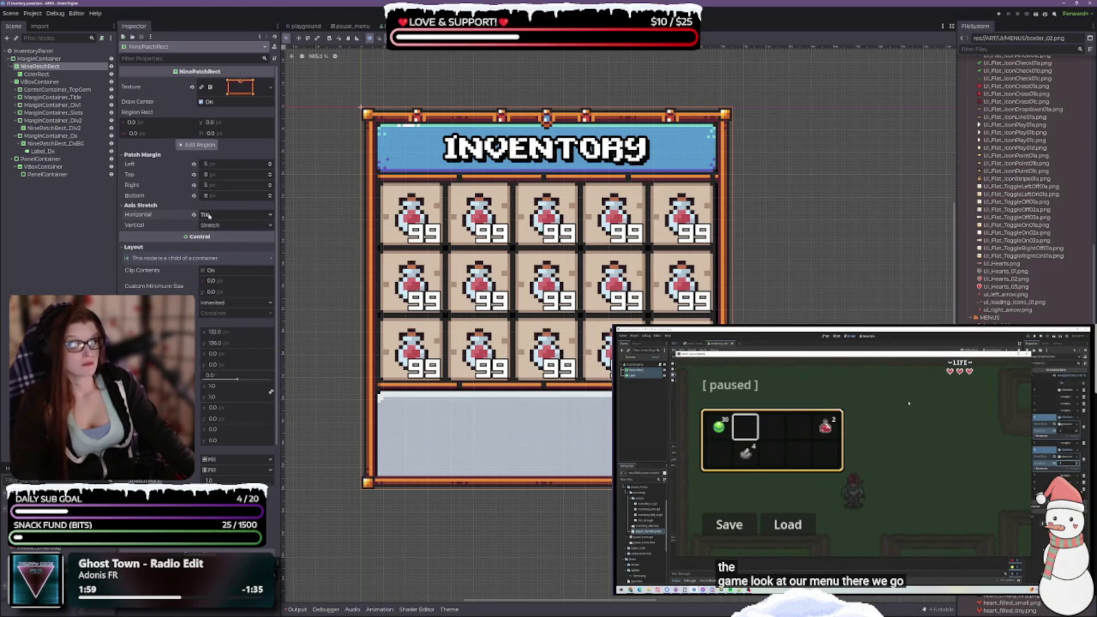
pyautogui.click(213, 225)
pyautogui.click(223, 241)
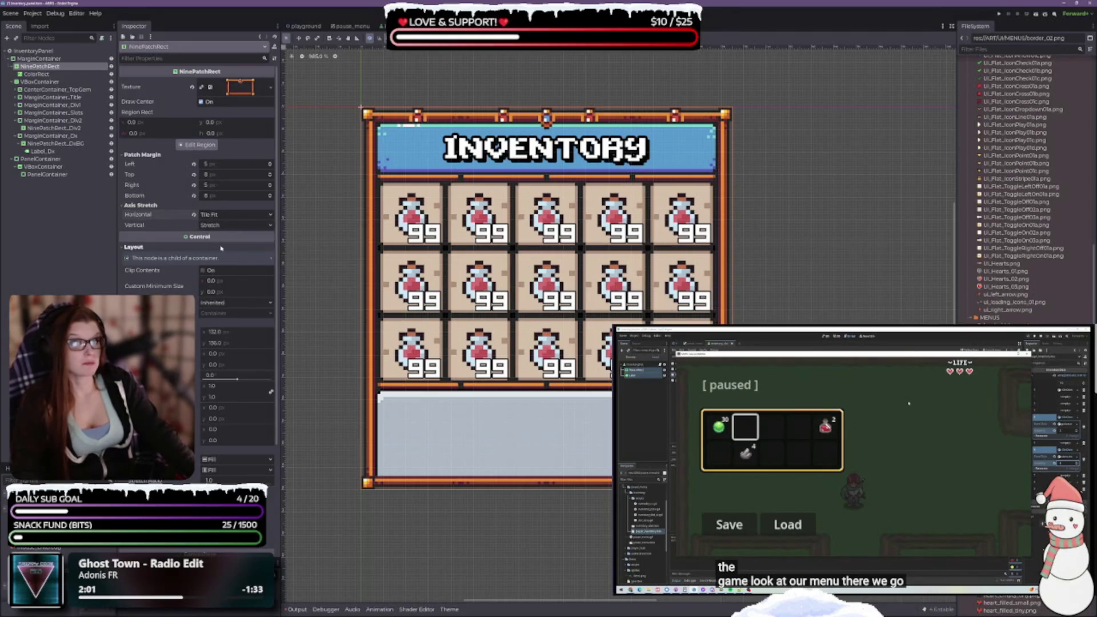
pyautogui.click(227, 227)
pyautogui.click(220, 256)
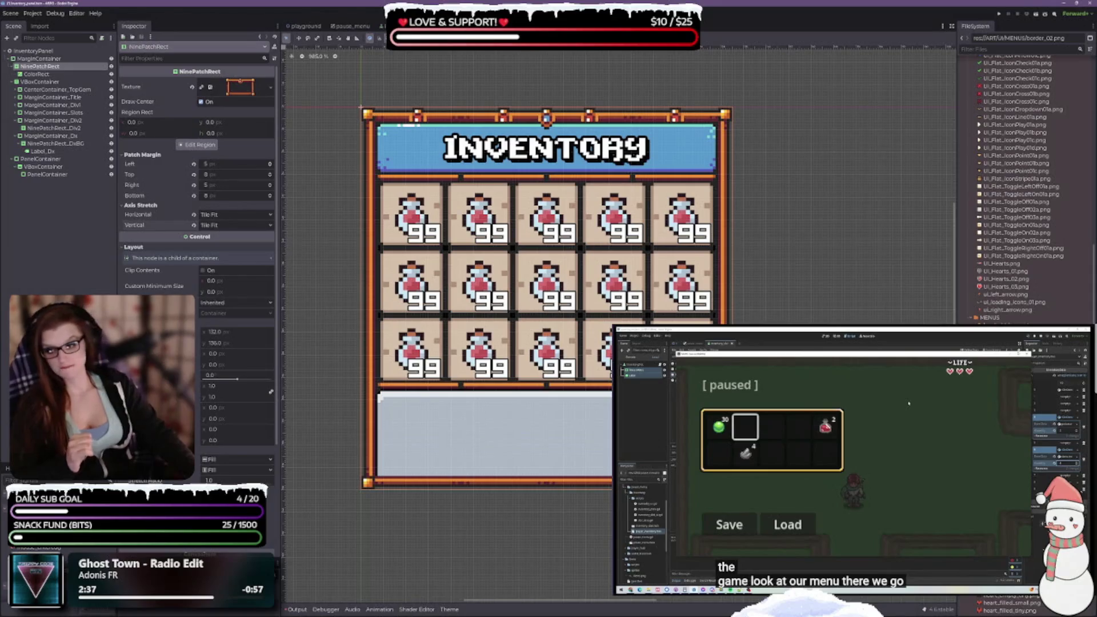
# Switch to Aseprite, reposition and enlarge its window, and pan the dungeonui sheet to Parts and Examples
pyautogui.hotkey('alt', 'Tab')
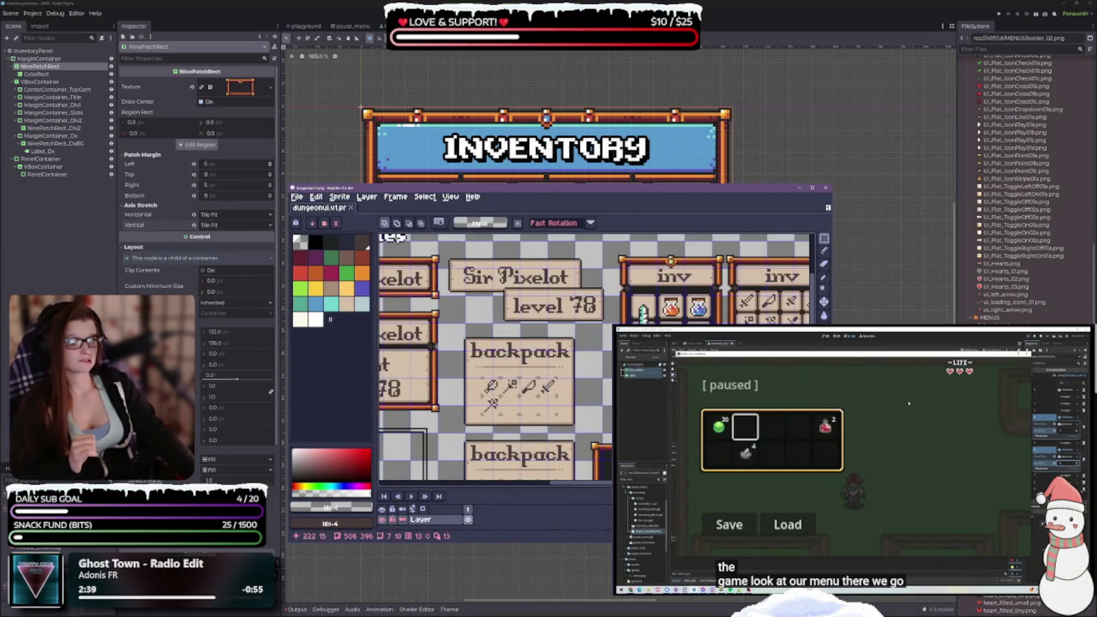
pyautogui.moveTo(474, 188); pyautogui.dragTo(578, 229)
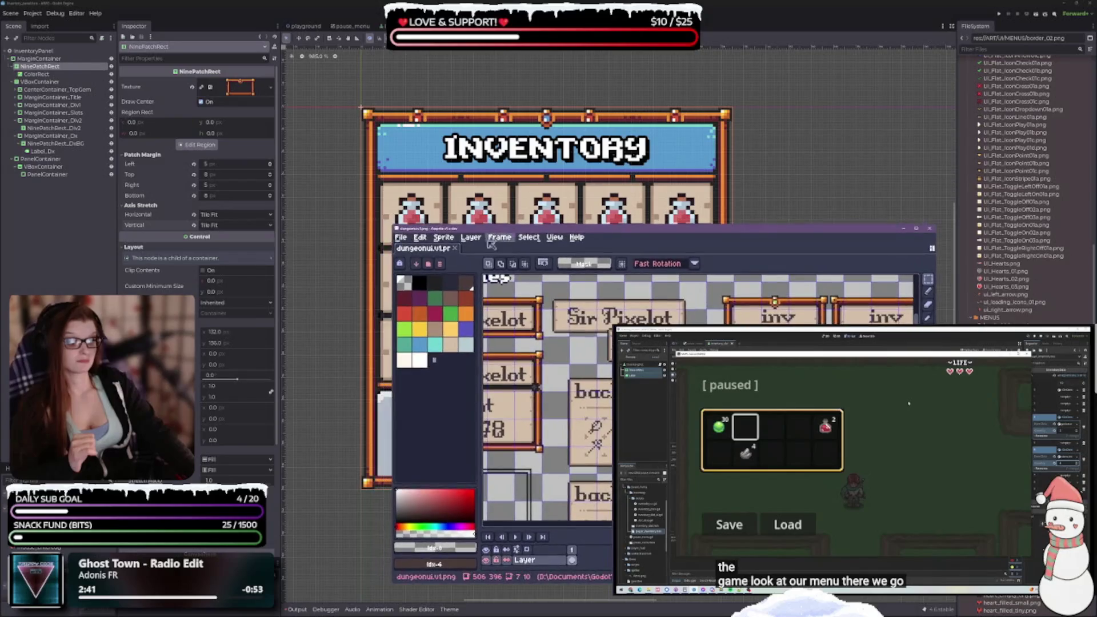
pyautogui.moveTo(393, 226); pyautogui.dragTo(119, 41)
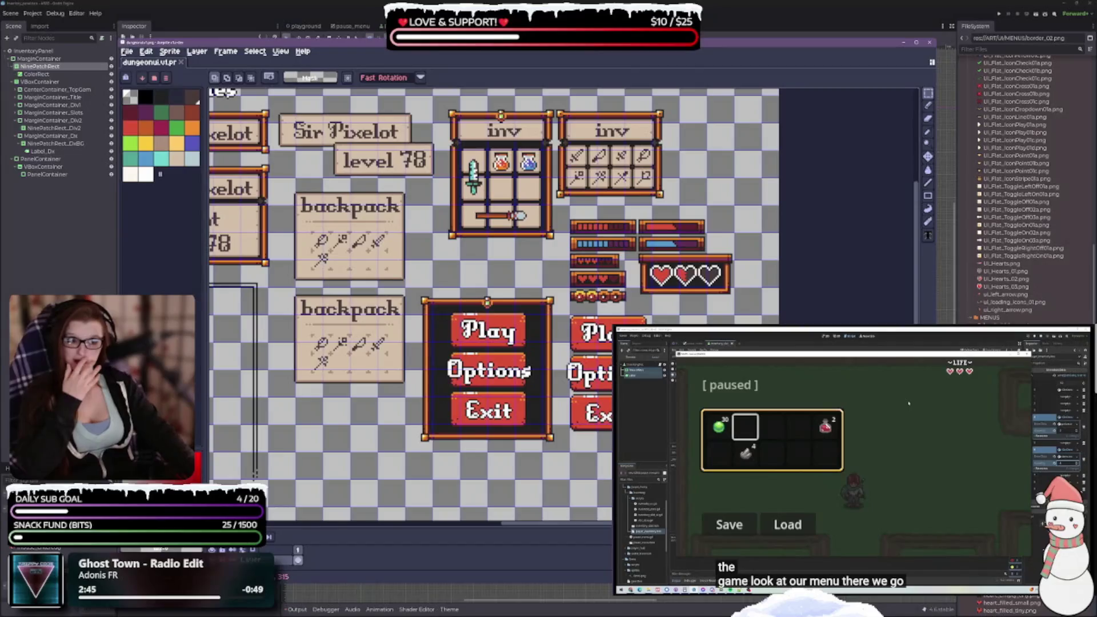
pyautogui.hscroll(-5, 560, 305)
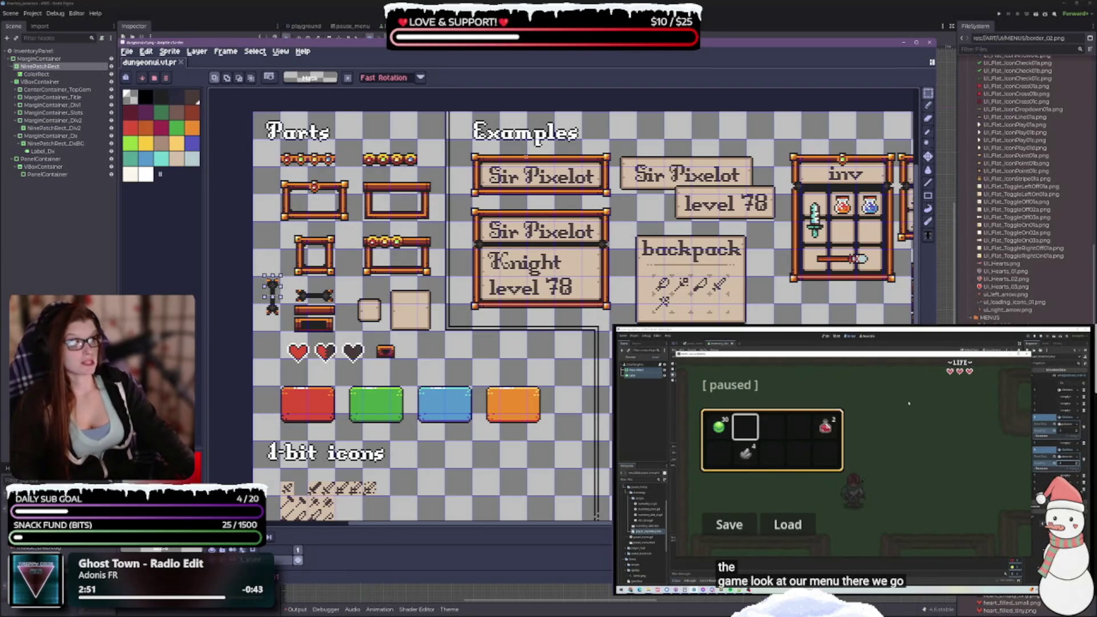
pyautogui.scroll(3, 569, 141)
pyautogui.scroll(-2, 628, 148)
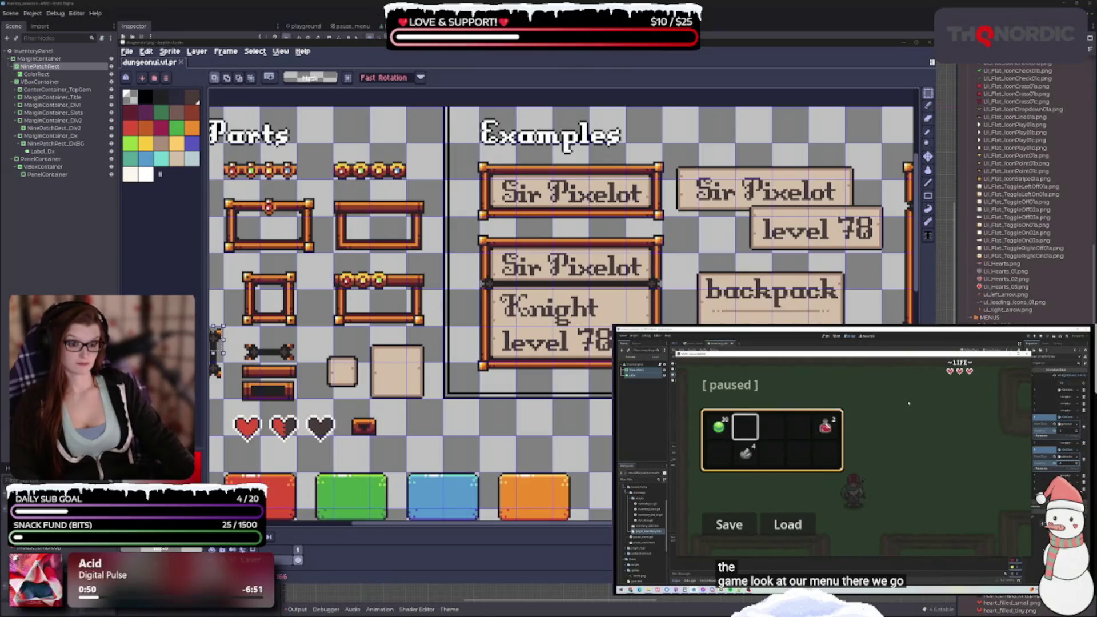
# Pan across the sheet's heart bars, Play menus, and inv and backpack examples, then minimize Aseprite
pyautogui.scroll(-1, 354, 347)
pyautogui.moveTo(353, 347); pyautogui.dragTo(281, 253)
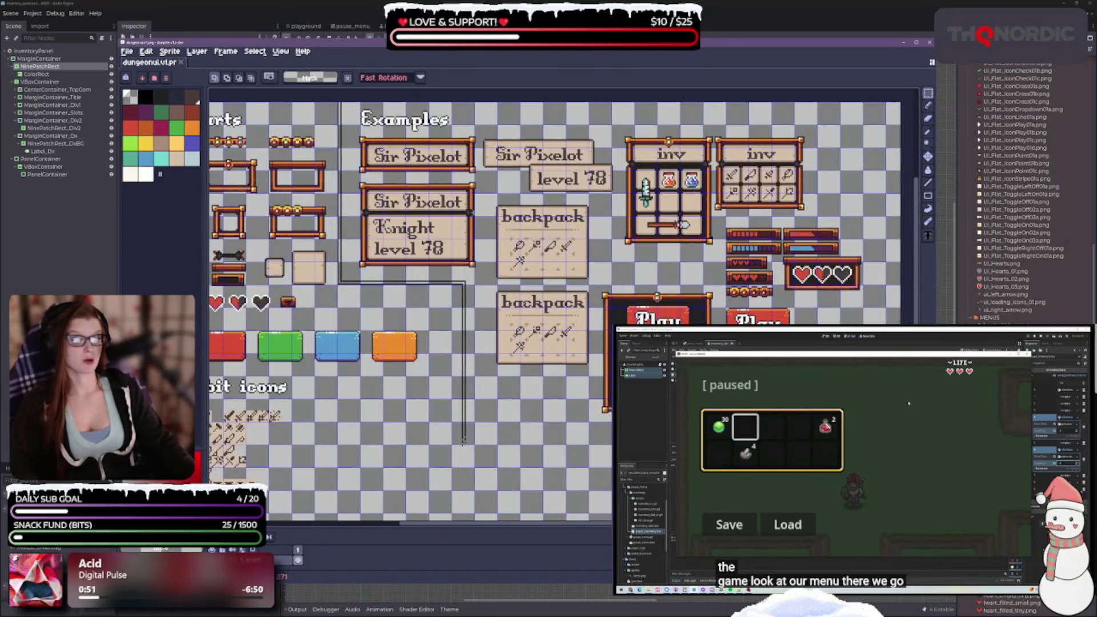
pyautogui.scroll(3, 803, 275)
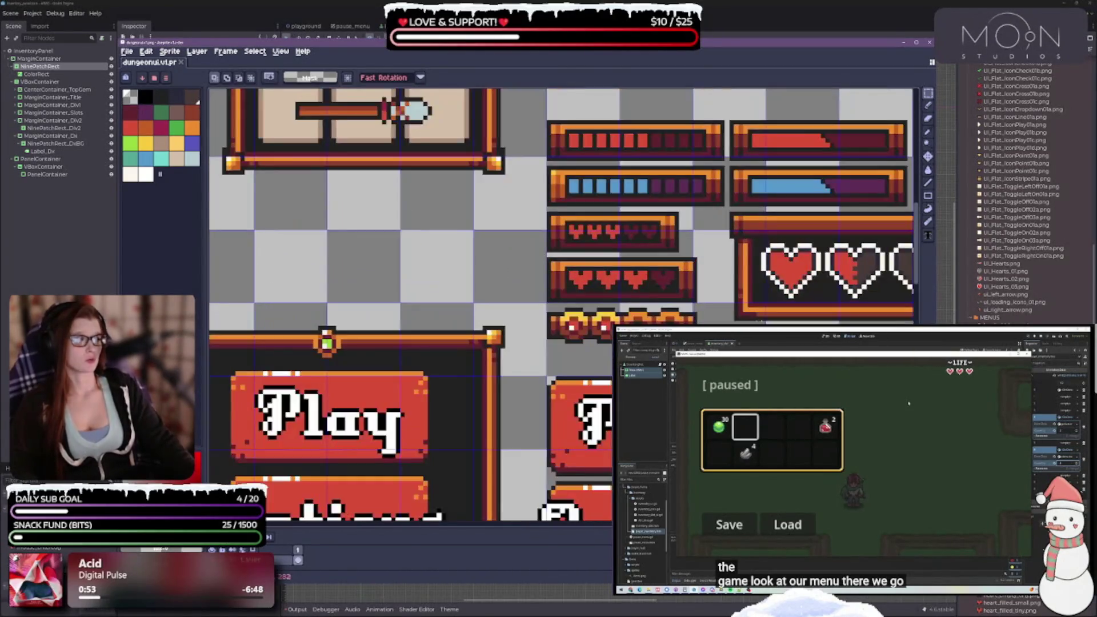
pyautogui.scroll(-3, 527, 360)
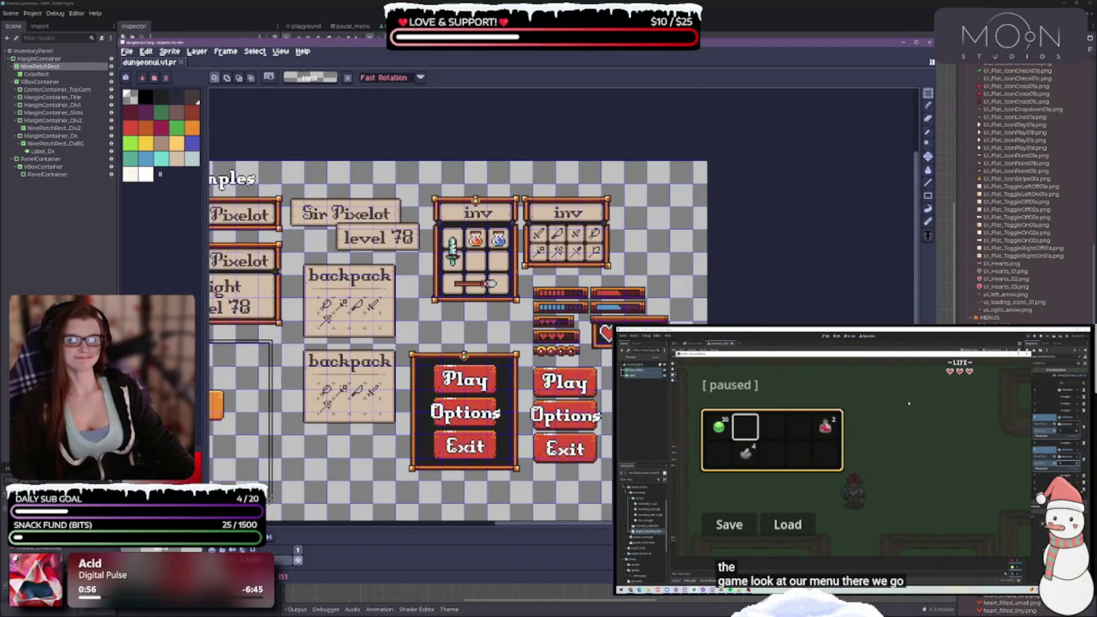
pyautogui.hscroll(-5, 526, 346)
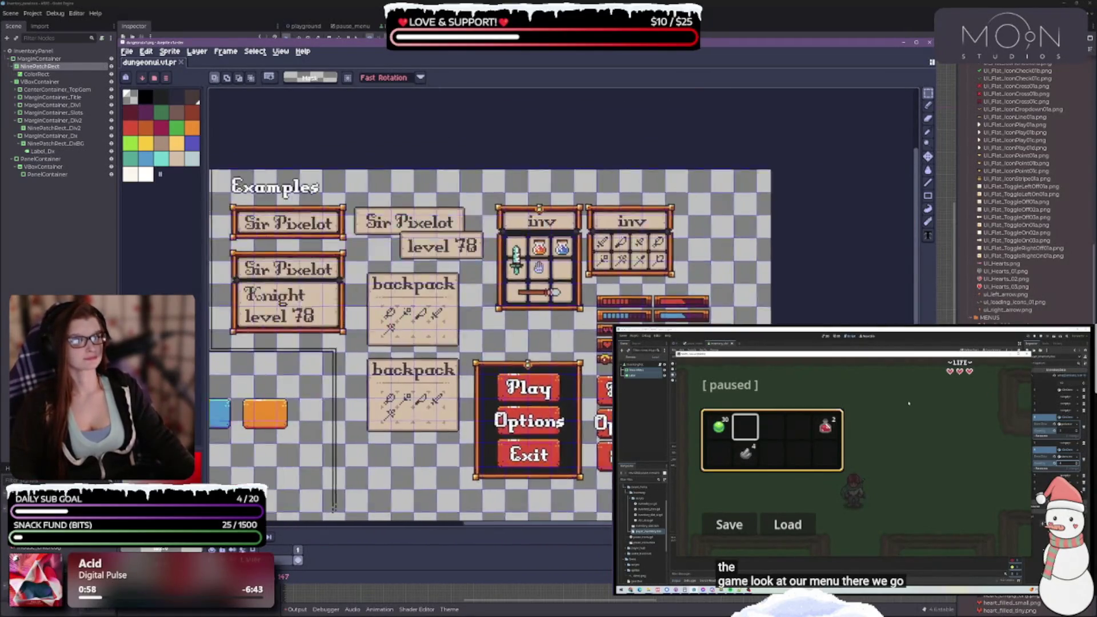
pyautogui.hscroll(-5, 526, 343)
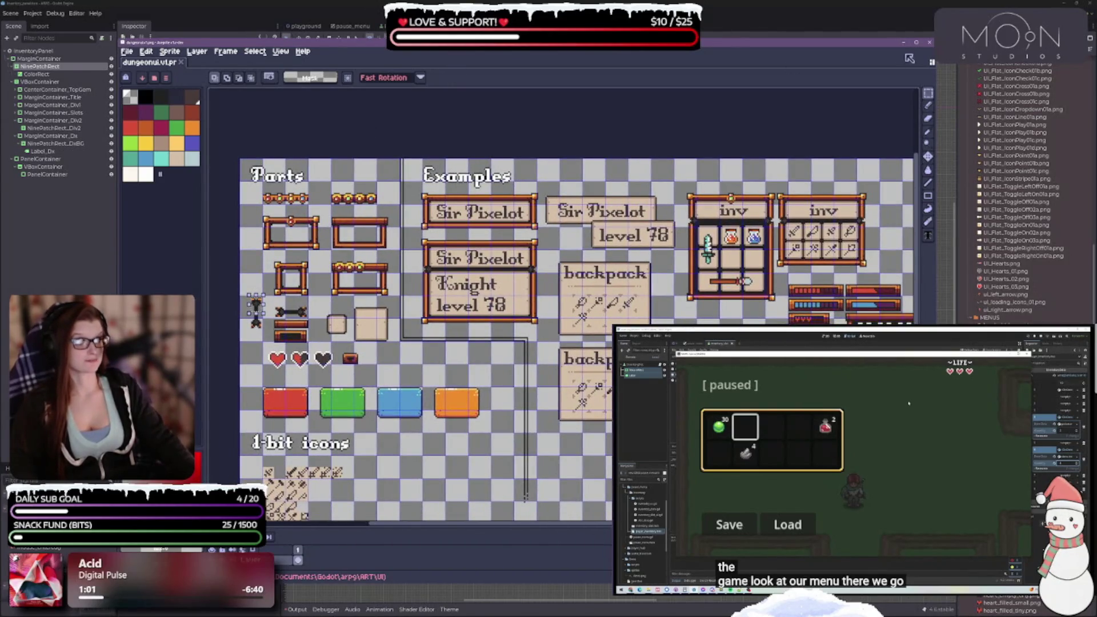
pyautogui.click(903, 42)
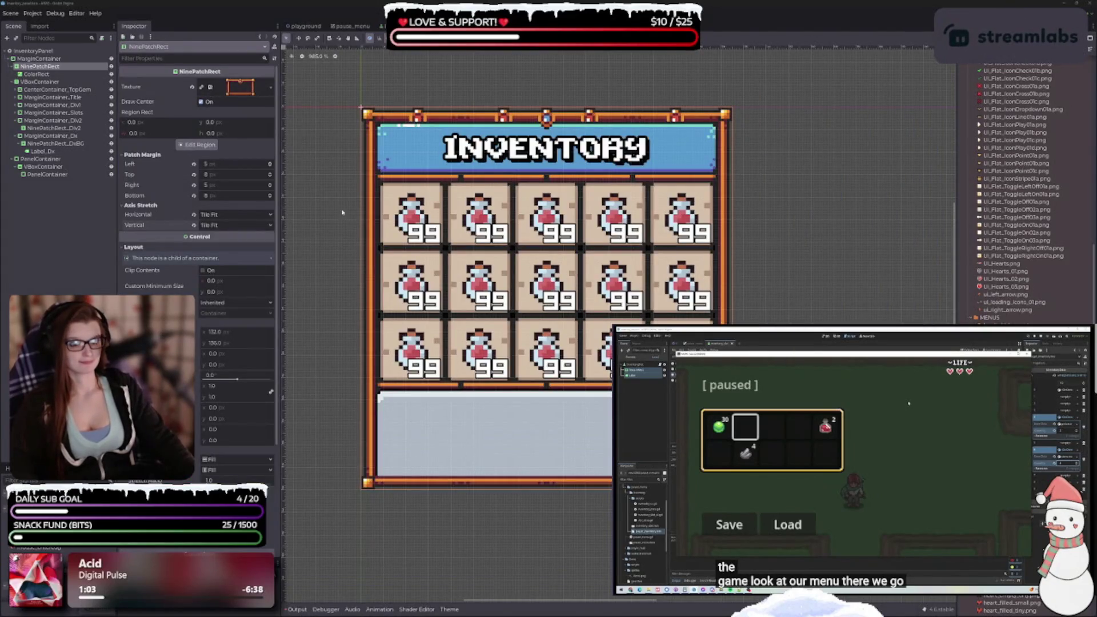
# Select NinePatchRect_DxBG, scroll through the MENUS art files, and collapse the BARS folder
pyautogui.click(56, 143)
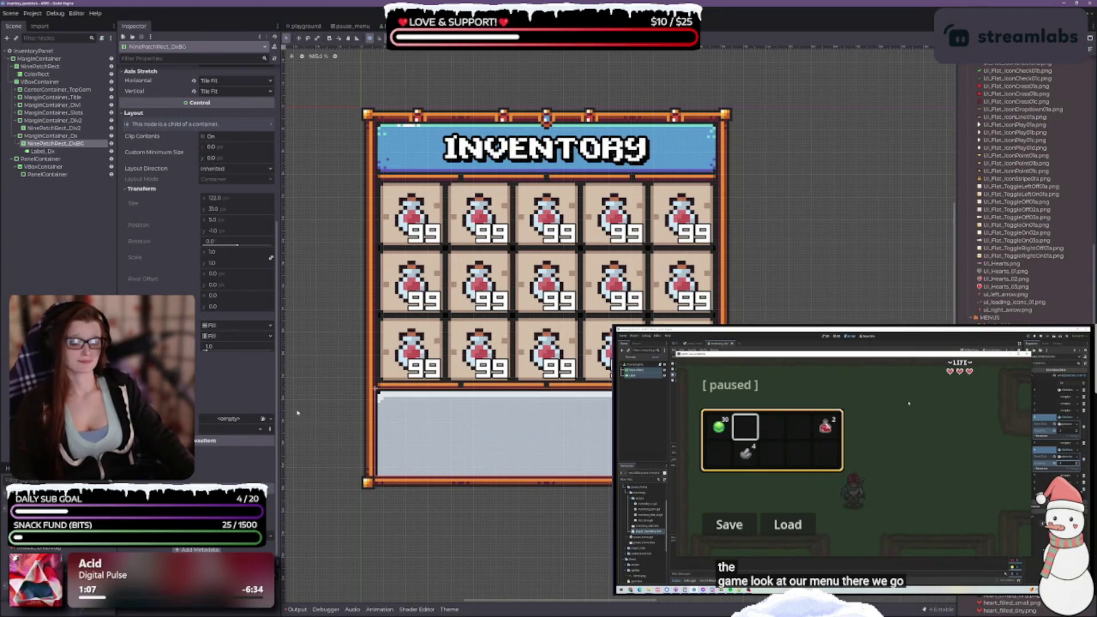
pyautogui.scroll(-2, 570, 422)
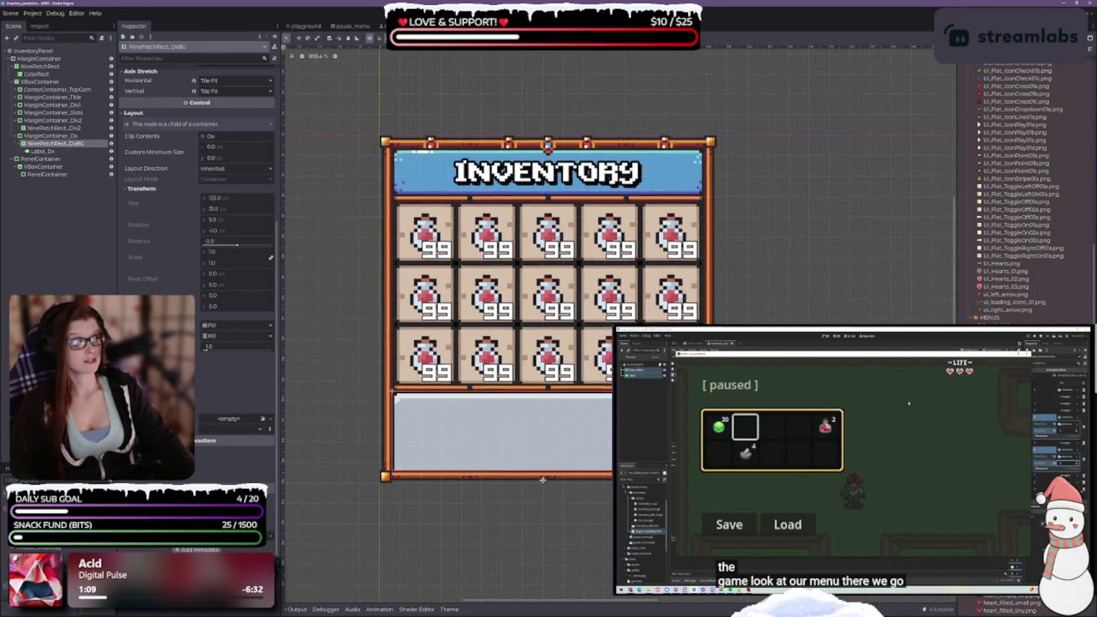
pyautogui.scroll(-5, 1006, 286)
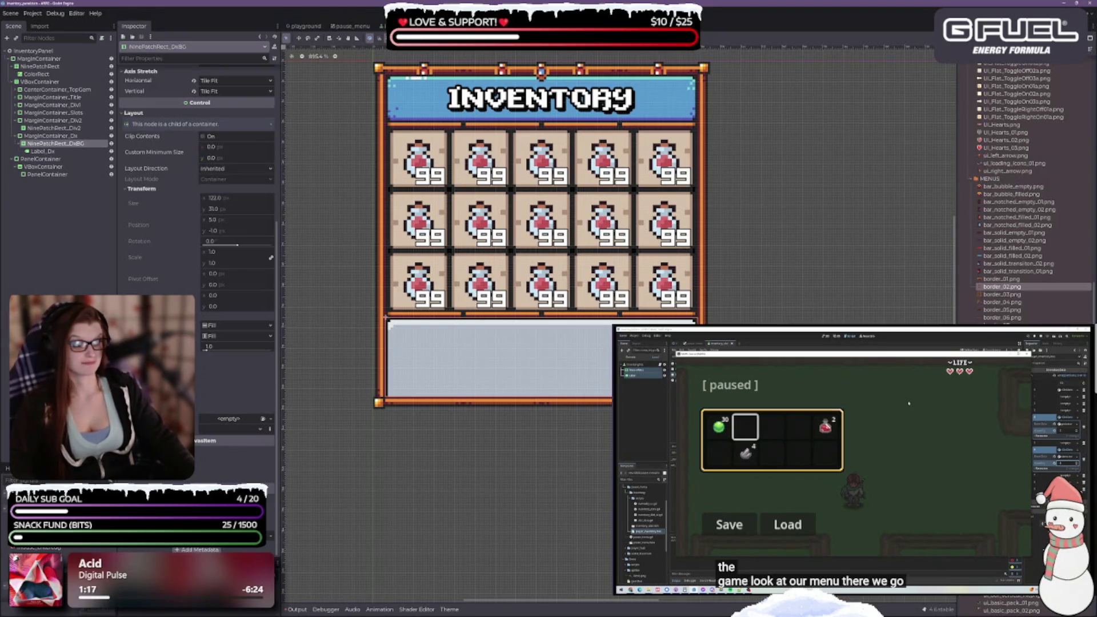
pyautogui.scroll(-5, 1023, 195)
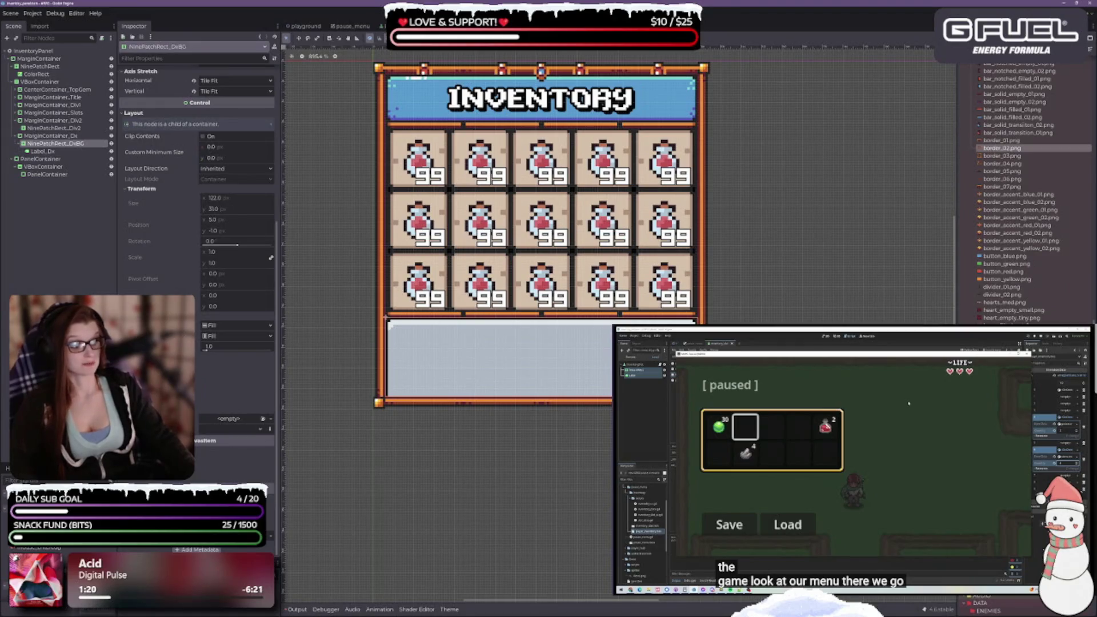
pyautogui.scroll(-3, 999, 605)
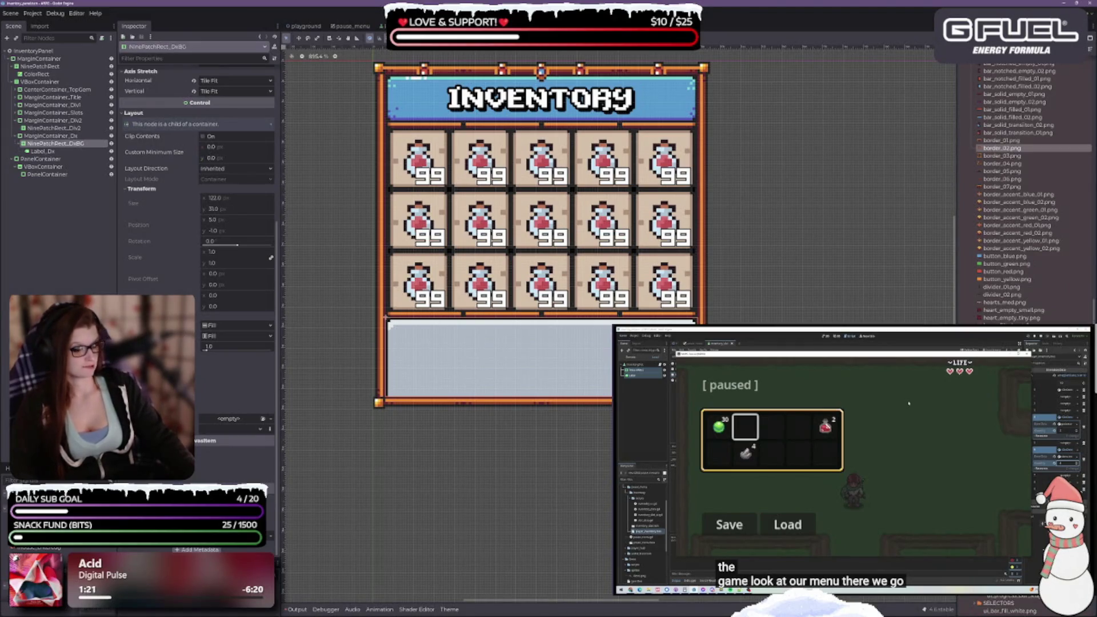
pyautogui.scroll(-5, 1023, 194)
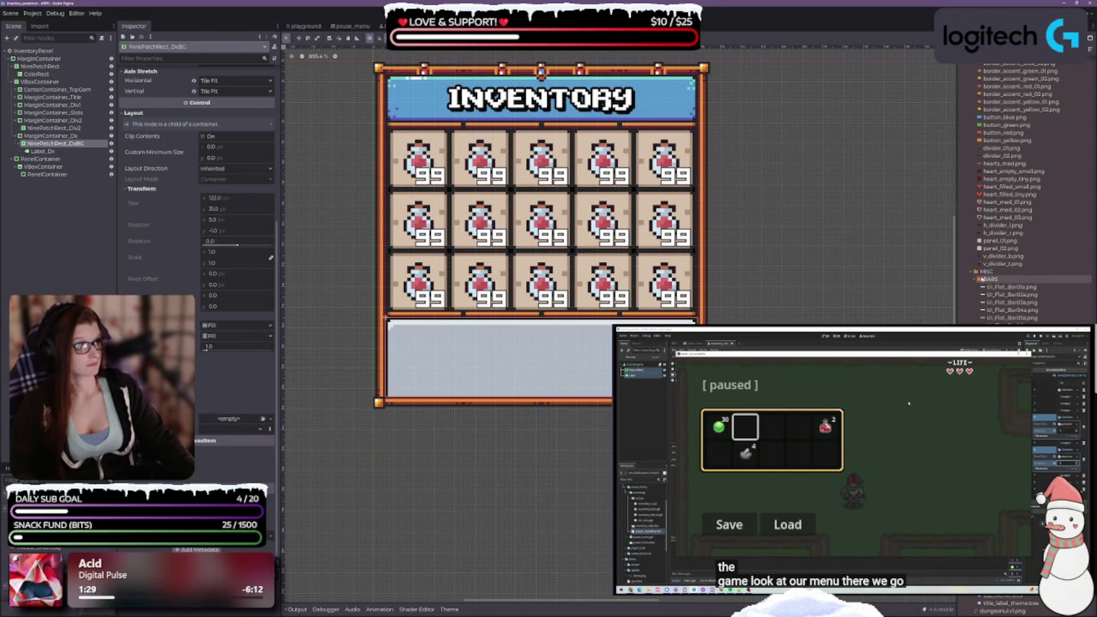
pyautogui.click(979, 280)
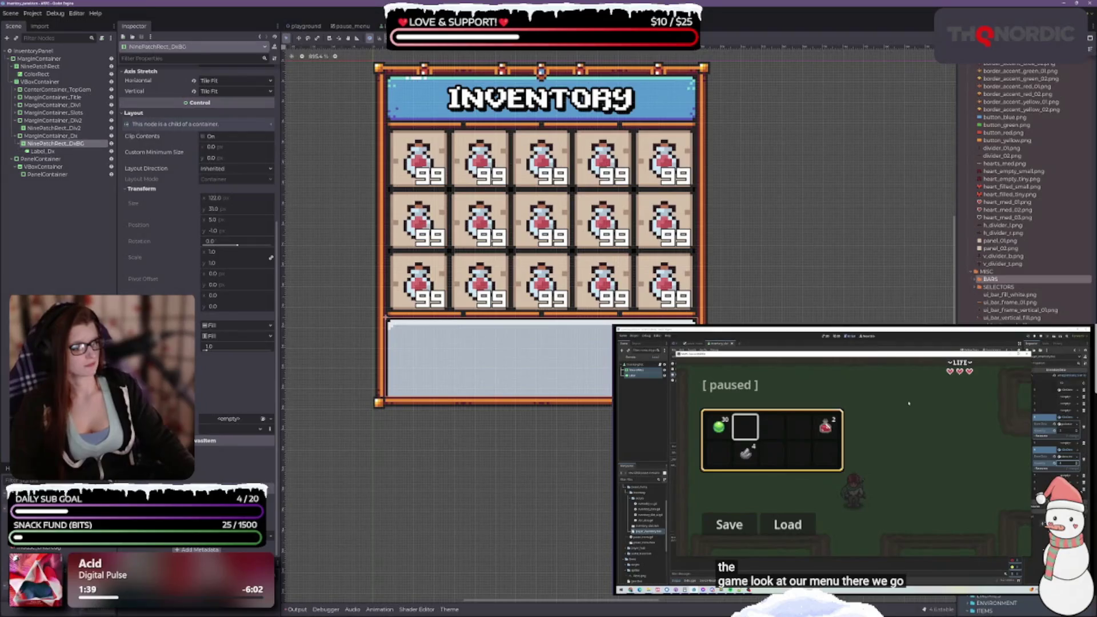
pyautogui.hotkey('alt', 'Tab')
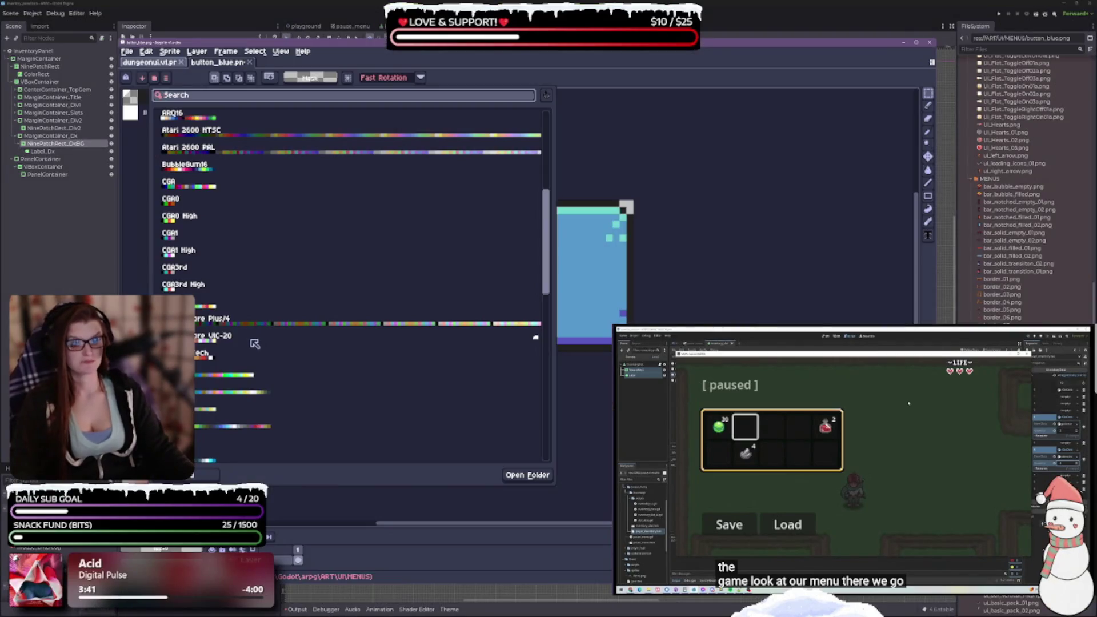
# Scroll through Aseprite's preset palettes, pick one palette row, and close the preset list
pyautogui.scroll(-3, 290, 374)
pyautogui.scroll(-5, 289, 362)
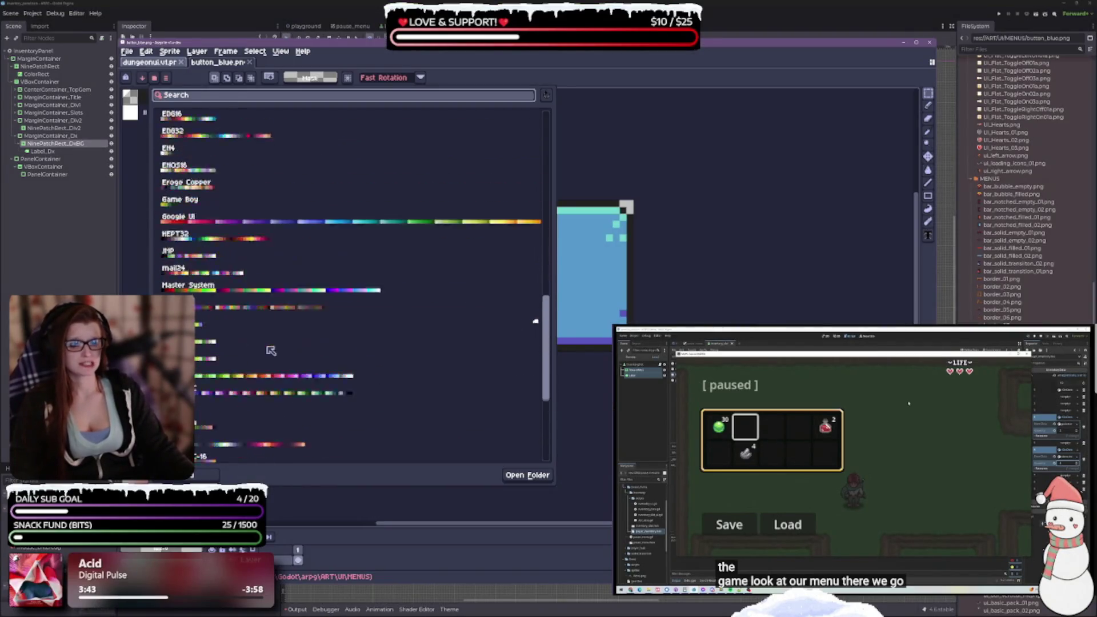
pyautogui.scroll(-4, 269, 380)
pyautogui.scroll(10, 260, 377)
pyautogui.scroll(1, 239, 406)
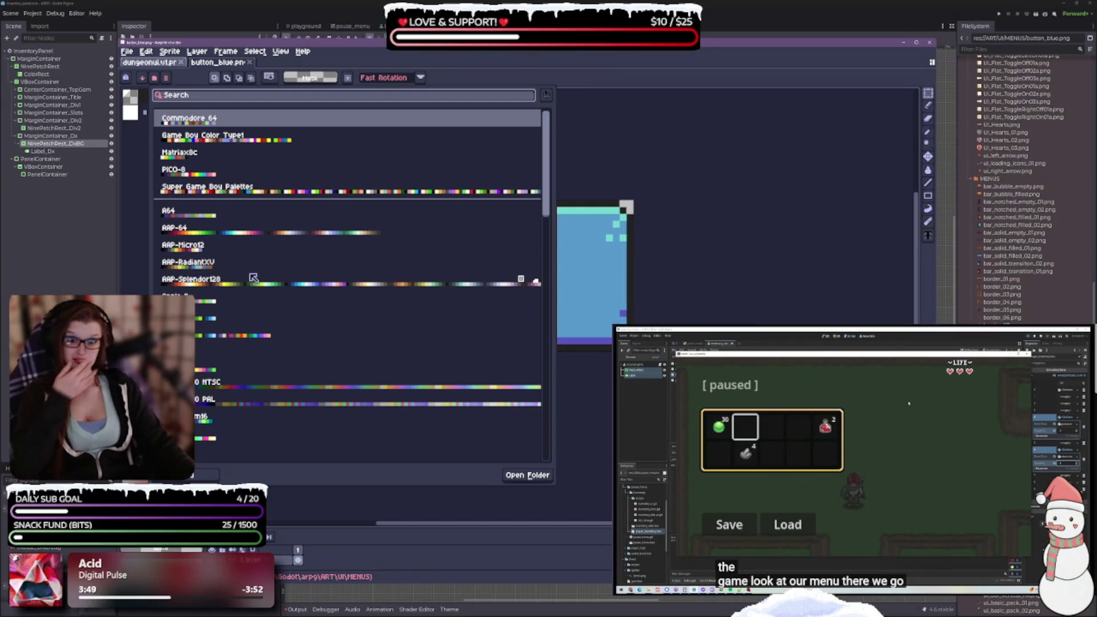
pyautogui.scroll(-1, 251, 277)
pyautogui.scroll(-1, 250, 279)
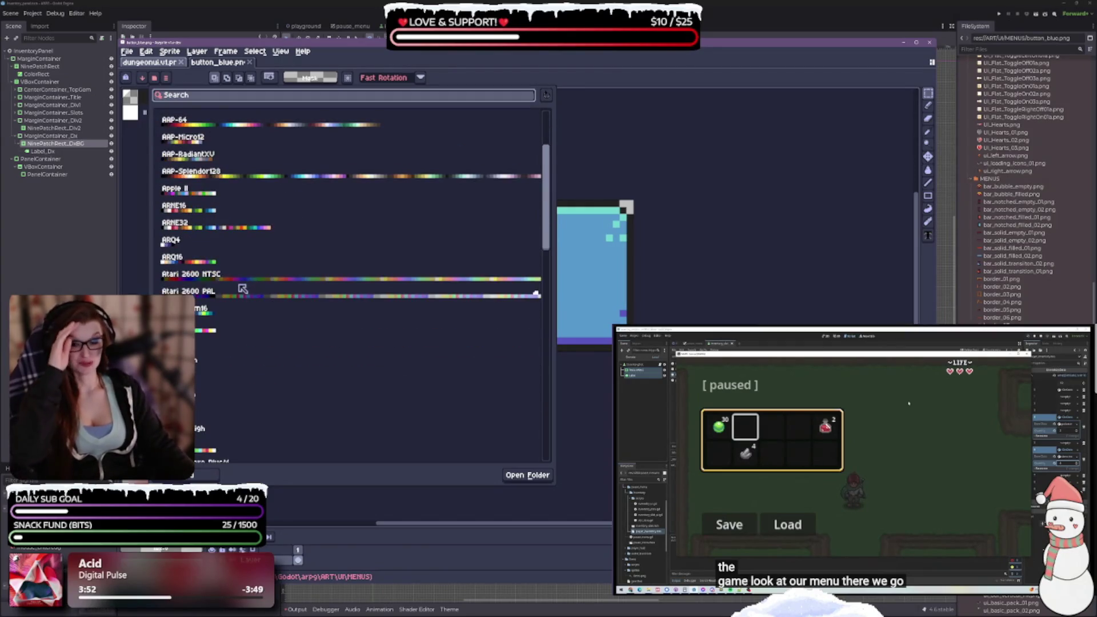
pyautogui.scroll(-1, 242, 289)
pyautogui.scroll(-1, 274, 353)
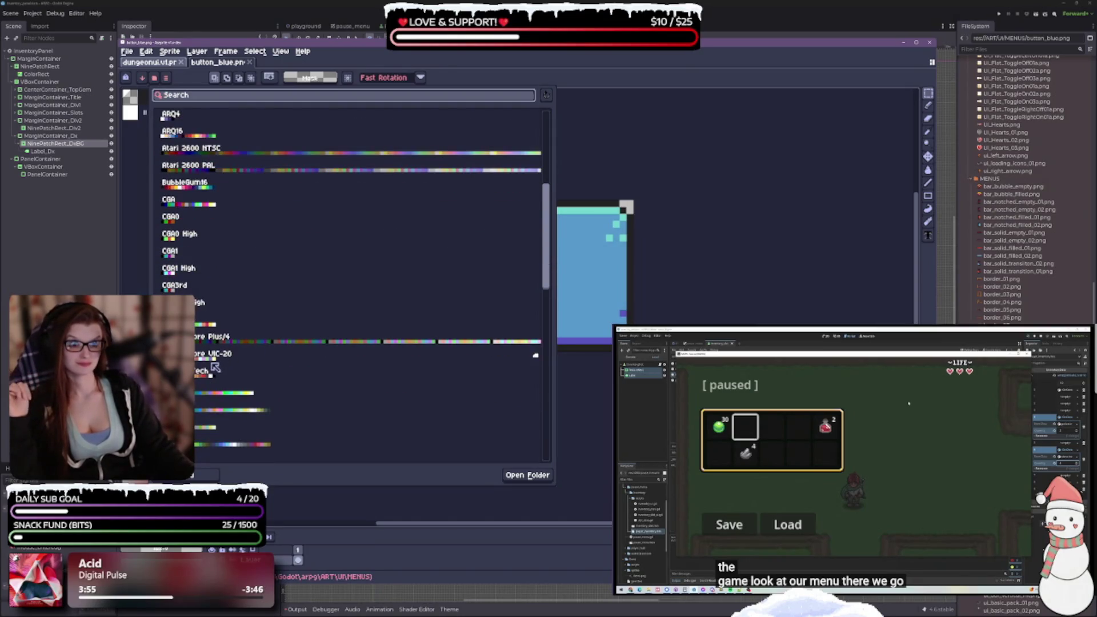
pyautogui.scroll(-1, 215, 367)
pyautogui.scroll(-1, 210, 372)
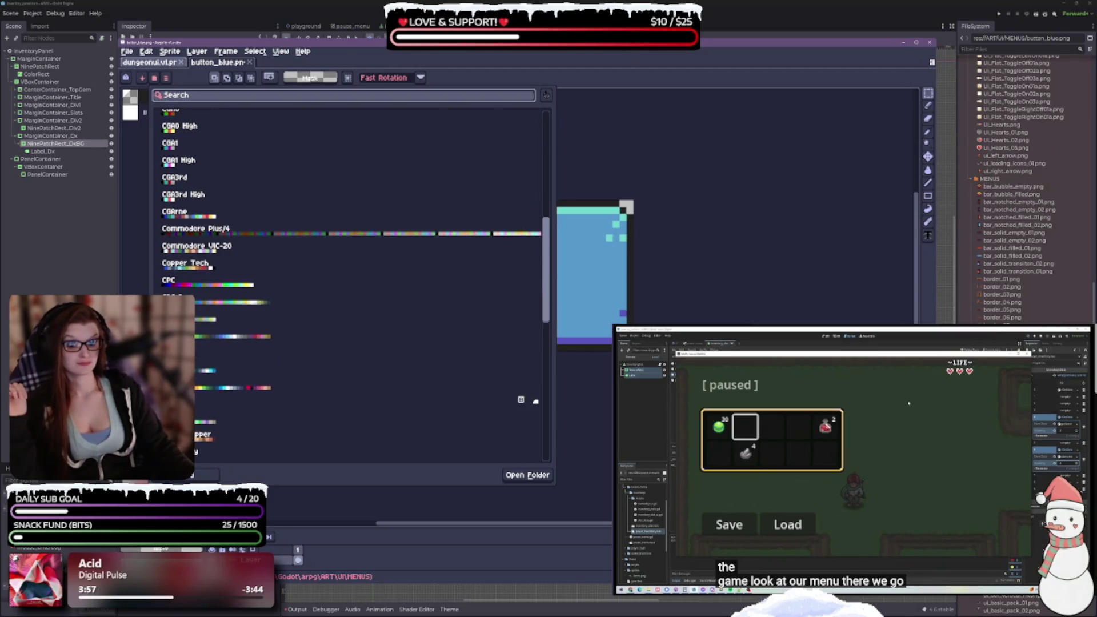
pyautogui.click(536, 401)
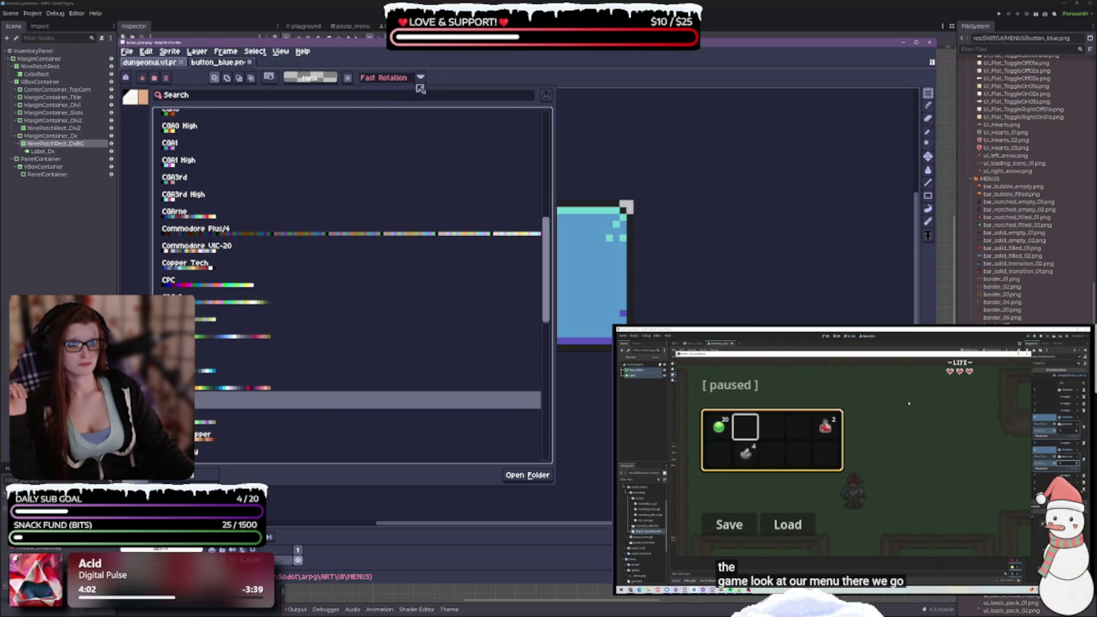
pyautogui.press('Escape')
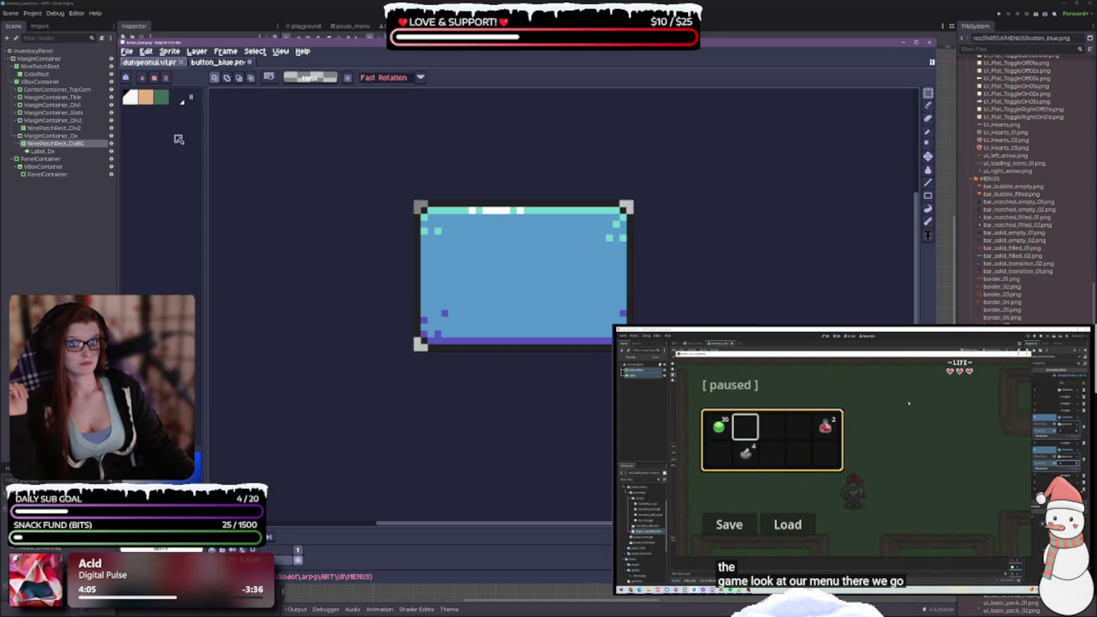
pyautogui.click(172, 78)
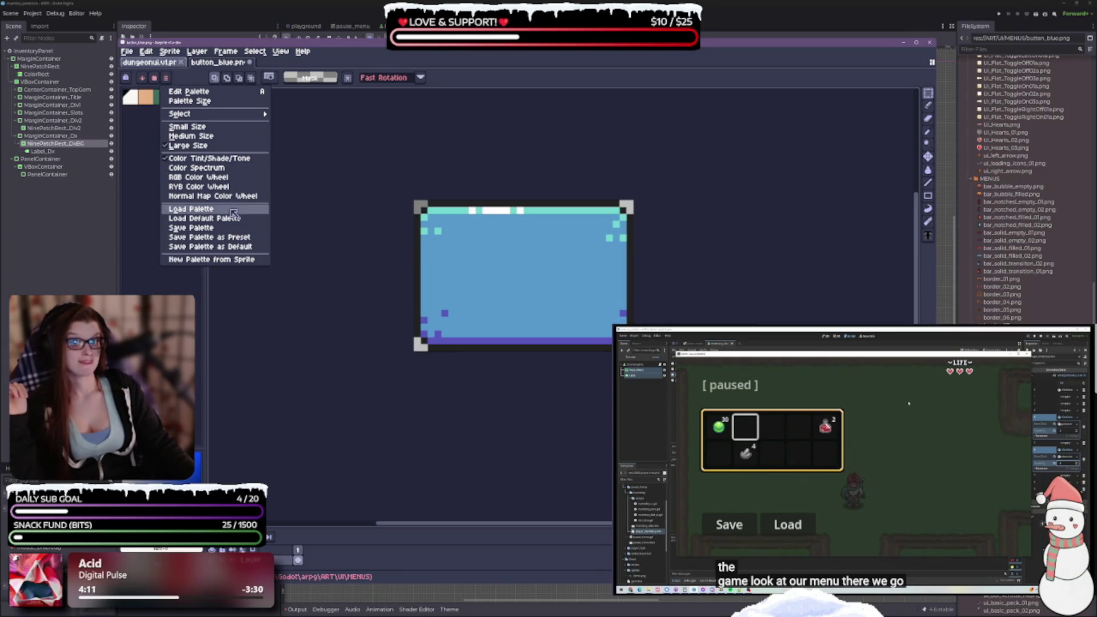
pyautogui.click(140, 127)
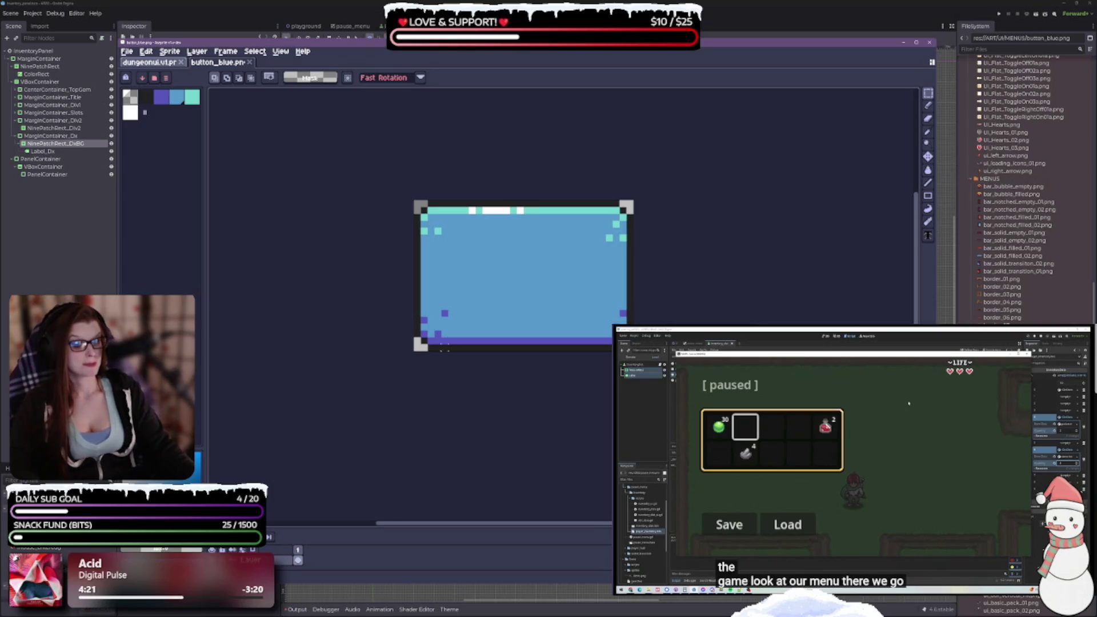
pyautogui.click(166, 78)
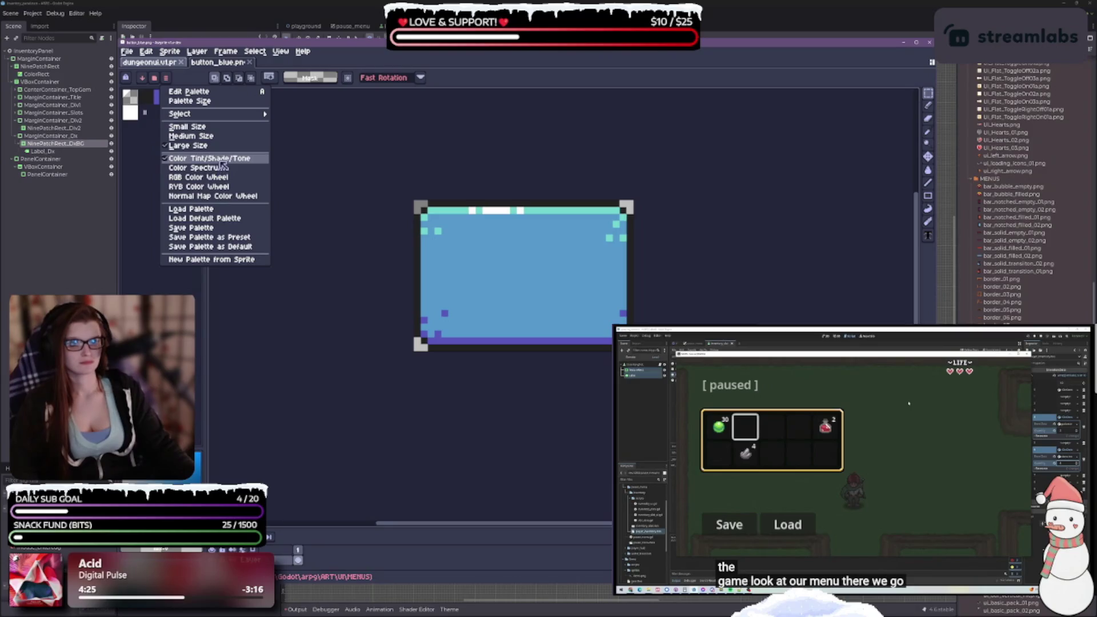
pyautogui.click(212, 210)
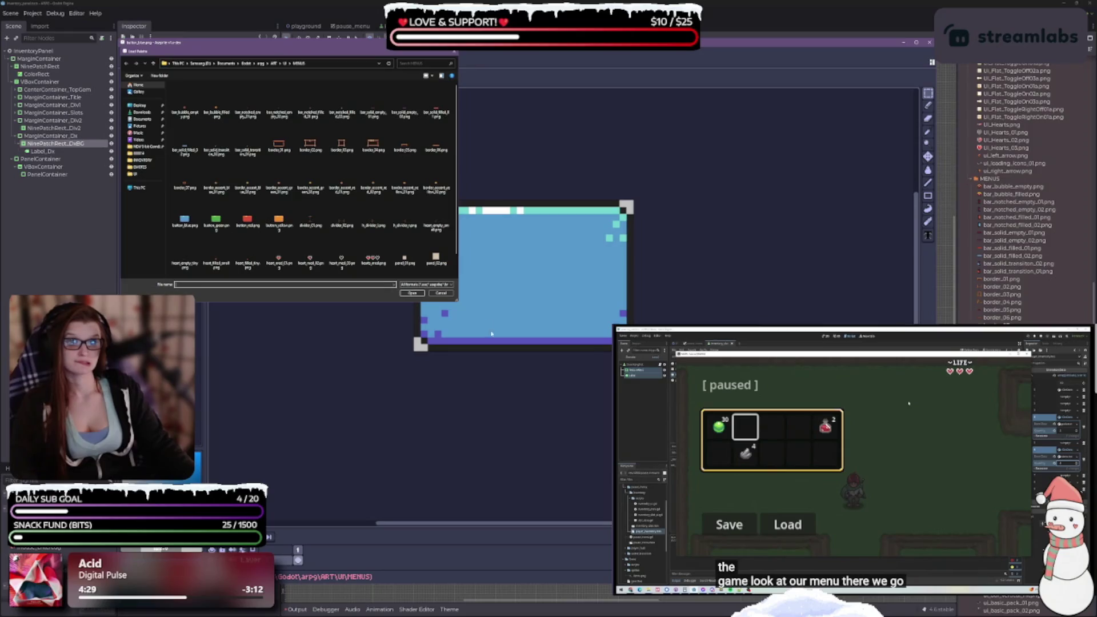
pyautogui.click(451, 296)
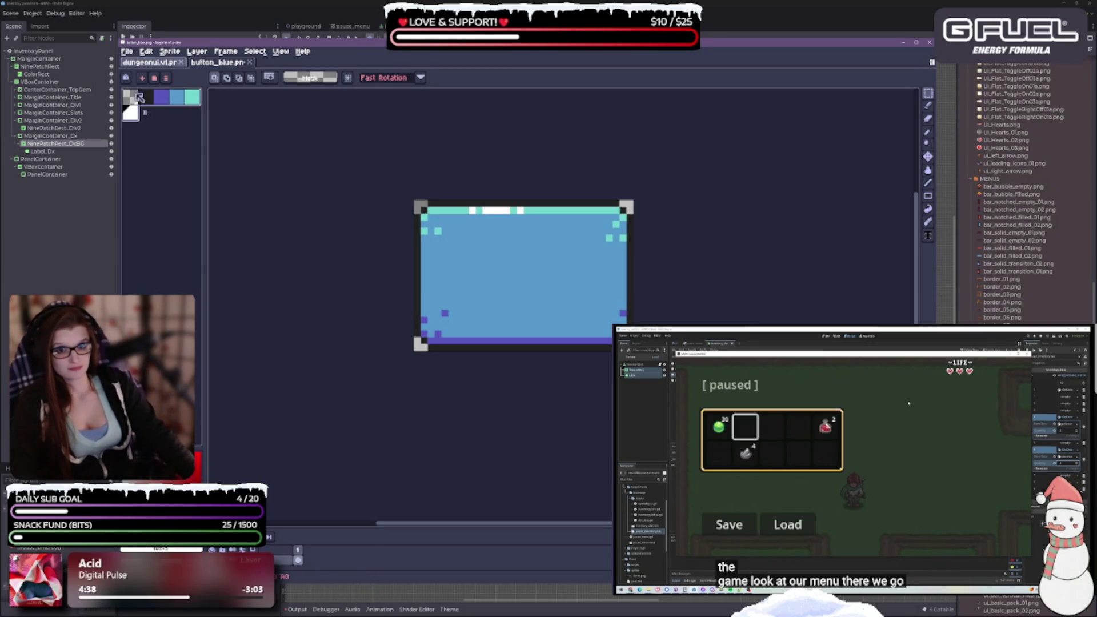
pyautogui.click(170, 52)
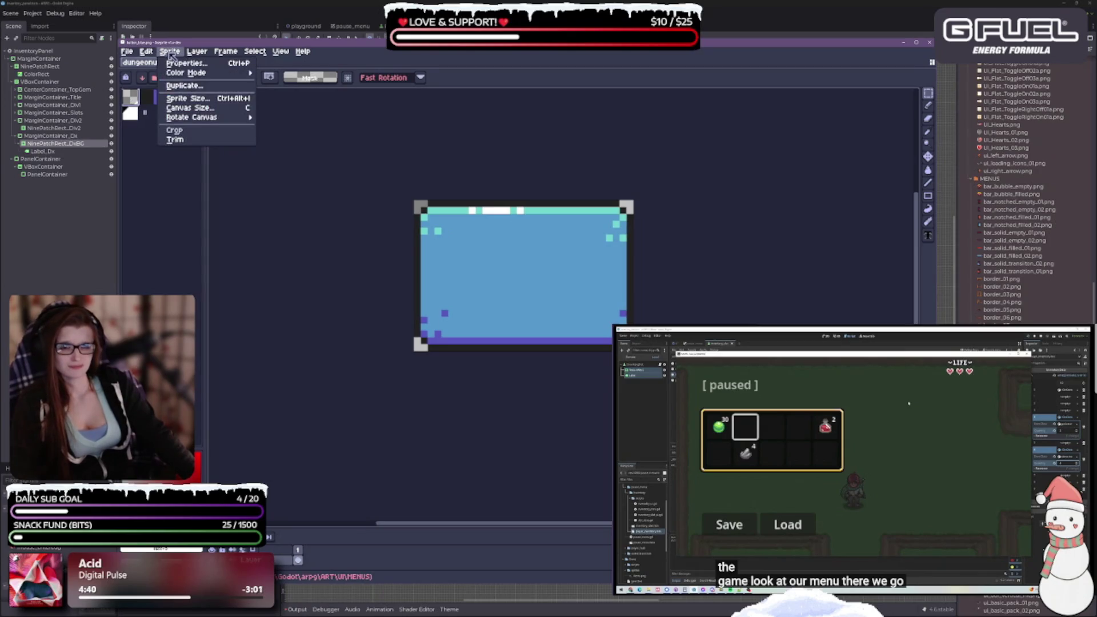
# Set button_blue.png to Grayscale colour mode through Sprite > Color Mode
pyautogui.moveTo(154, 55)
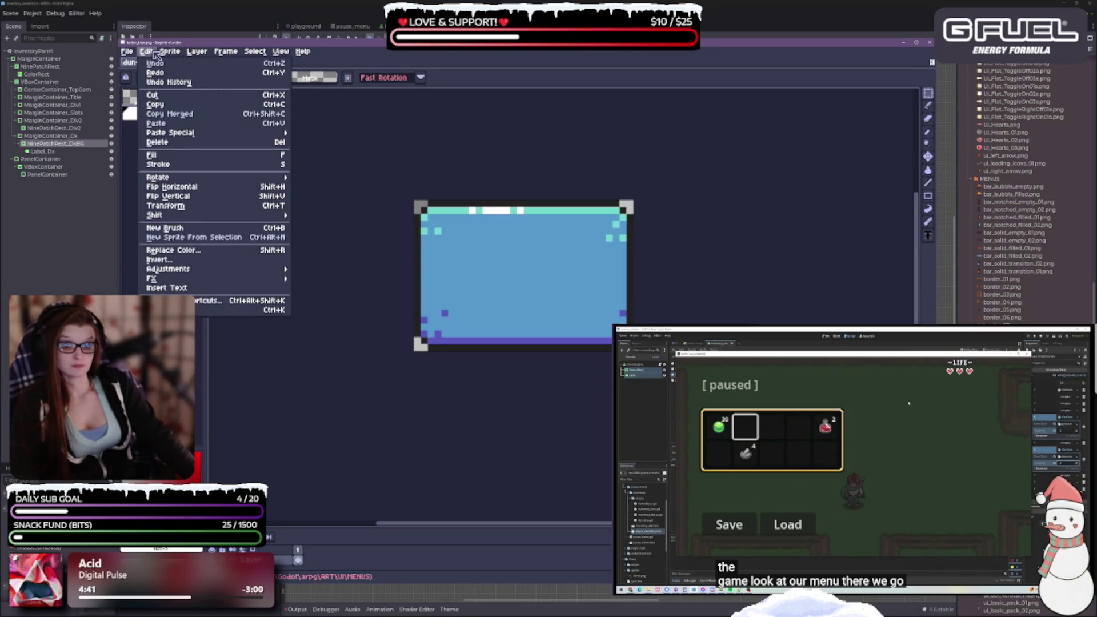
pyautogui.moveTo(188, 73)
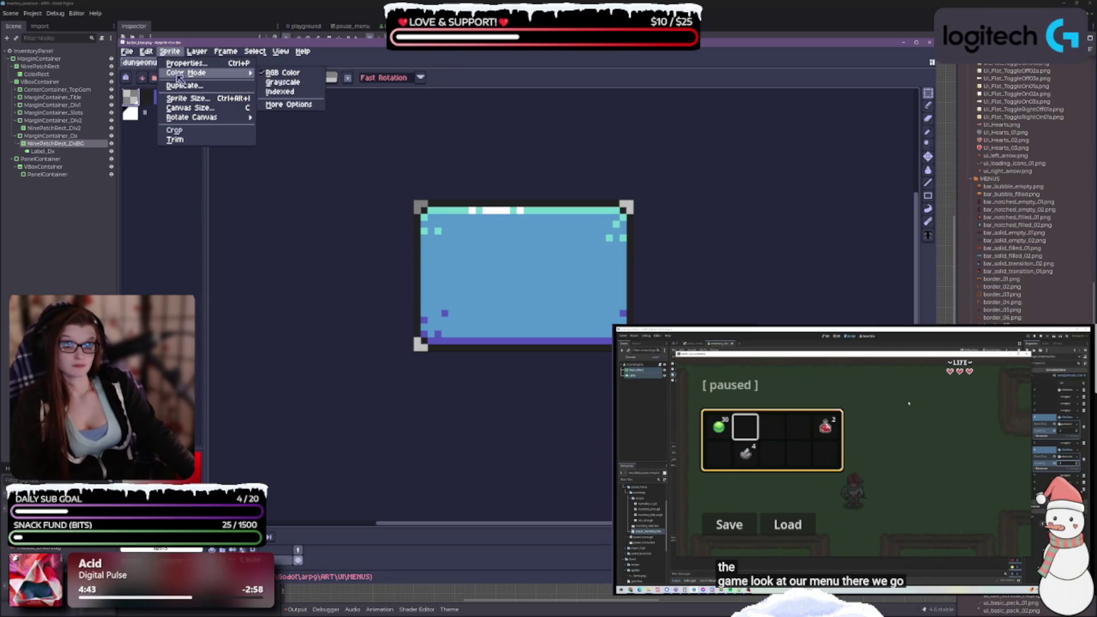
pyautogui.click(282, 82)
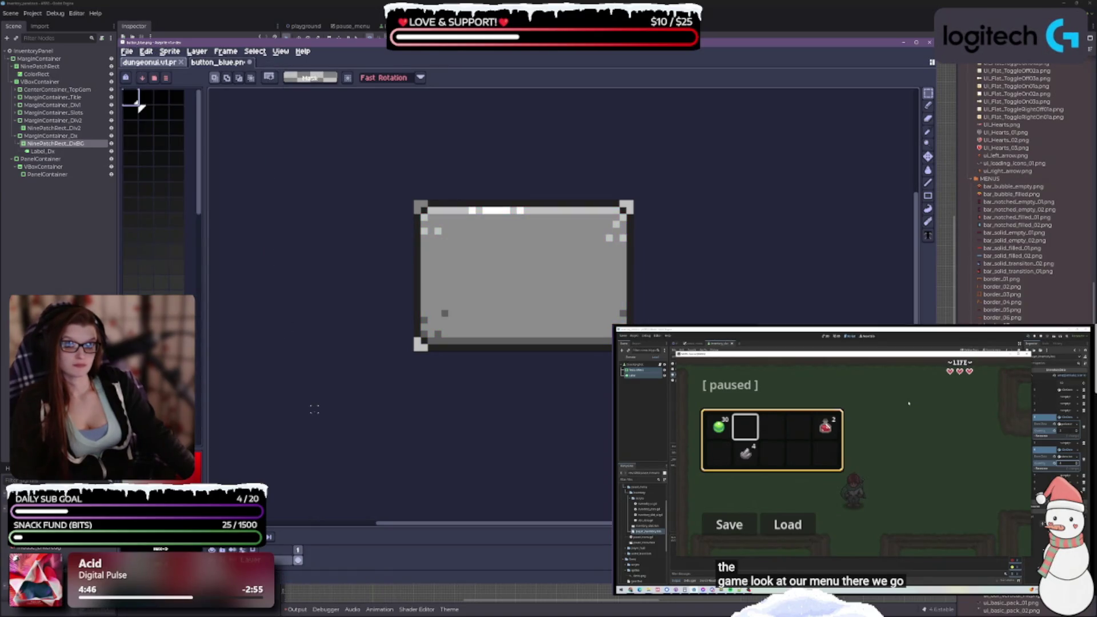
pyautogui.scroll(-2, 595, 348)
pyautogui.scroll(3, 594, 349)
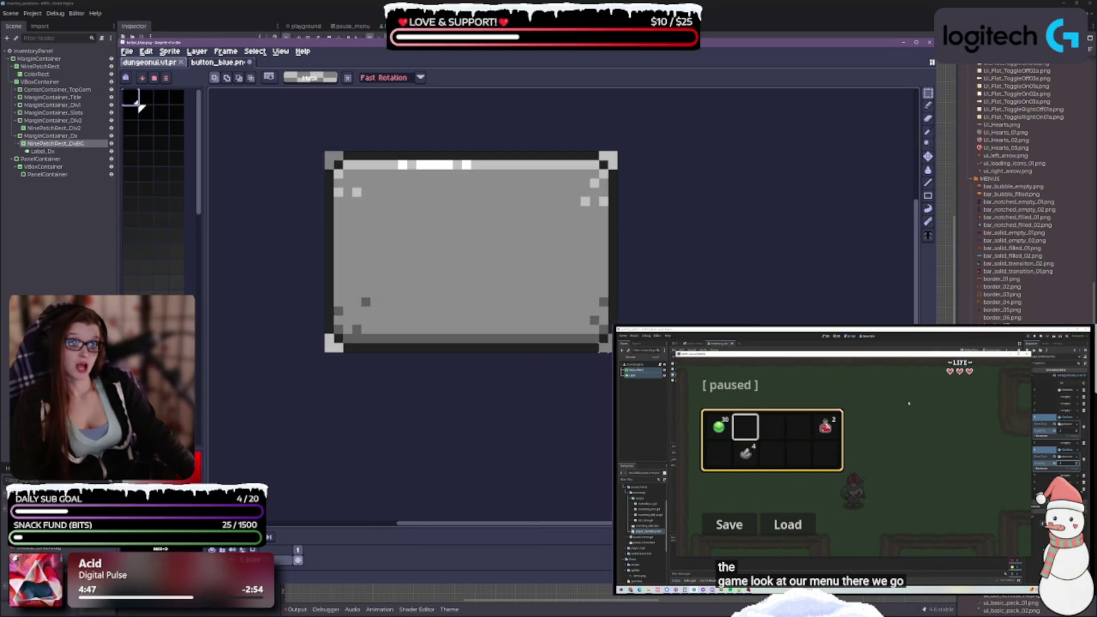
pyautogui.moveTo(529, 45)
pyautogui.mouseDown()
pyautogui.moveTo(531, 614)
pyautogui.moveTo(534, 34)
pyautogui.mouseUp()
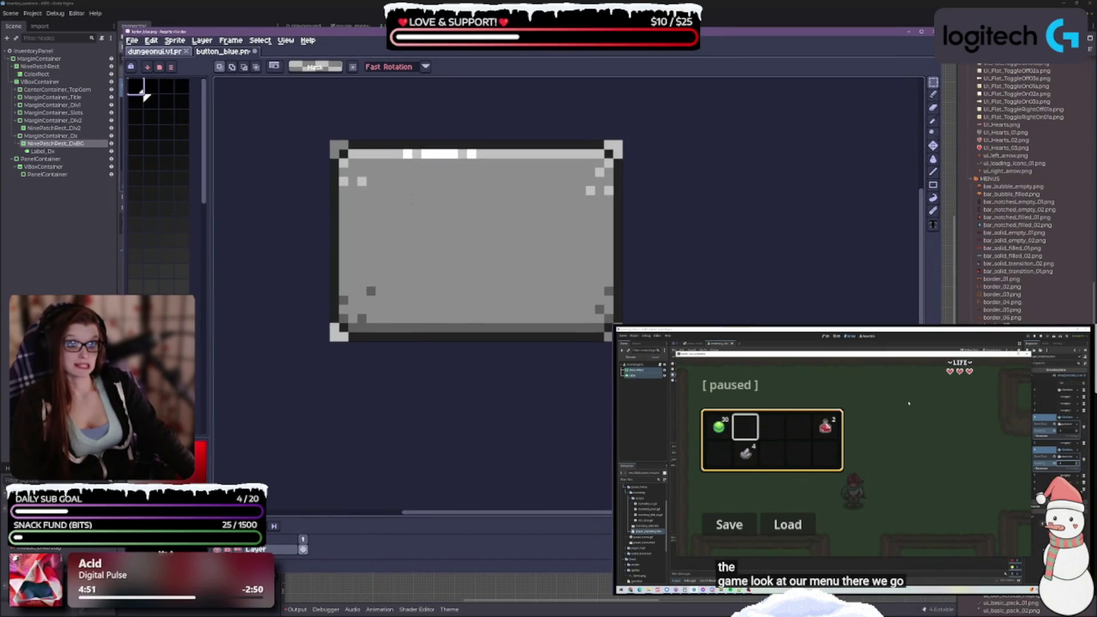
# Paint-bucket the button's interior with a near-white grey, leaving the dark border intact
pyautogui.click(940, 125)
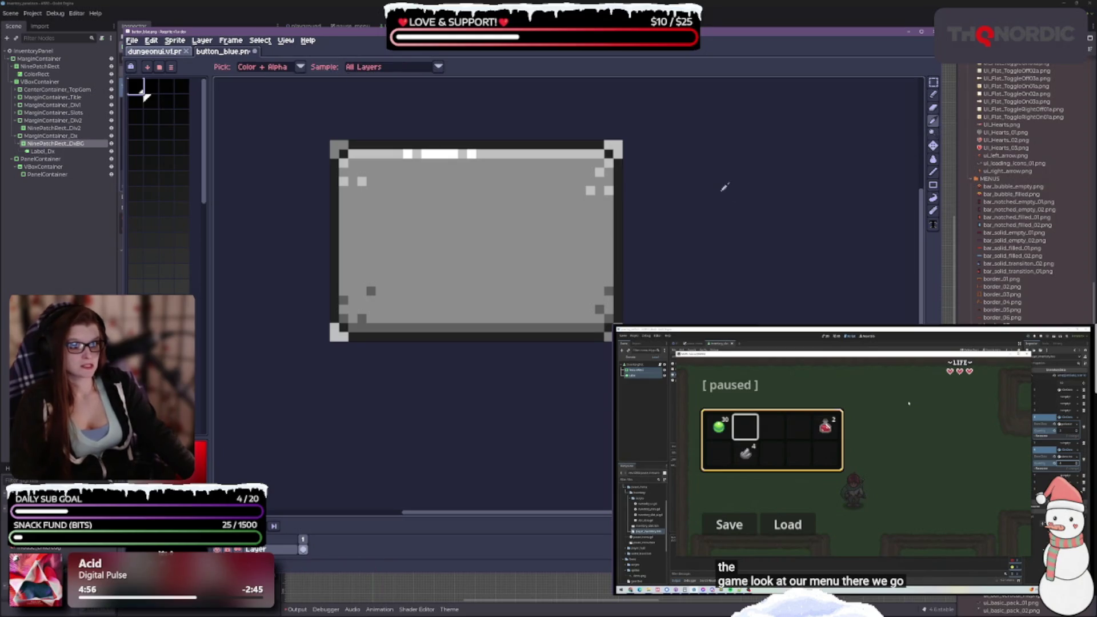
pyautogui.click(933, 160)
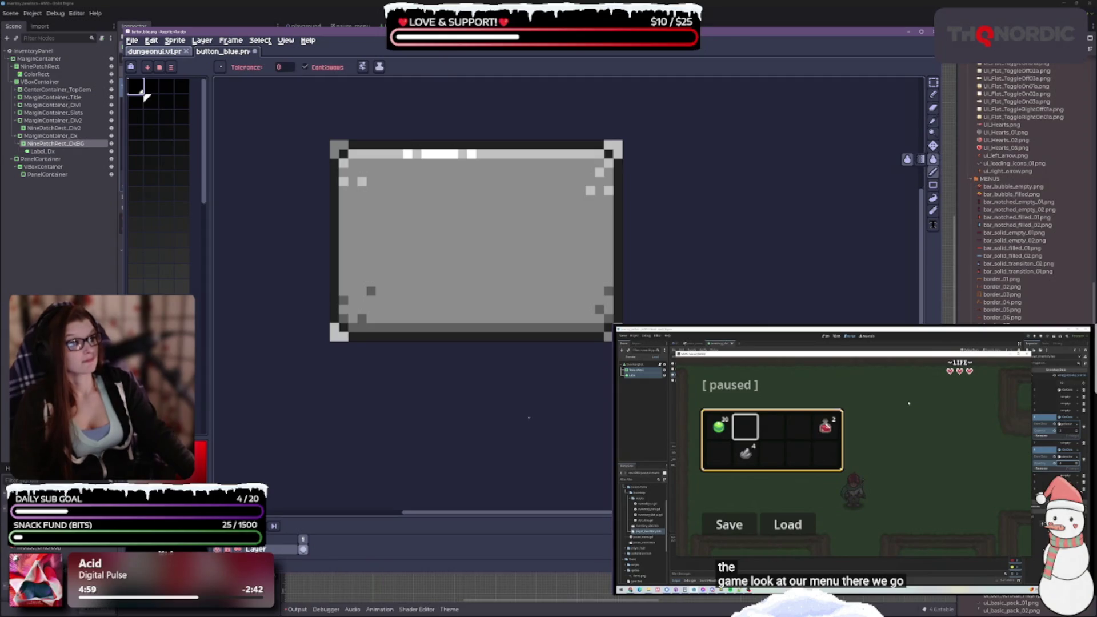
pyautogui.scroll(-10, 144, 93)
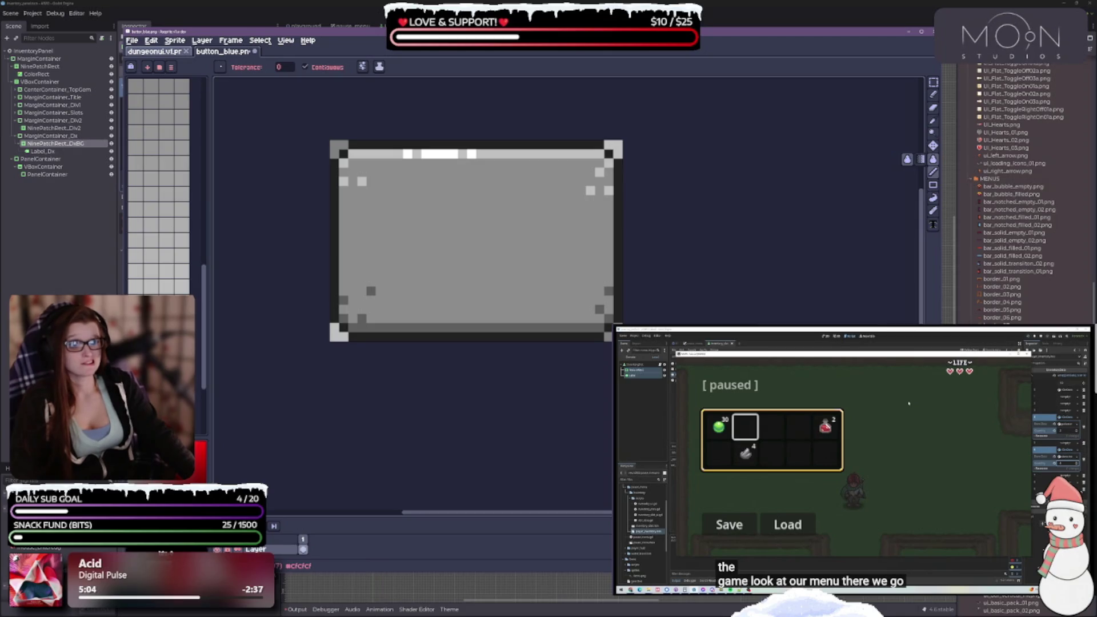
pyautogui.scroll(-3, 158, 187)
pyautogui.scroll(2, 159, 187)
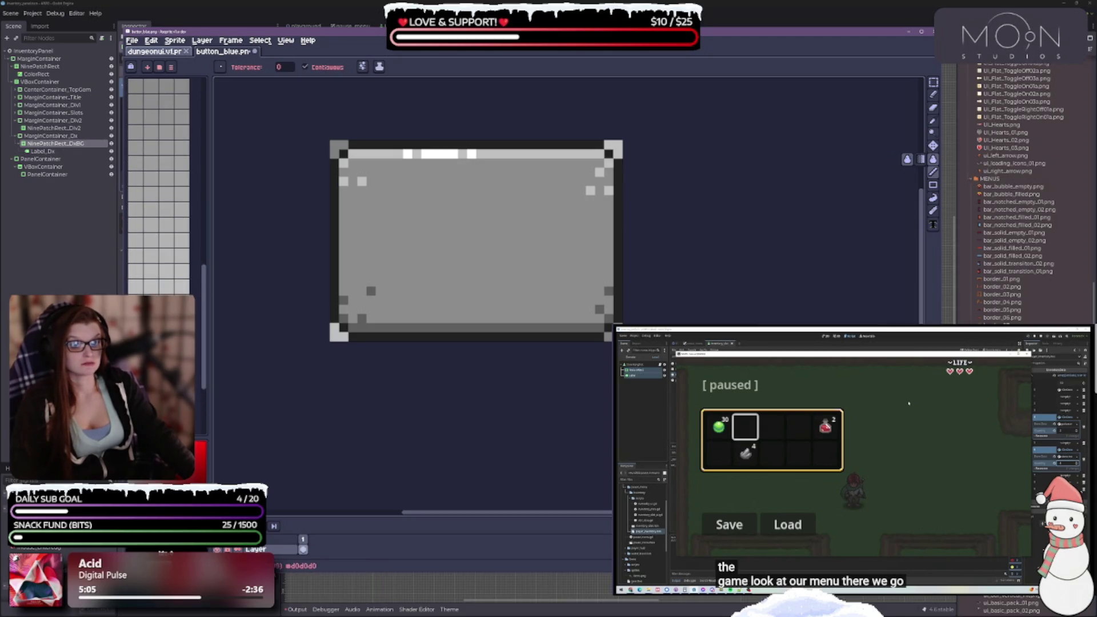
pyautogui.scroll(2, 158, 187)
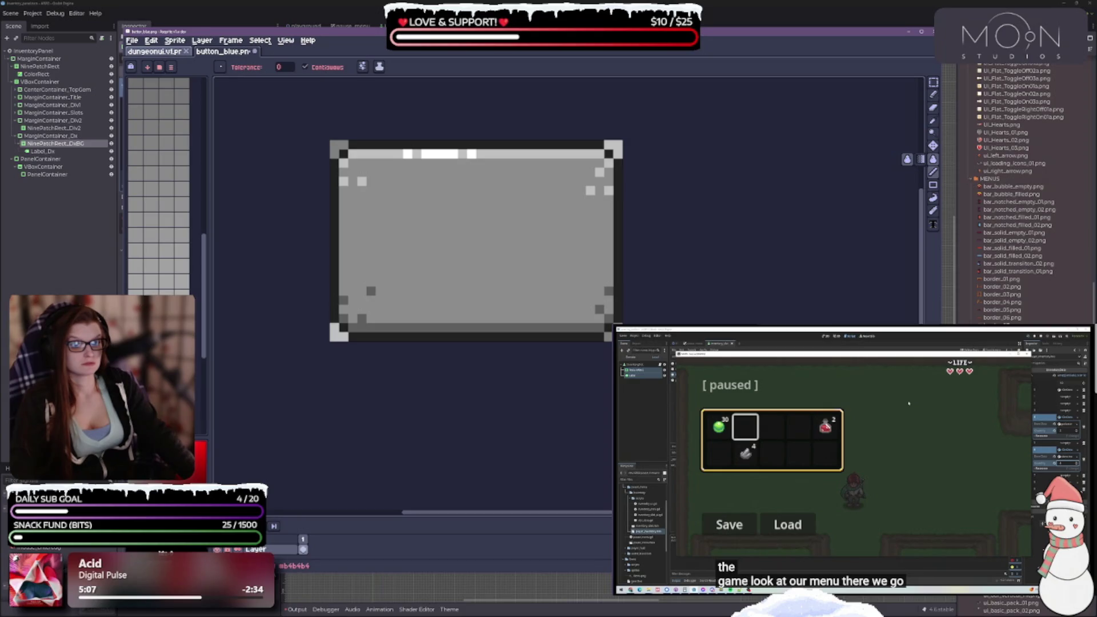
pyautogui.click(400, 297)
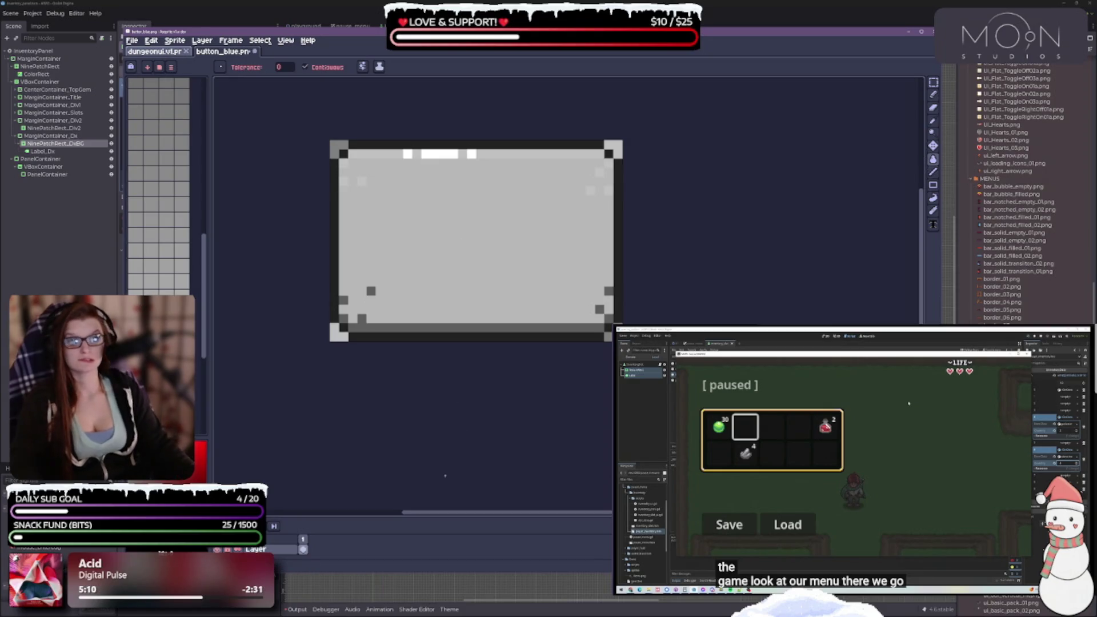
pyautogui.scroll(-2, 426, 340)
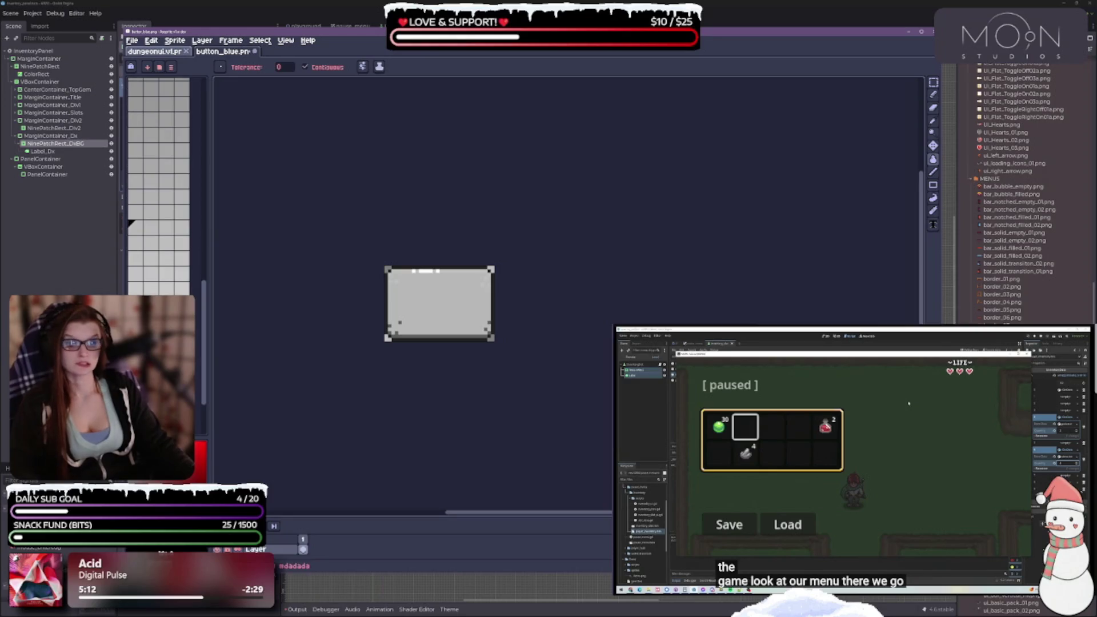
pyautogui.click(426, 320)
pyautogui.scroll(3, 433, 334)
pyautogui.scroll(-1, 401, 347)
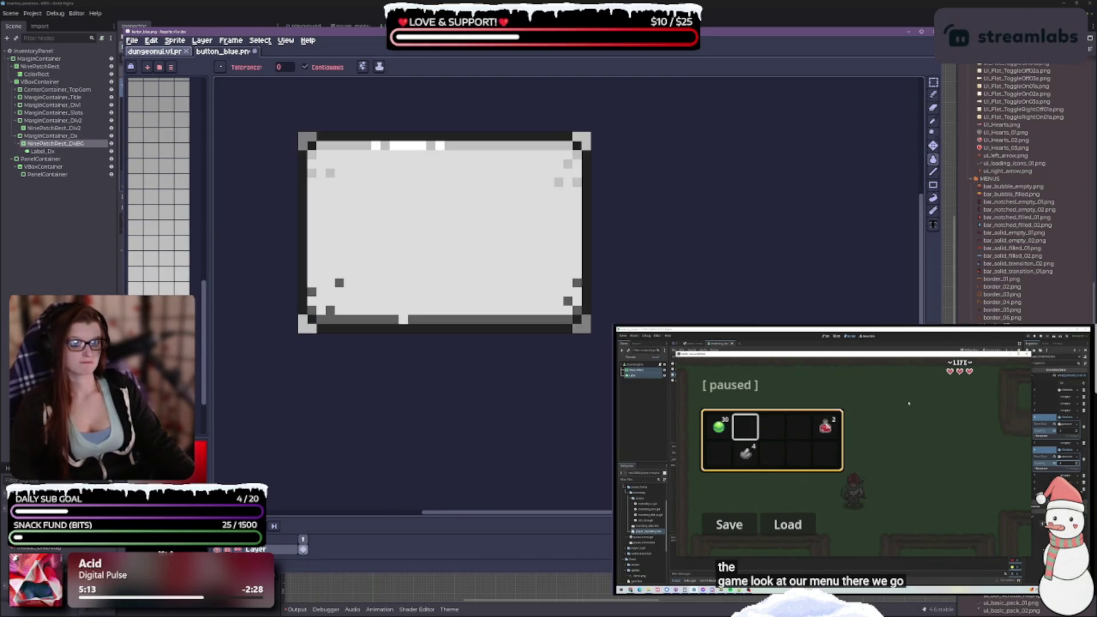
pyautogui.moveTo(383, 31)
pyautogui.mouseDown()
pyautogui.moveTo(423, 142)
pyautogui.moveTo(495, 447)
pyautogui.moveTo(490, 181)
pyautogui.moveTo(398, 22)
pyautogui.mouseUp()
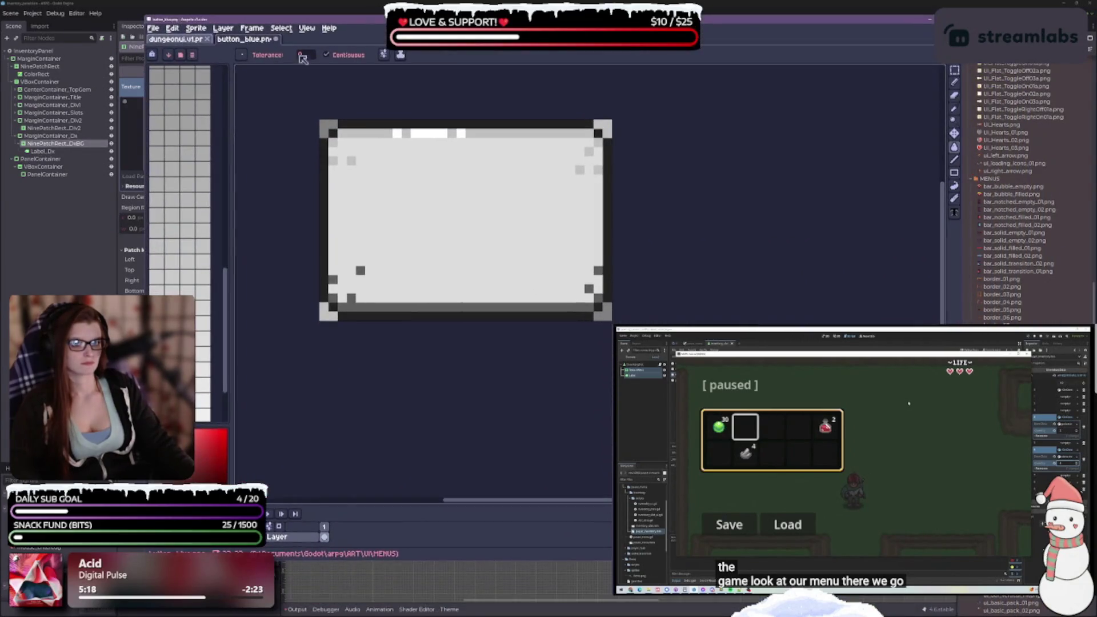
# Move Aseprite aside to reveal Godot's inventory panel and change the sprite's colour mode
pyautogui.moveTo(143, 16)
pyautogui.mouseDown()
pyautogui.moveTo(531, 199)
pyautogui.moveTo(576, 174)
pyautogui.moveTo(673, 208)
pyautogui.mouseUp()
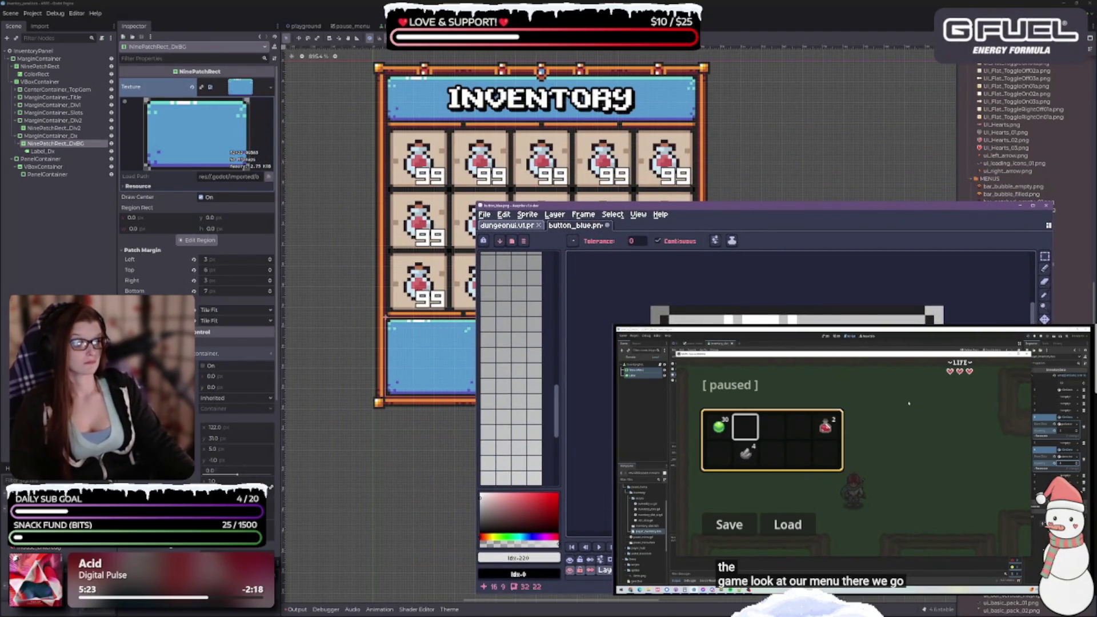
pyautogui.click(526, 214)
pyautogui.moveTo(544, 240)
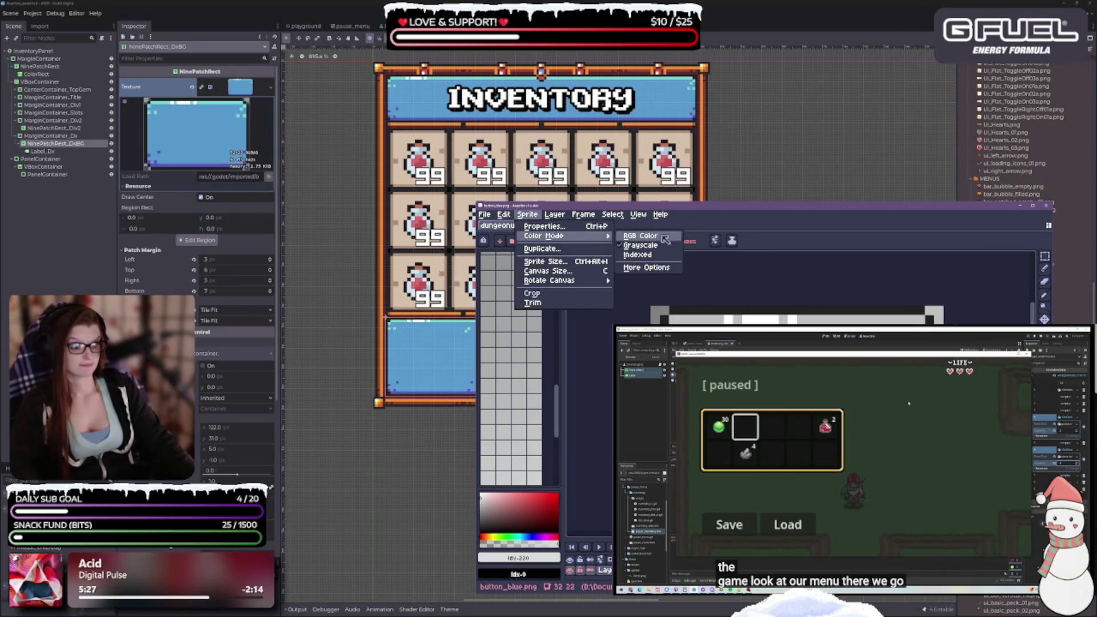
pyautogui.click(640, 238)
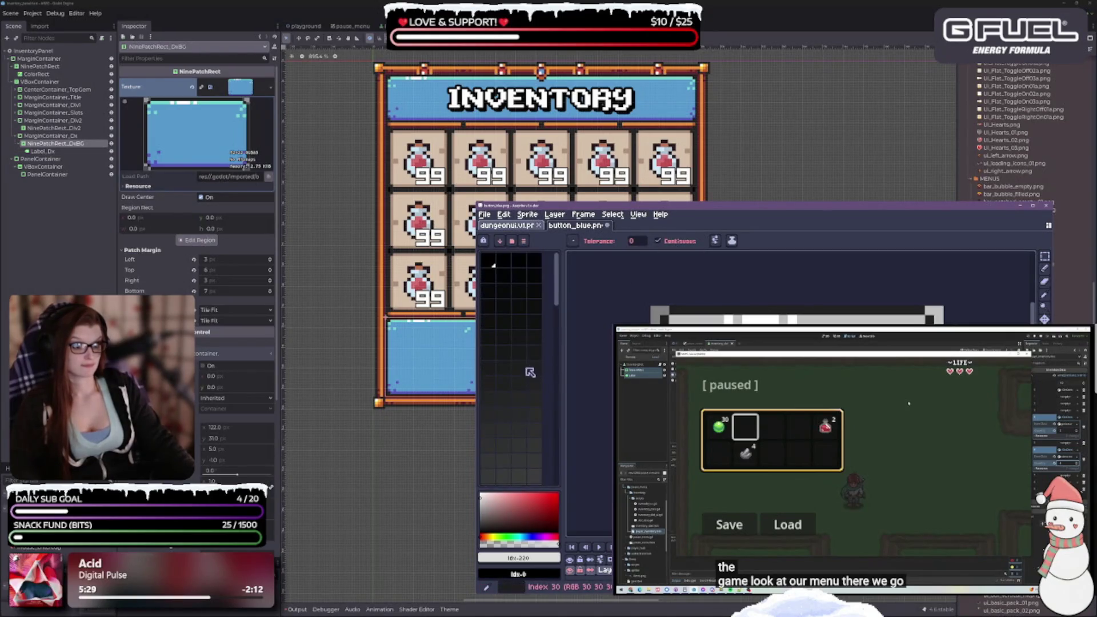
# Browse the palette presets and close the palette options without loading one
pyautogui.click(524, 242)
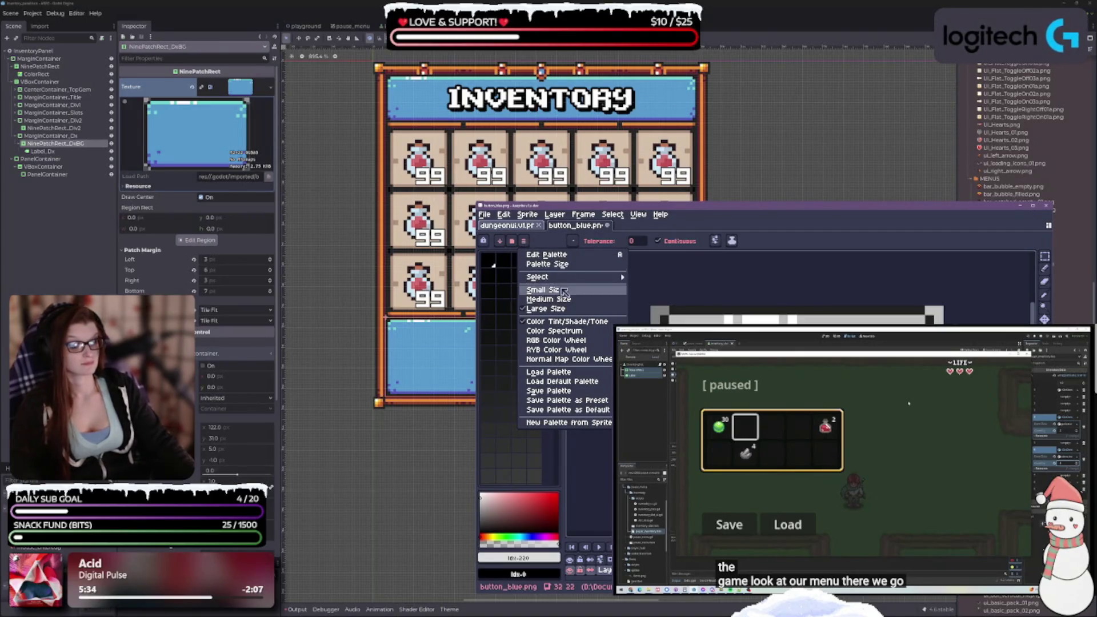
pyautogui.click(500, 240)
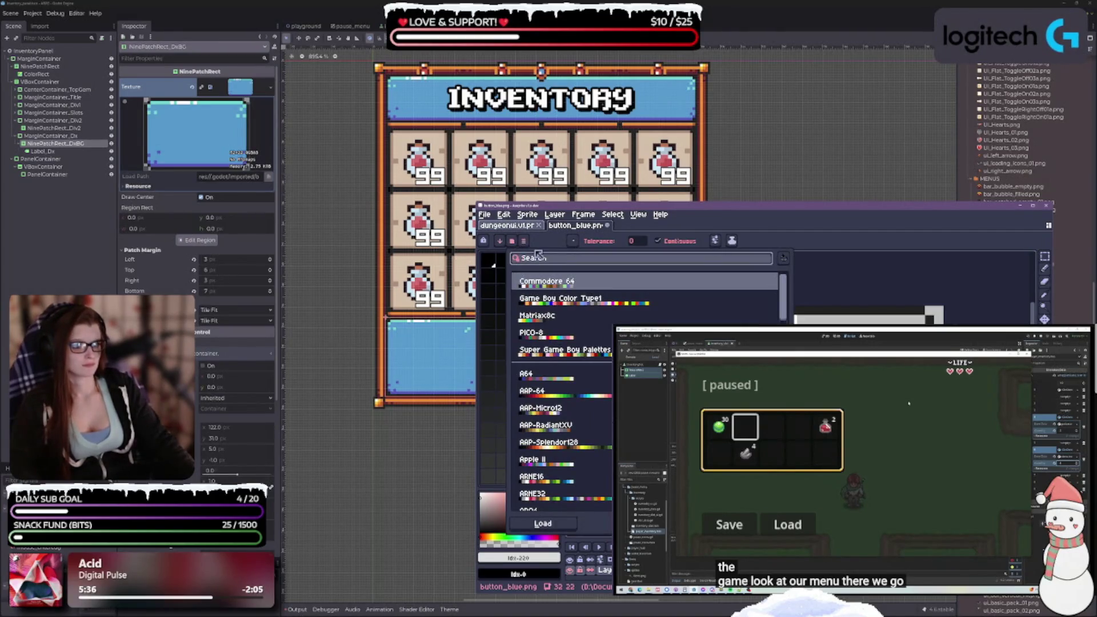
pyautogui.click(535, 243)
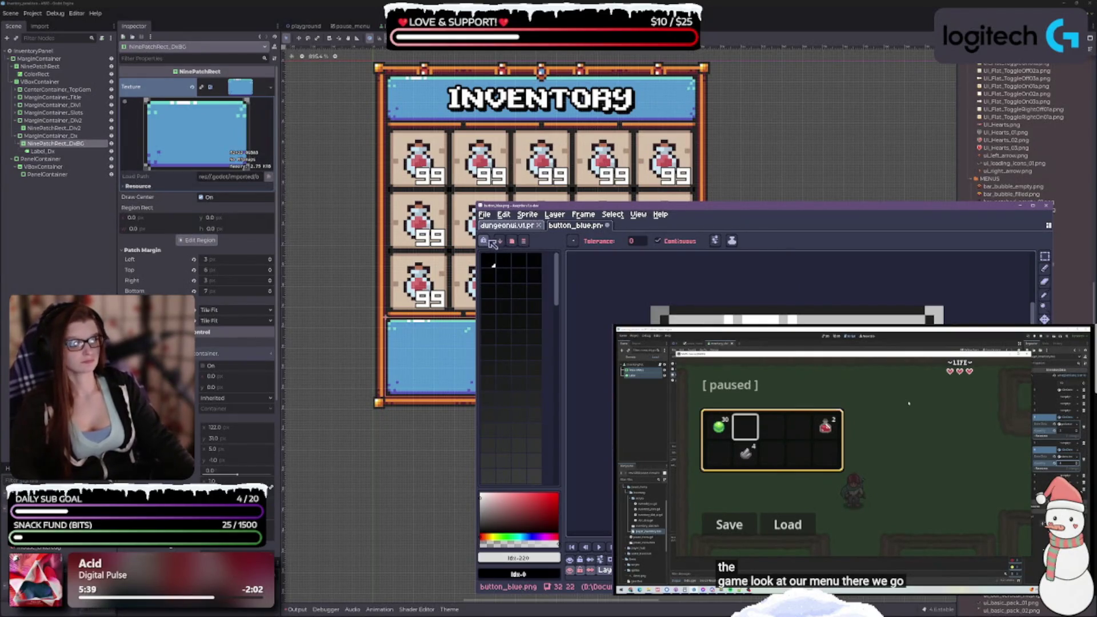
pyautogui.click(524, 241)
pyautogui.moveTo(553, 278)
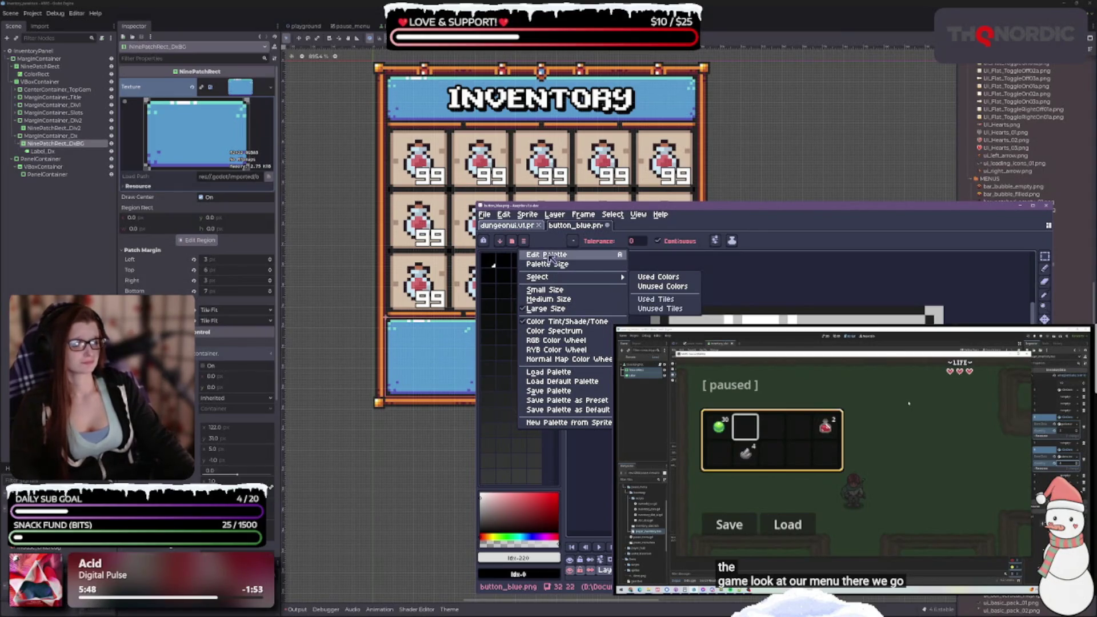
pyautogui.click(757, 226)
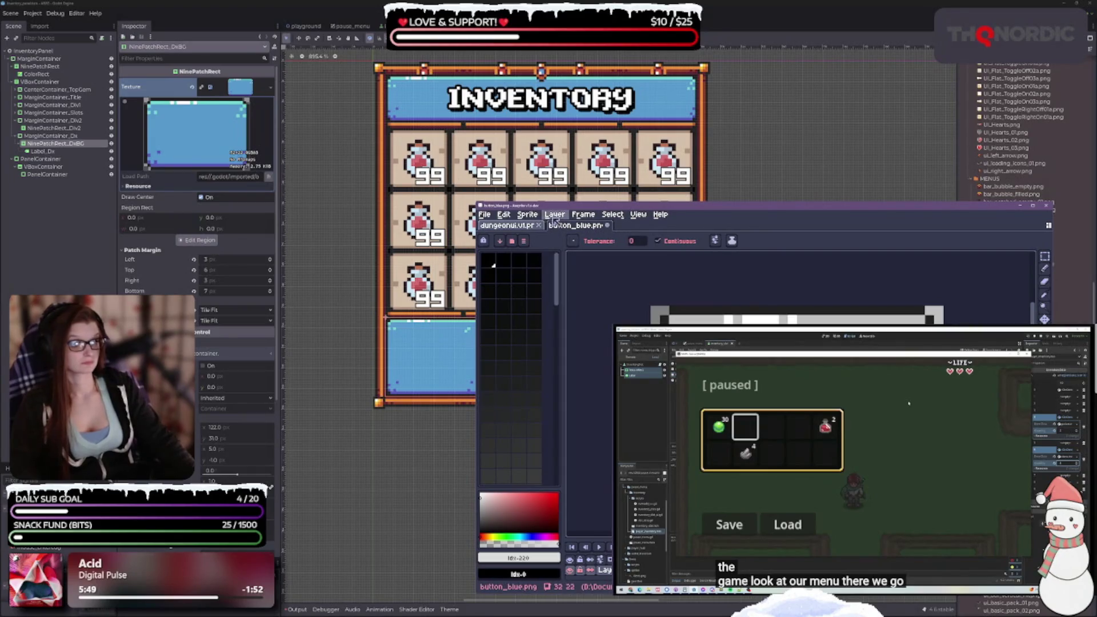
# Recheck the sprite's colour mode options and dismiss them unchanged
pyautogui.click(527, 215)
pyautogui.moveTo(552, 235)
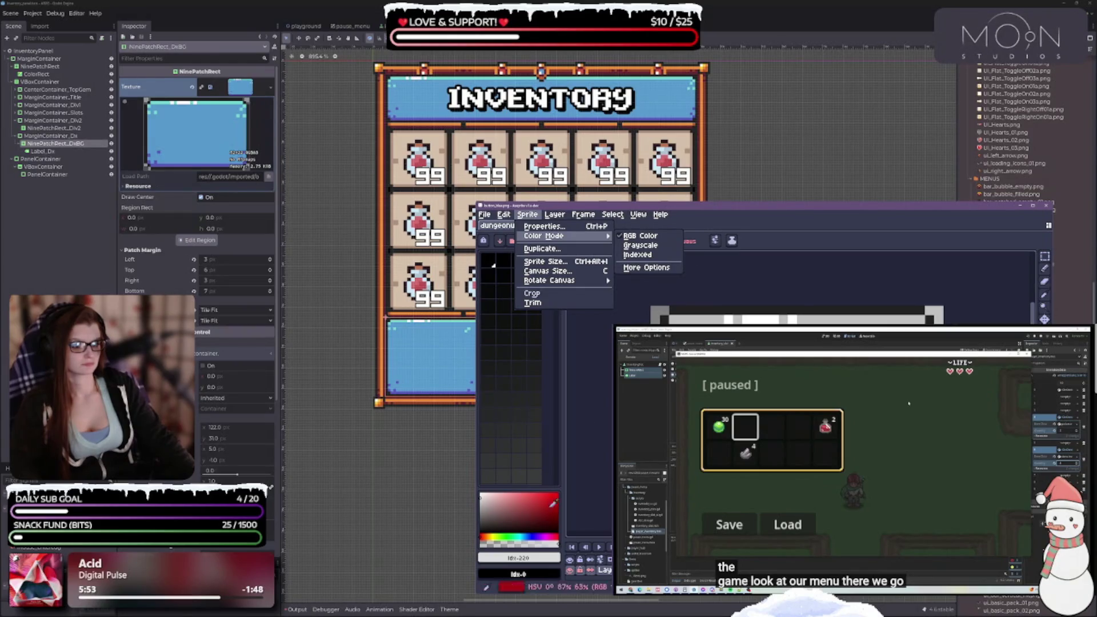
pyautogui.click(589, 278)
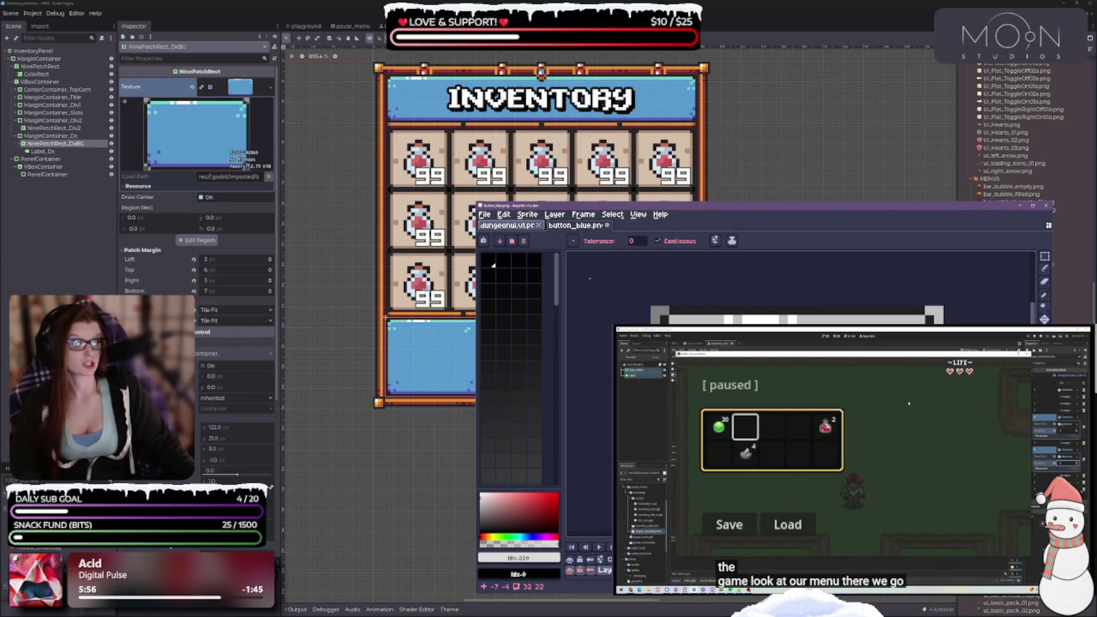
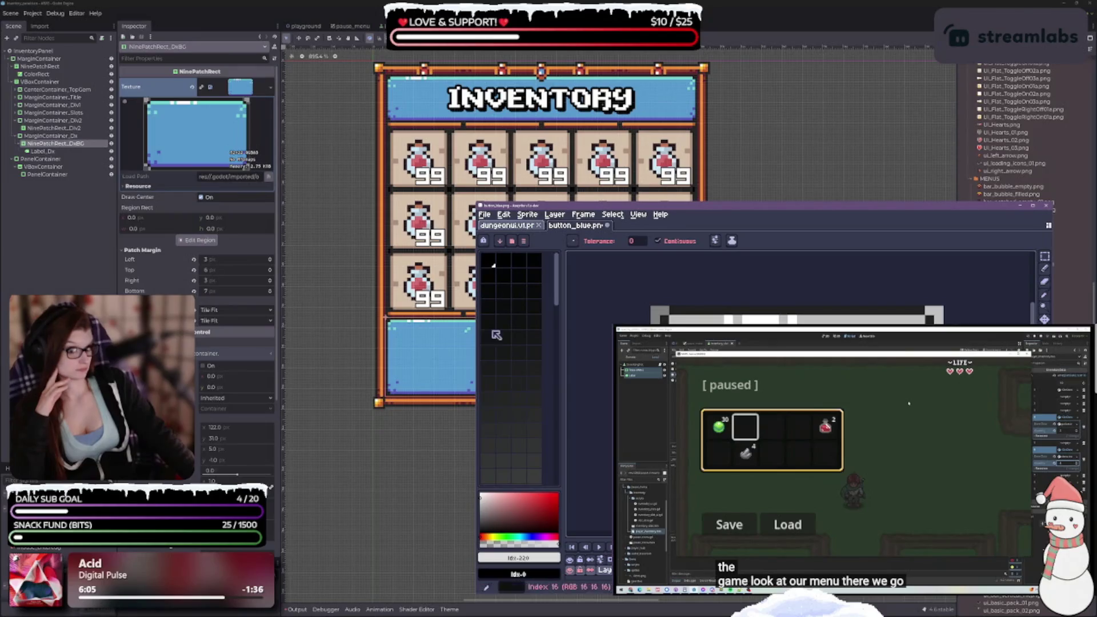
# Select the VBoxContainer node, then dock button_blue.png beside the dungeonui sheet in Aseprite
pyautogui.click(386, 292)
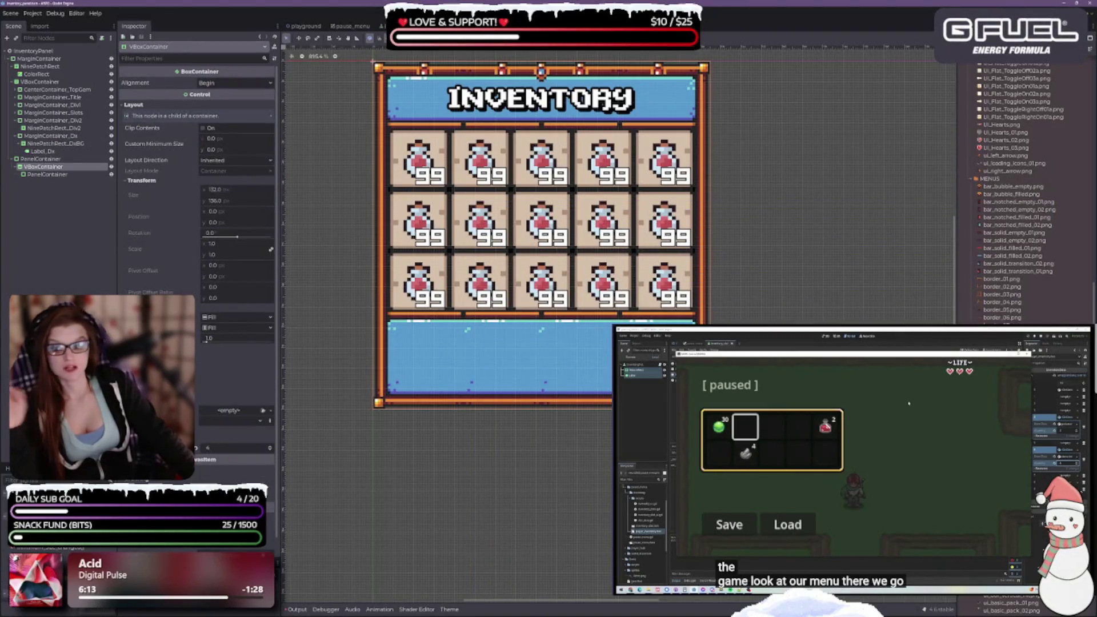
pyautogui.hotkey('alt', 'Tab')
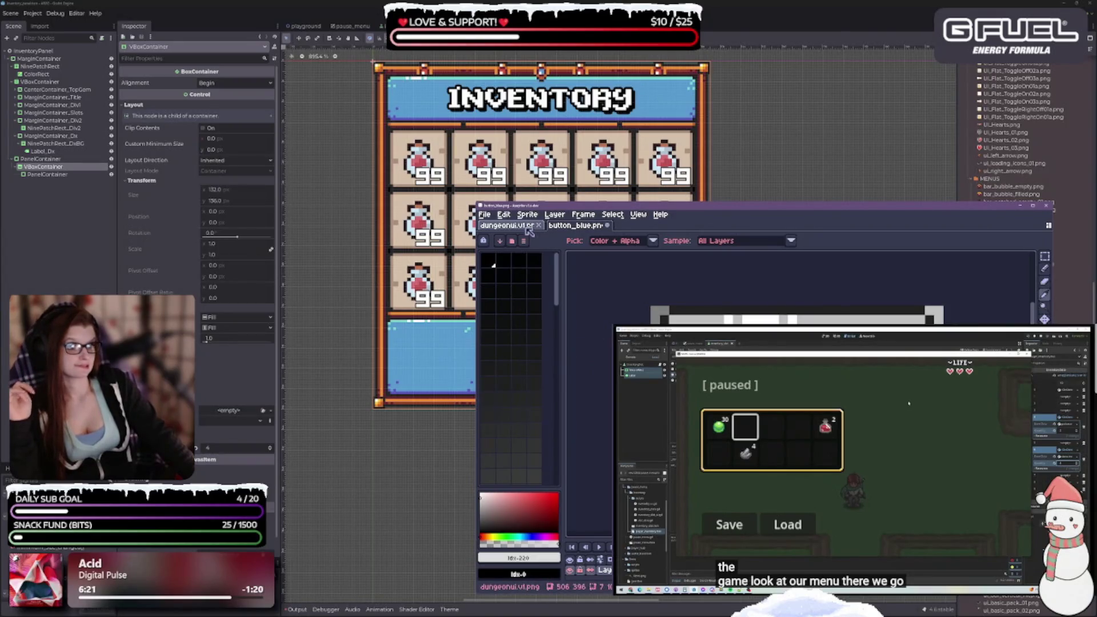
pyautogui.moveTo(574, 225)
pyautogui.mouseDown()
pyautogui.moveTo(697, 226)
pyautogui.moveTo(1023, 263)
pyautogui.moveTo(1014, 275)
pyautogui.mouseUp()
pyautogui.moveTo(895, 286); pyautogui.dragTo(795, 285)
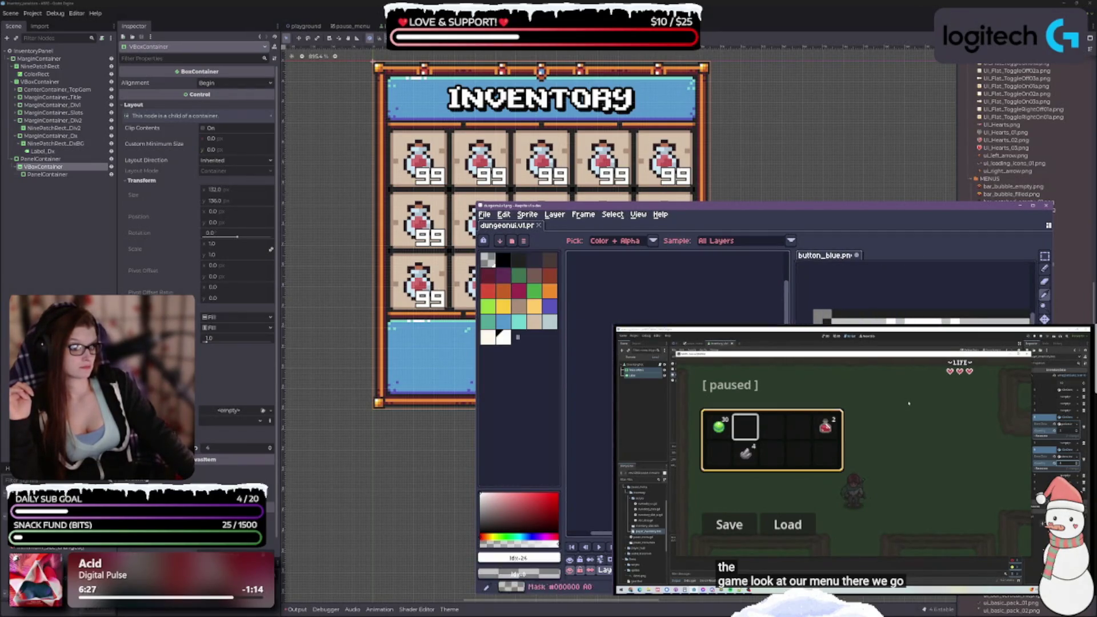
# Fill the button_blue border strip with dark red sampled from the dungeonui gem border
pyautogui.scroll(4, 605, 311)
pyautogui.scroll(5, 605, 313)
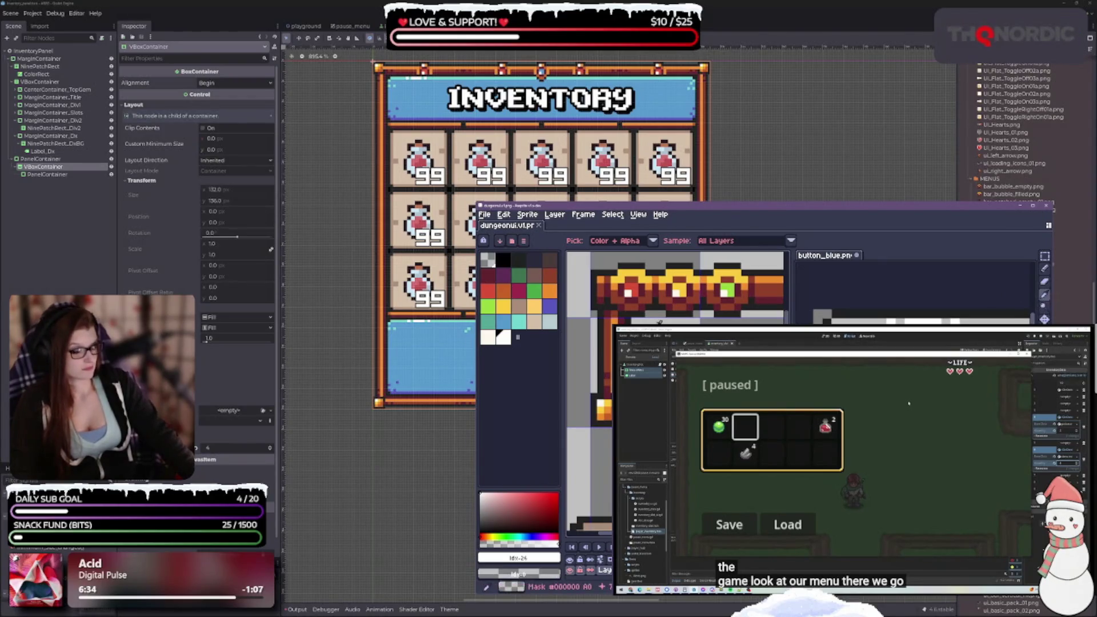
pyautogui.click(645, 288)
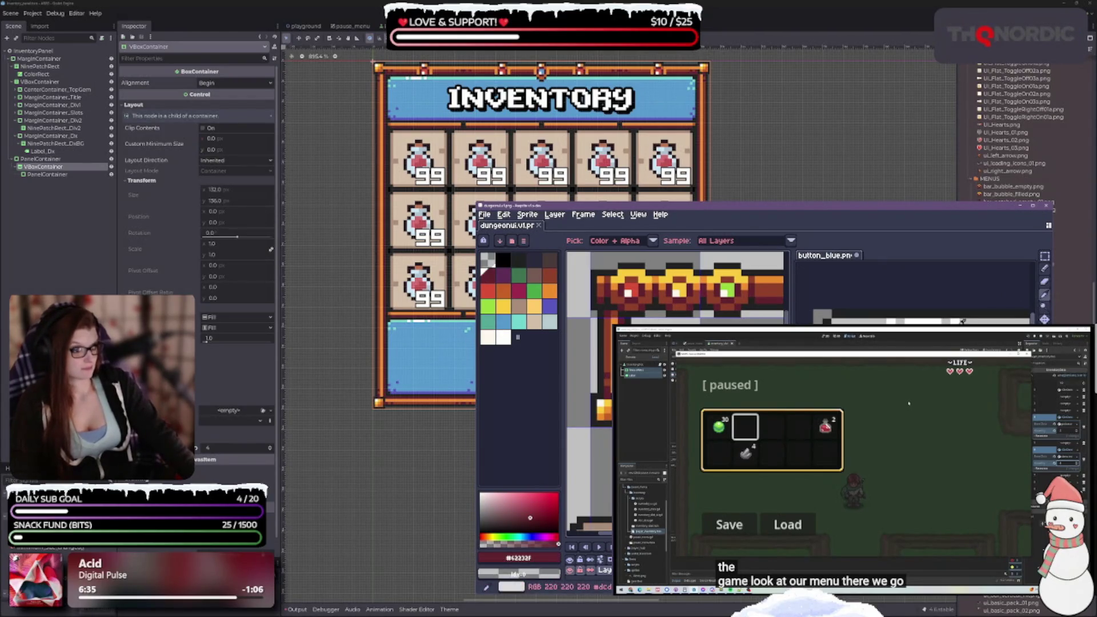
pyautogui.press('g')
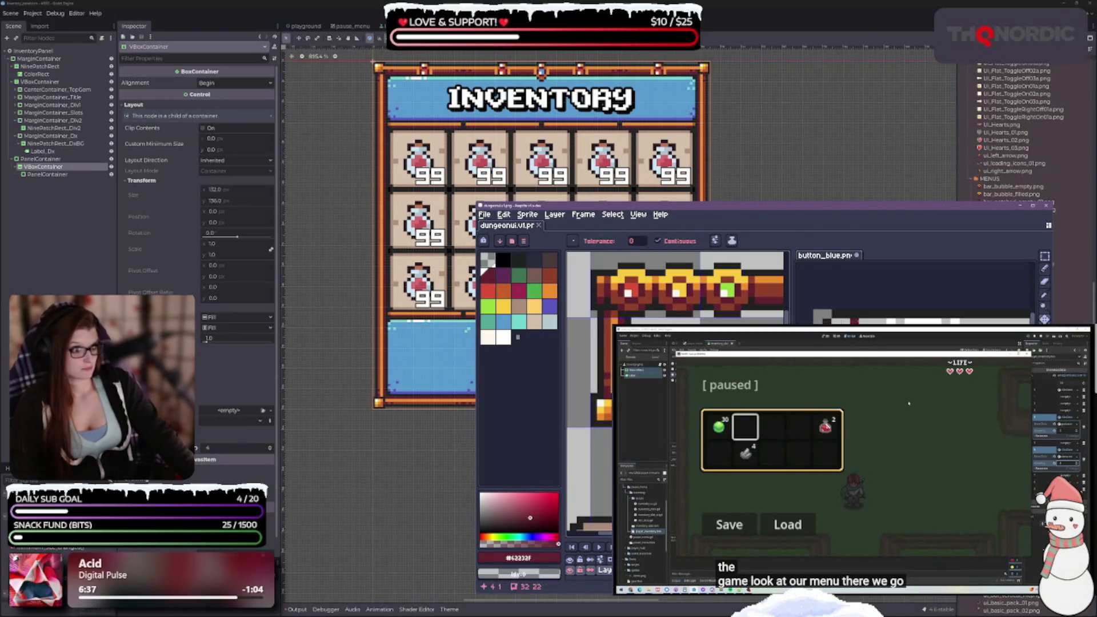
pyautogui.click(881, 313)
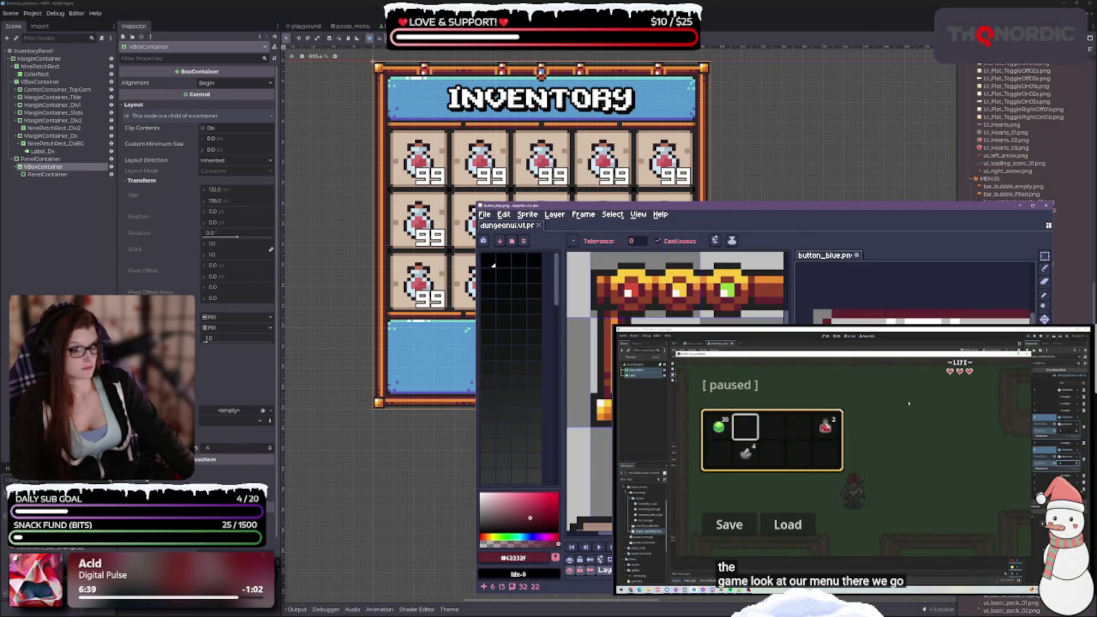
# Sample orange from the dungeonui sheet and undo the last fill on button_blue
pyautogui.scroll(-2, 914, 297)
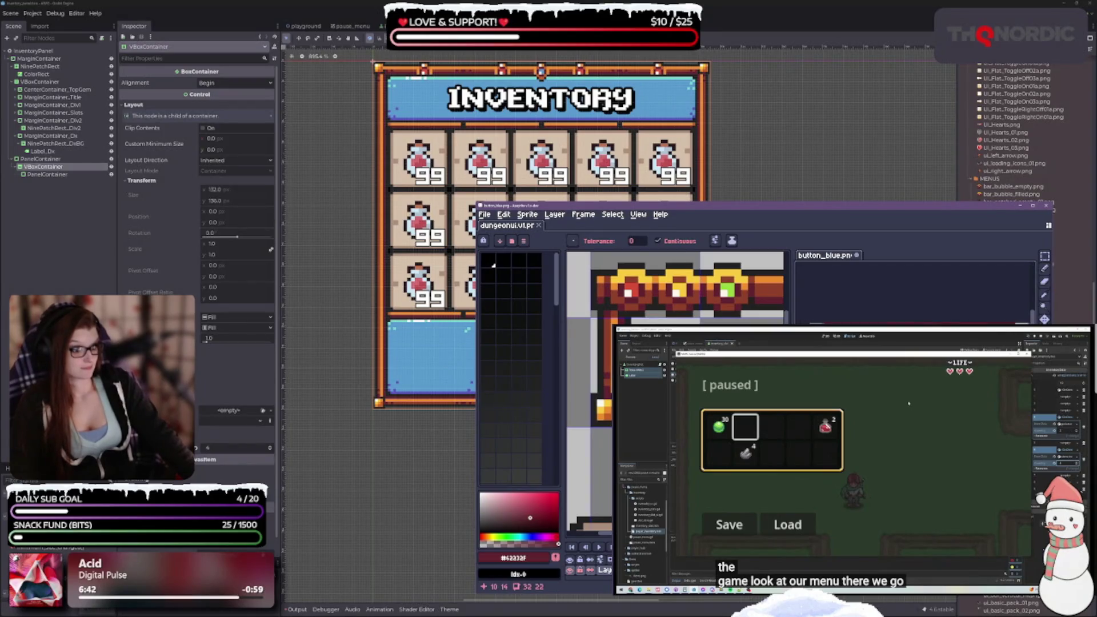
pyautogui.scroll(-2, 914, 297)
pyautogui.click(1044, 294)
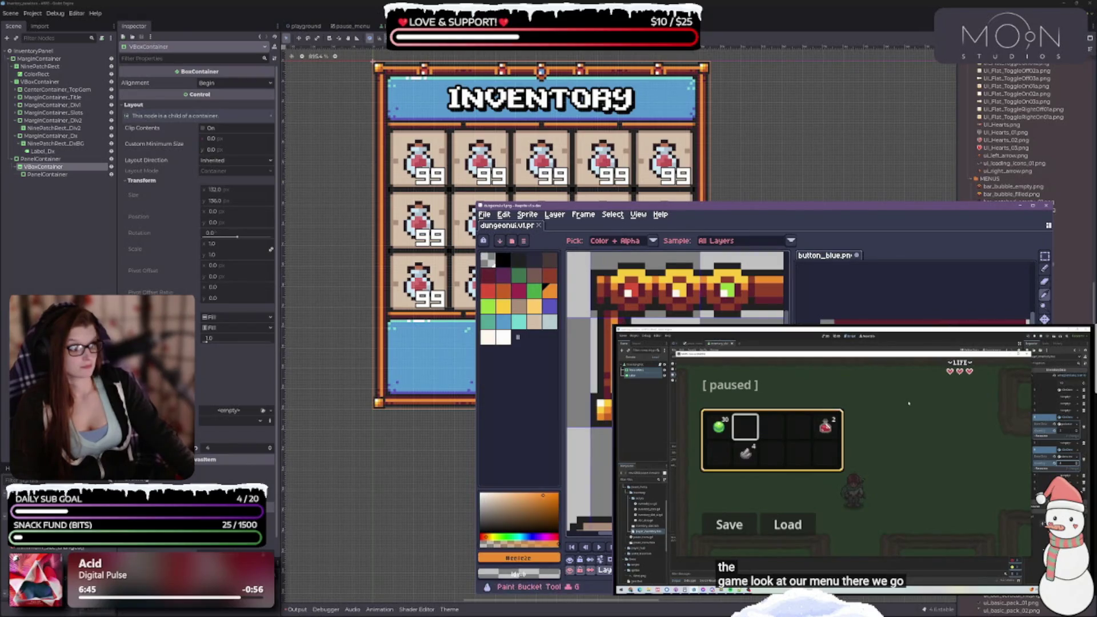
pyautogui.press('g')
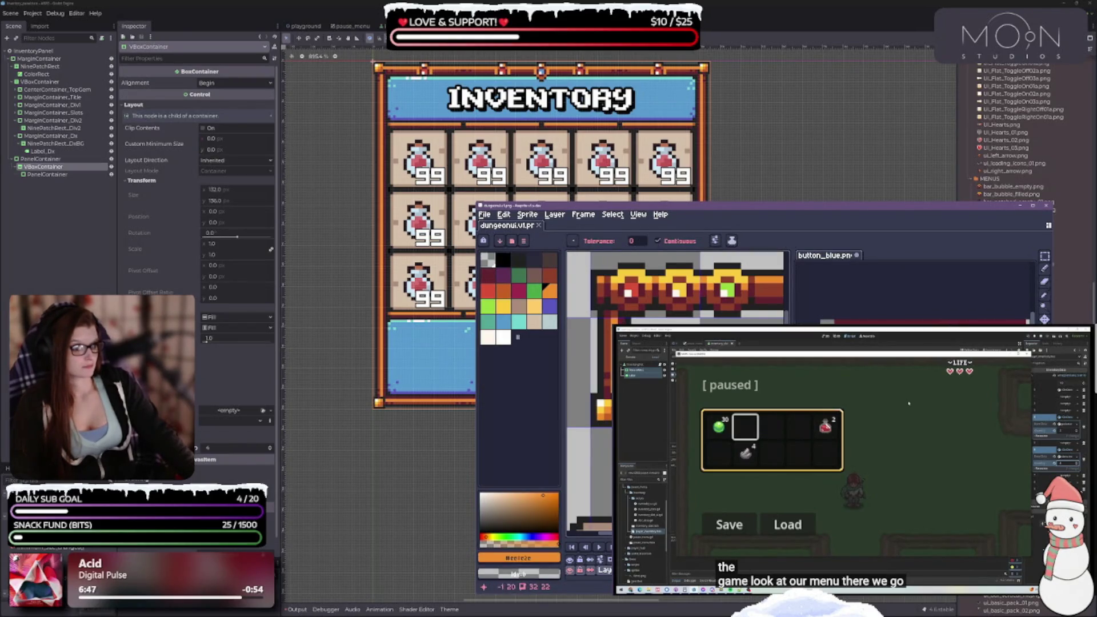
pyautogui.hotkey('ctrl', 'Tab')
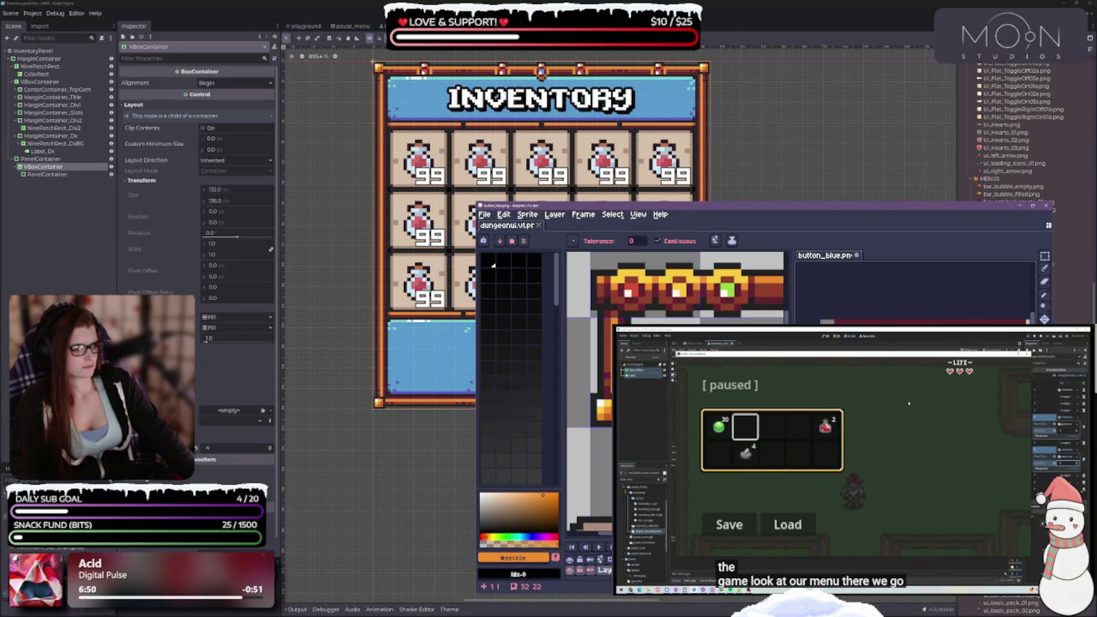
pyautogui.scroll(-2, 903, 315)
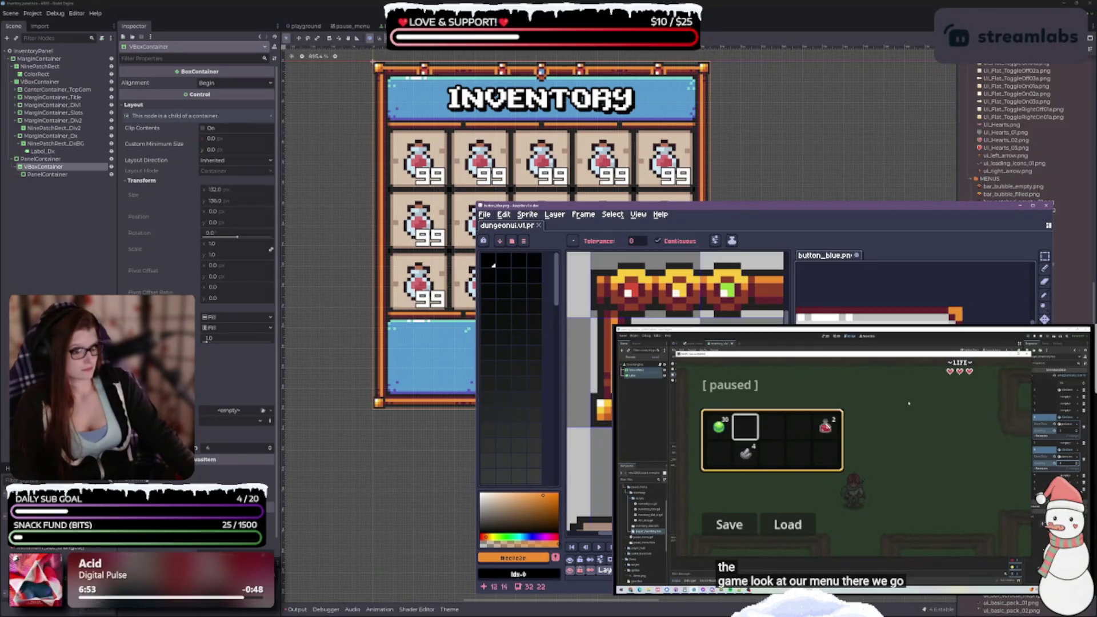
pyautogui.scroll(-2, 903, 315)
pyautogui.hotkey('ctrl', 'z')
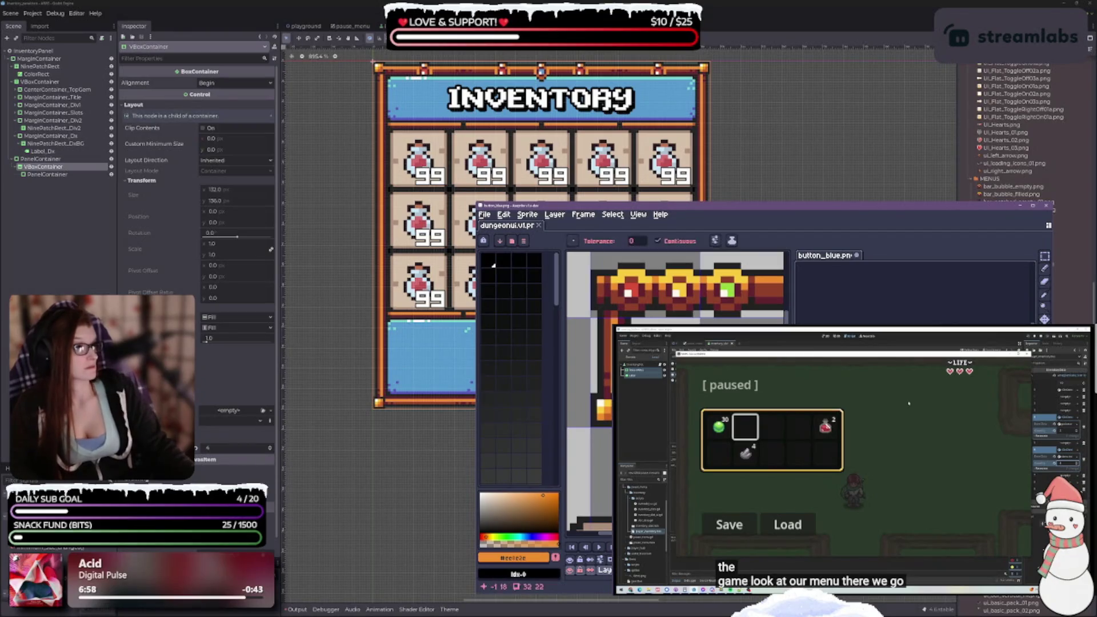
# Try an orange fill on the button_blue border, then undo it
pyautogui.scroll(2, 909, 303)
pyautogui.click(911, 293)
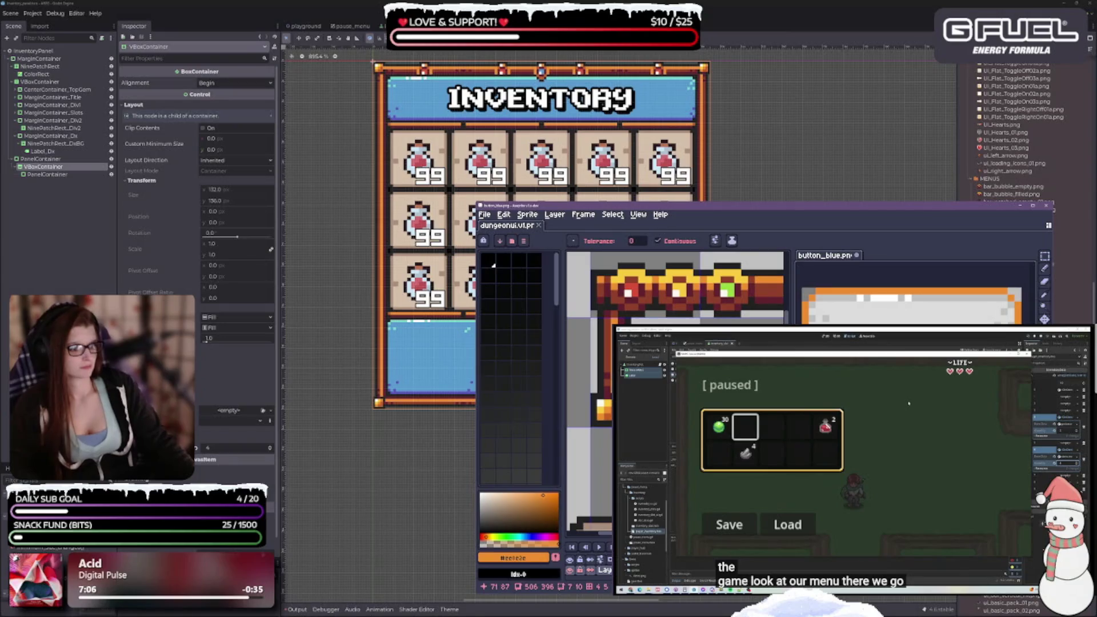
pyautogui.hotkey('ctrl', 'z')
pyautogui.hotkey('ctrl', 'z')
pyautogui.hotkey('ctrl', 'z')
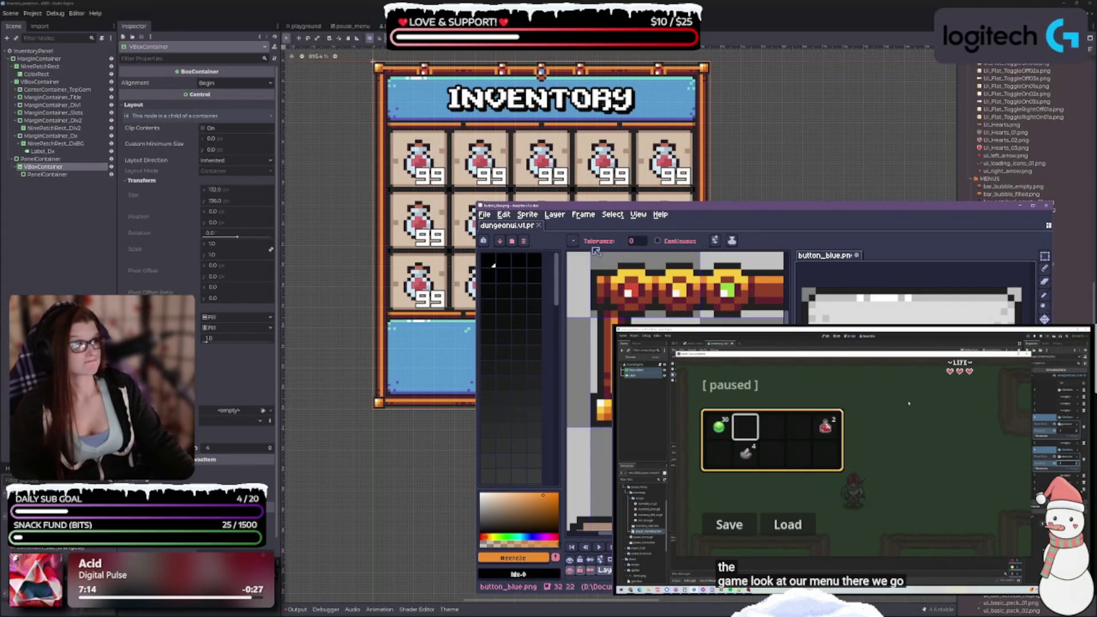
pyautogui.press('l')
pyautogui.click(1045, 295)
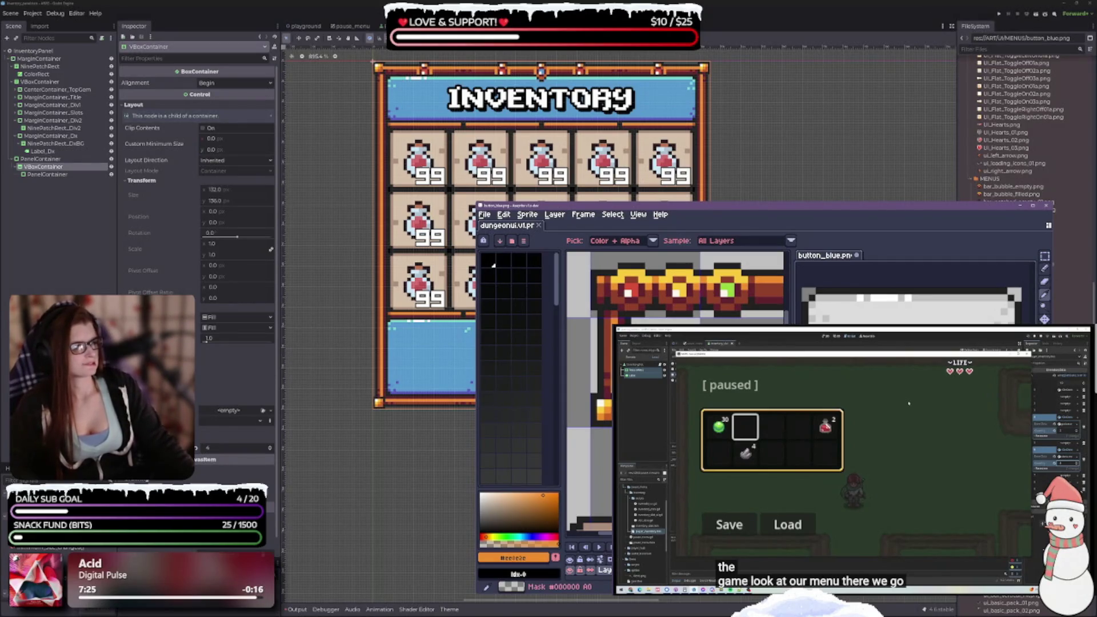
# Sample a darker colour from the dungeonui sheet and paint-bucket a spot on button_blue
pyautogui.scroll(-3, 697, 268)
pyautogui.scroll(-2, 696, 269)
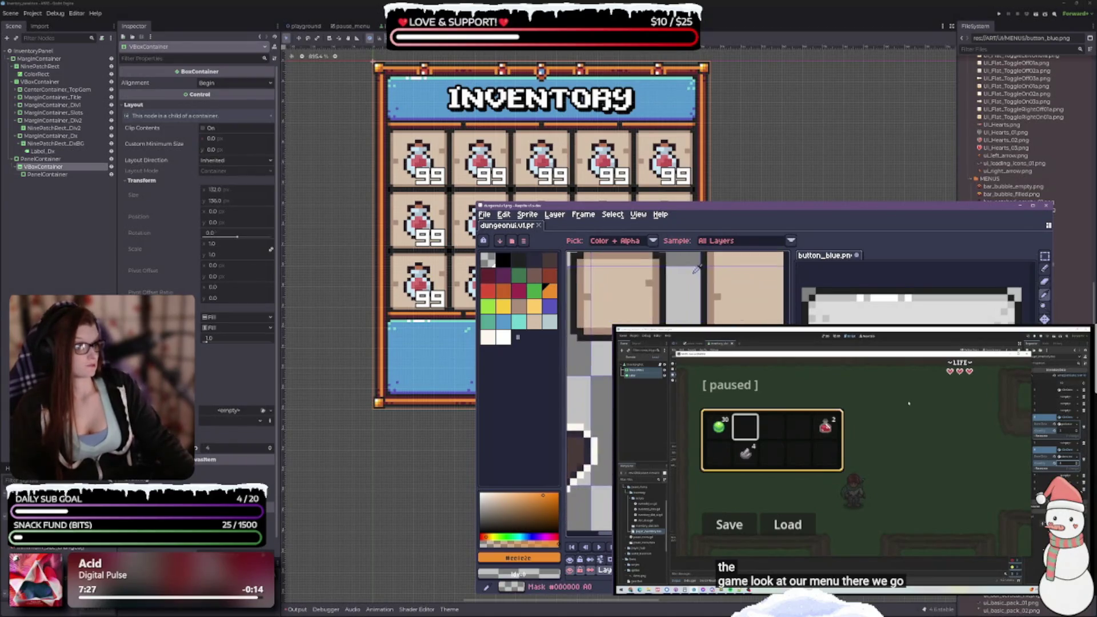
pyautogui.scroll(-5, 696, 268)
pyautogui.scroll(1, 696, 268)
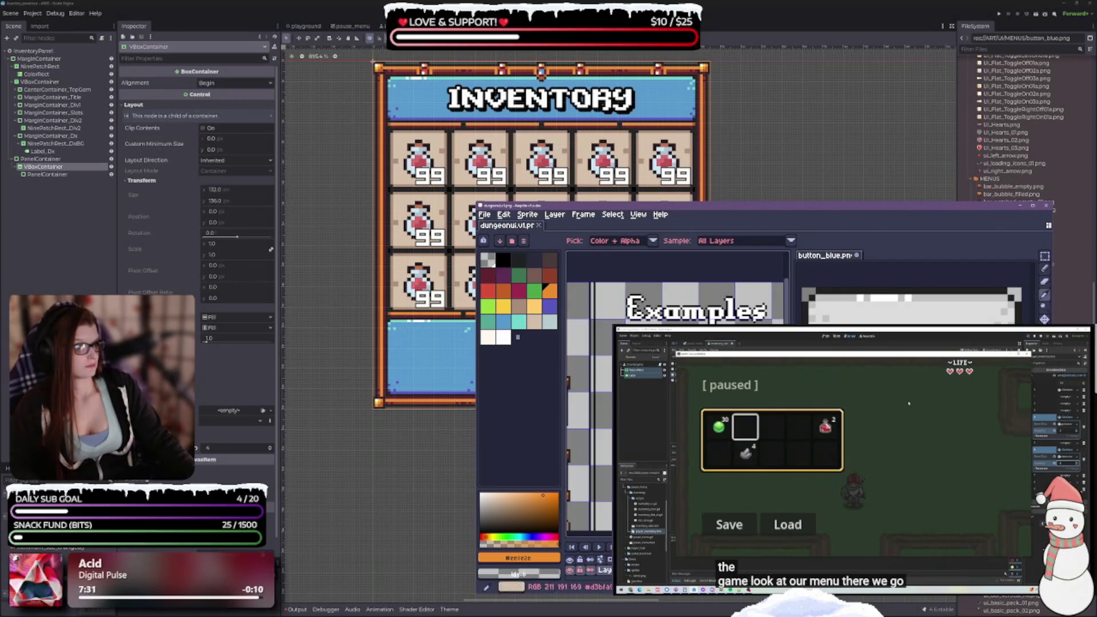
pyautogui.scroll(-5, 677, 286)
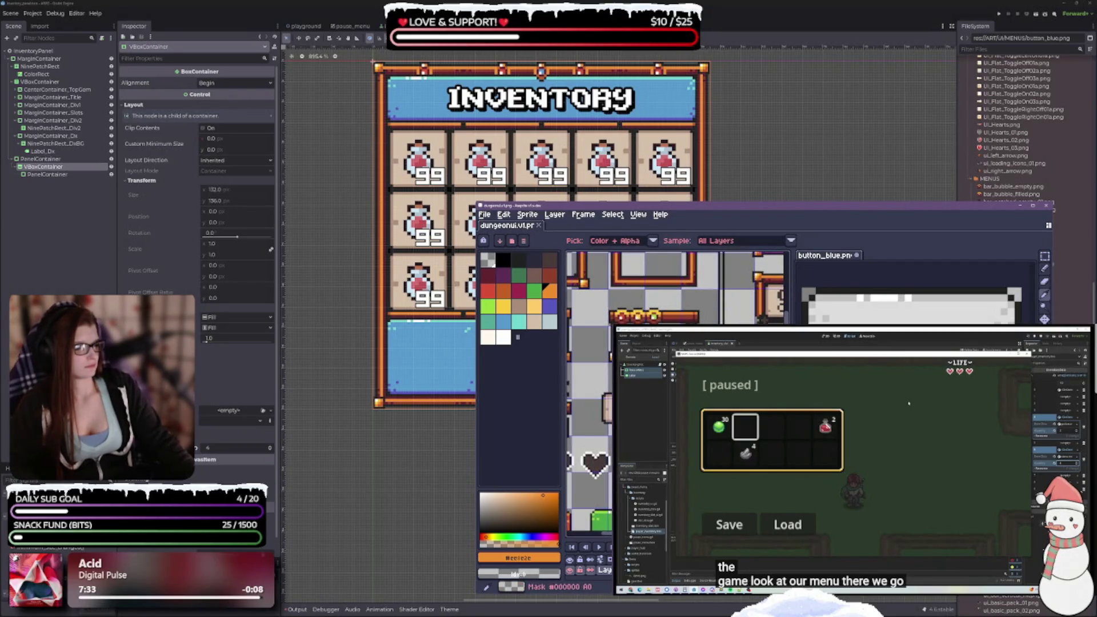
pyautogui.scroll(-3, 677, 286)
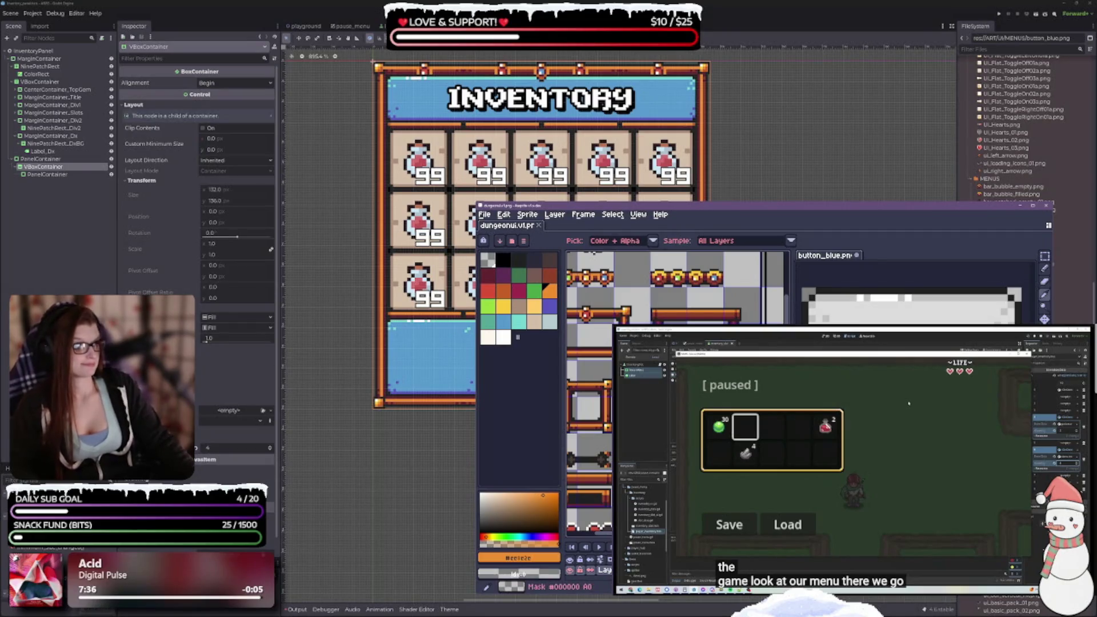
pyautogui.scroll(3, 677, 286)
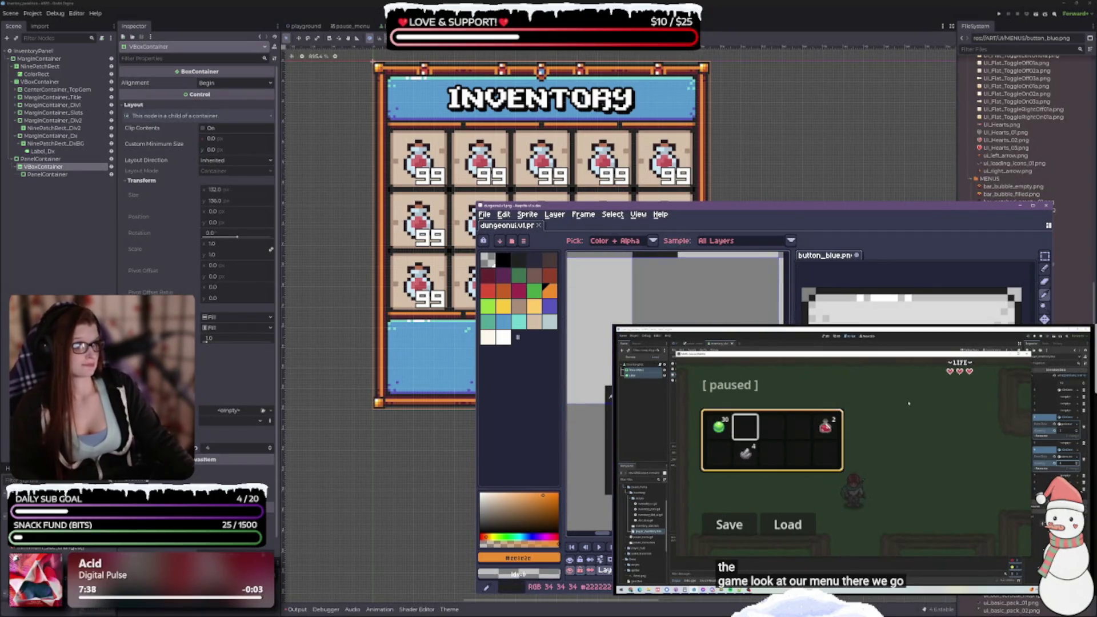
pyautogui.click(501, 505)
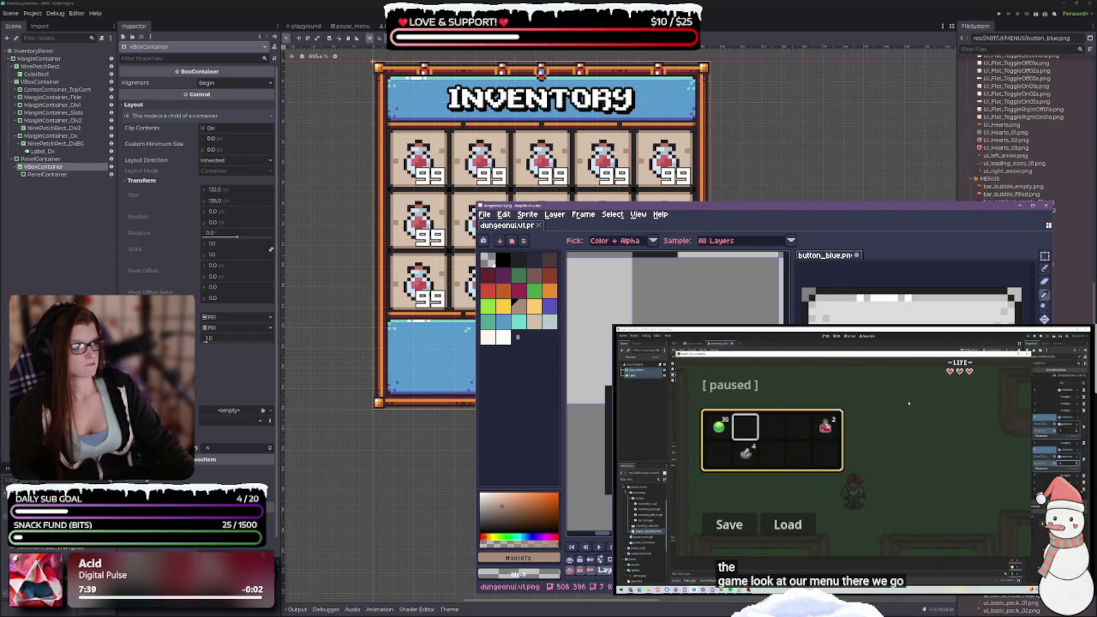
pyautogui.press('g')
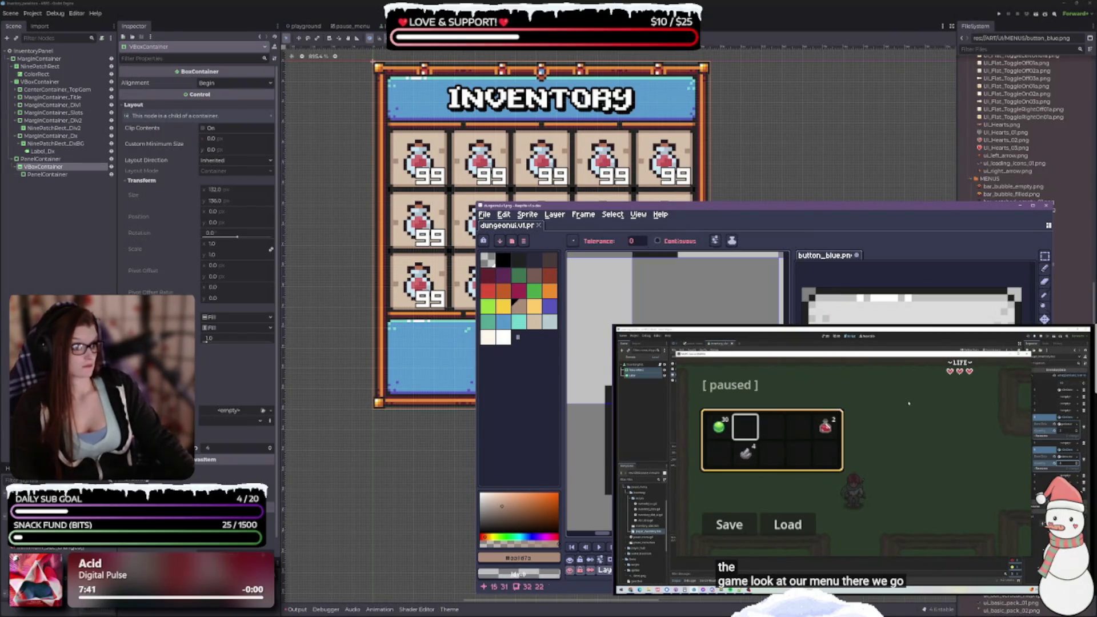
pyautogui.click(657, 260)
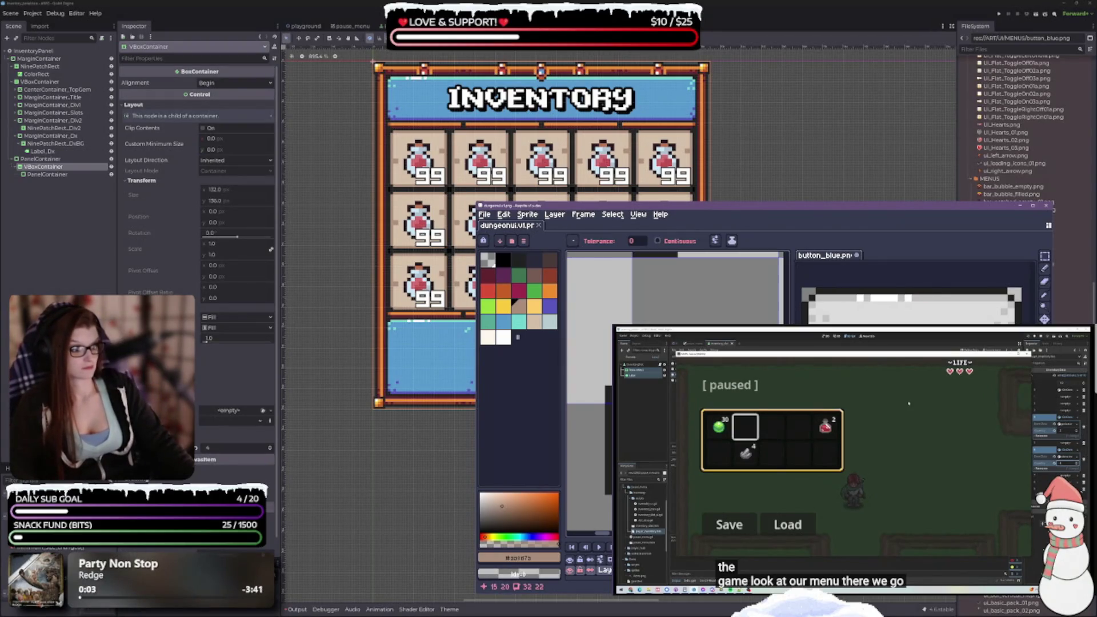
pyautogui.hotkey('ctrl', 'Tab')
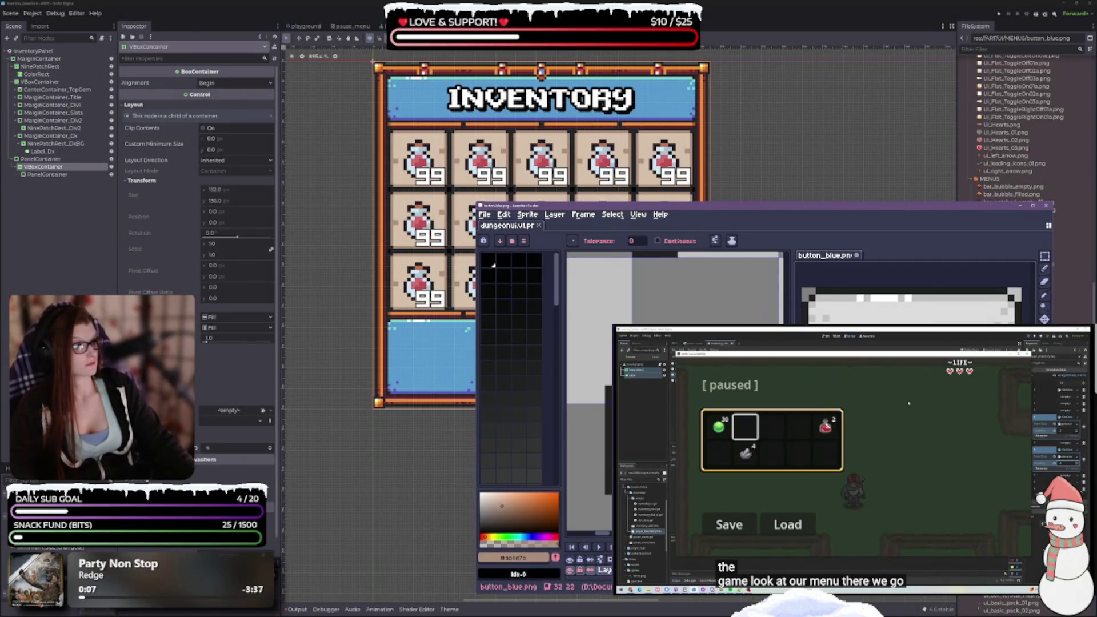
# Fill the button_blue interior with tan #d3bfa9 sampled from the sheet
pyautogui.scroll(-3, 674, 285)
pyautogui.click(1045, 295)
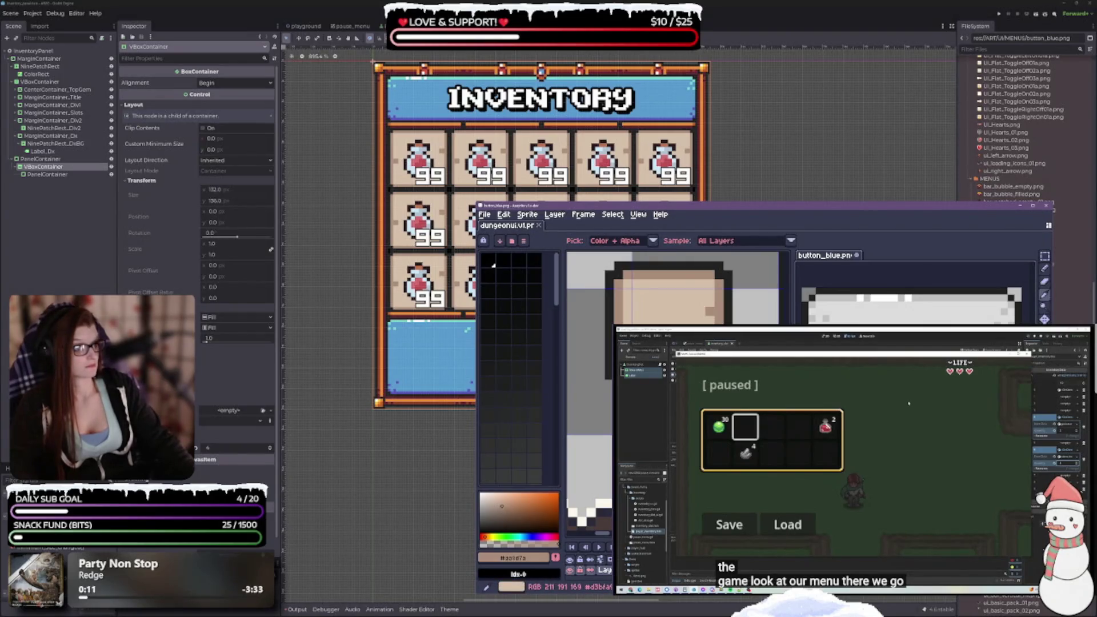
pyautogui.click(674, 291)
pyautogui.press('g')
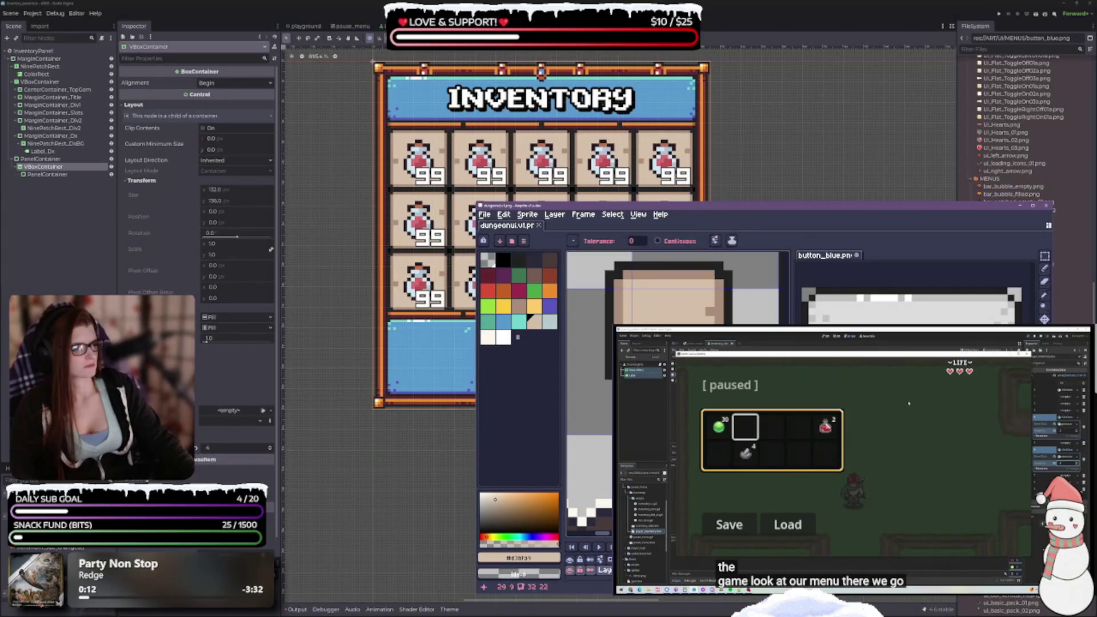
pyautogui.click(909, 311)
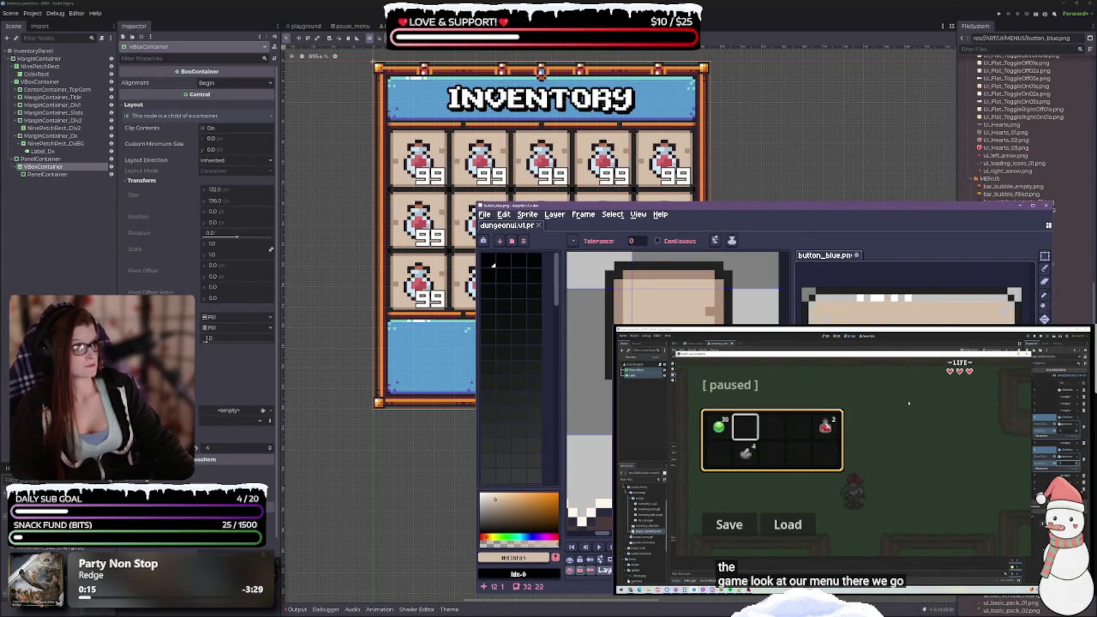
# Fill another area of the blue button with reddish-brown from the dungeonui palette
pyautogui.click(1045, 295)
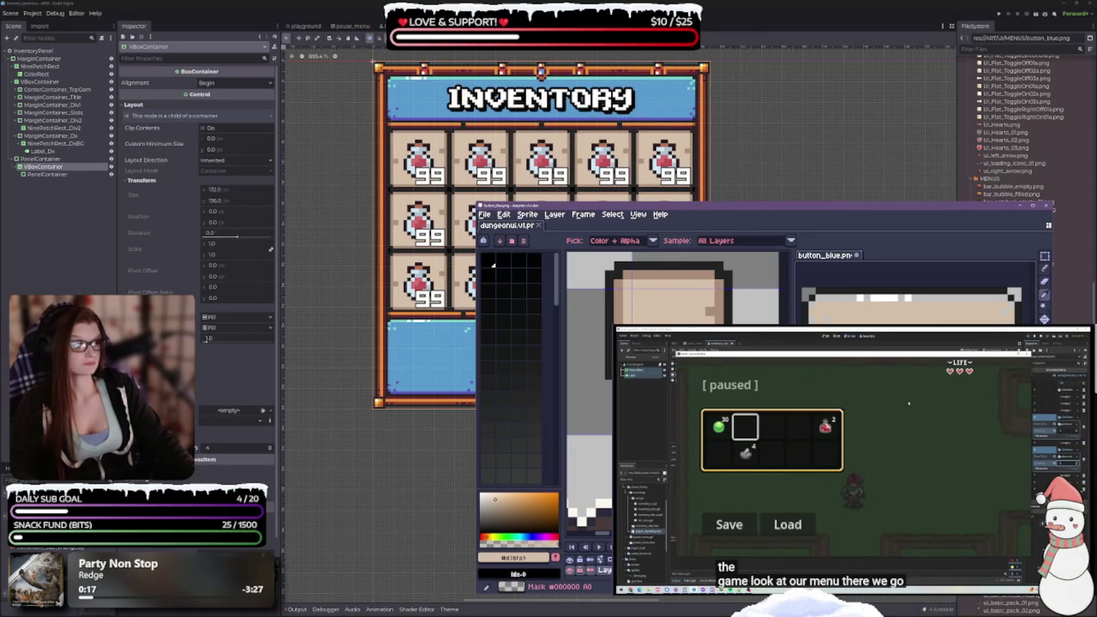
pyautogui.click(507, 225)
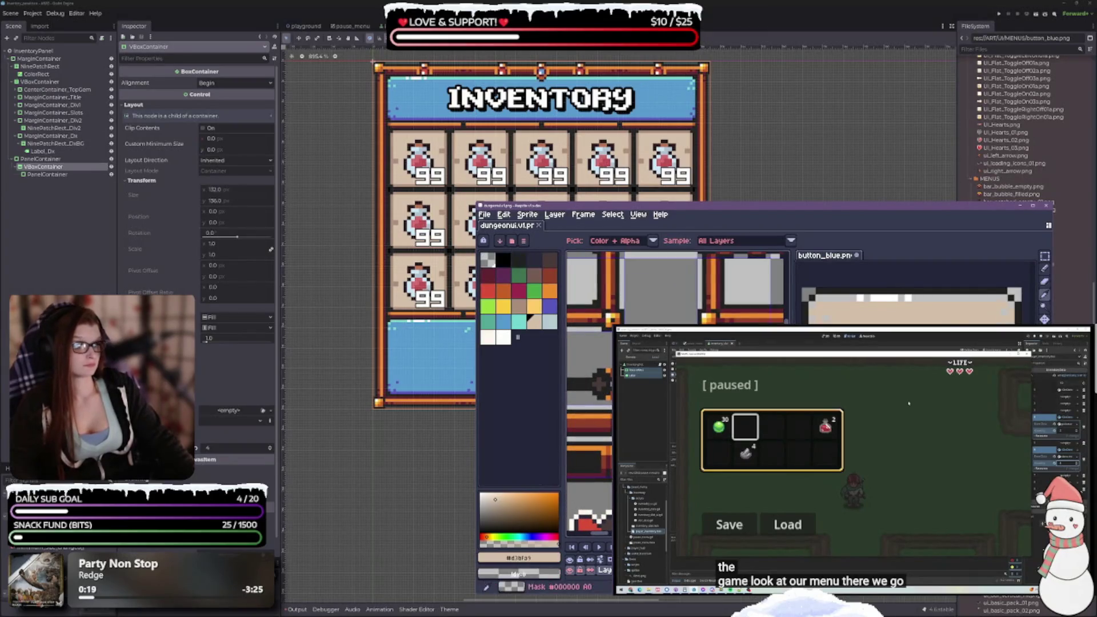
pyautogui.click(539, 279)
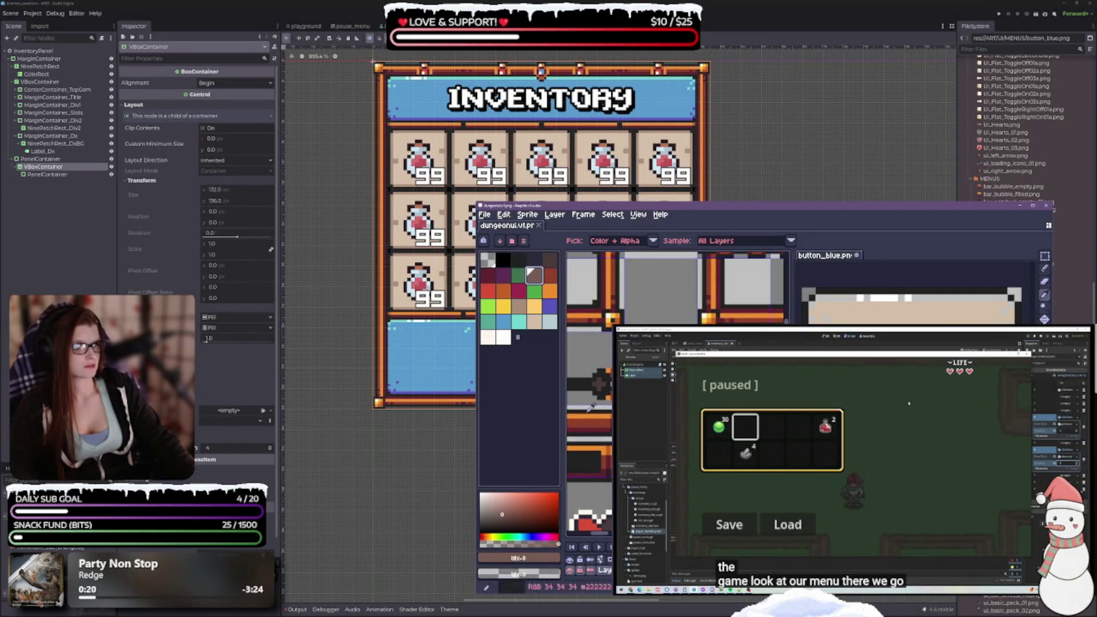
pyautogui.press('g')
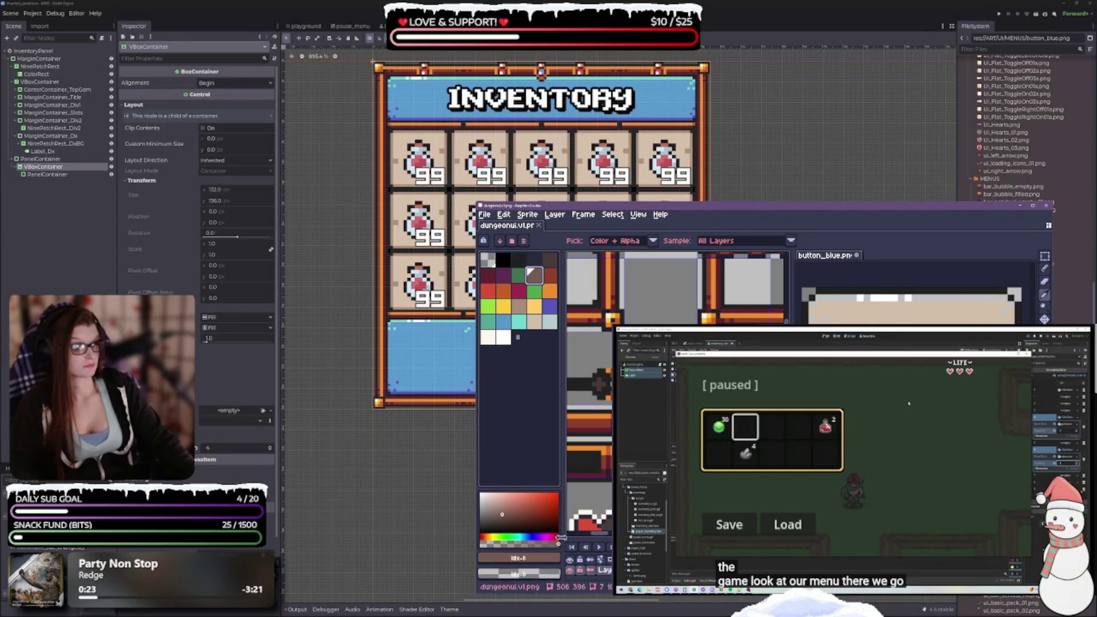
pyautogui.click(832, 298)
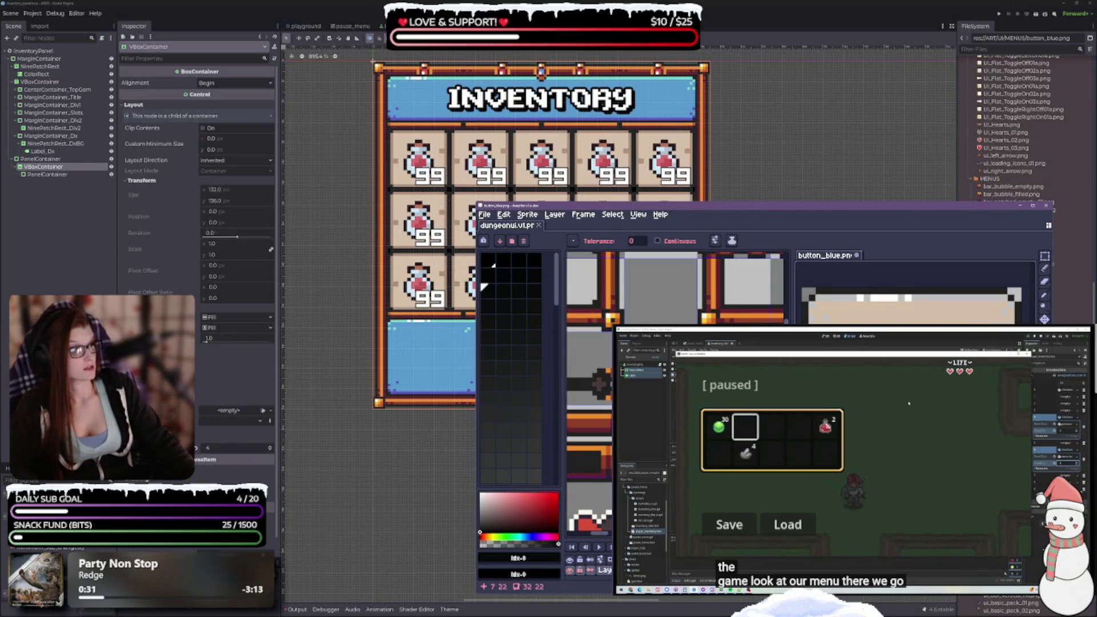
pyautogui.press('i')
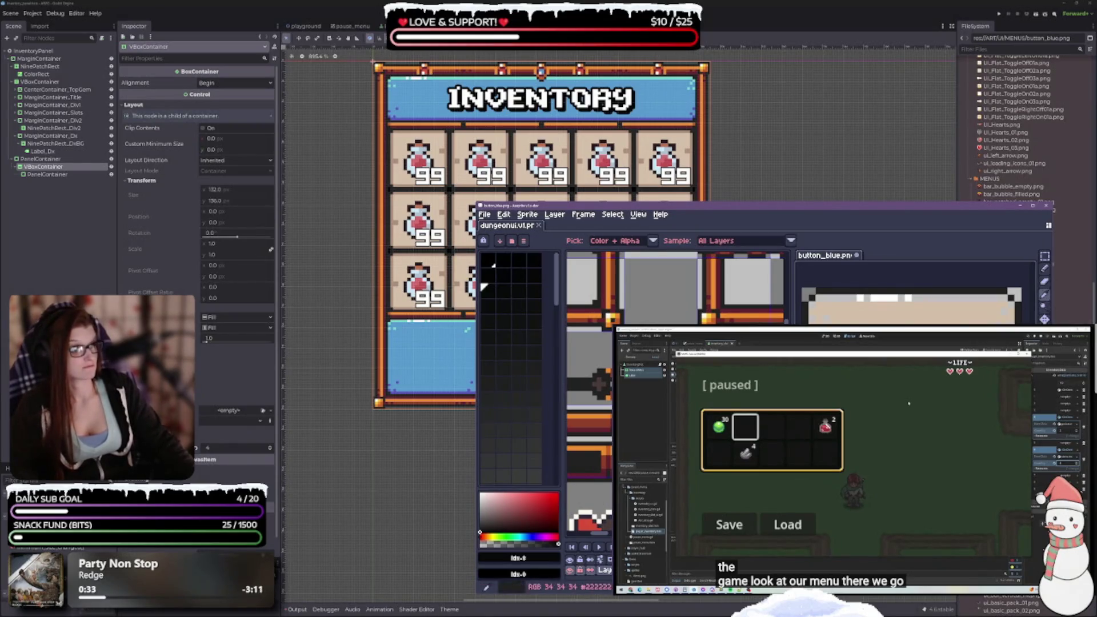
pyautogui.scroll(-5, 677, 394)
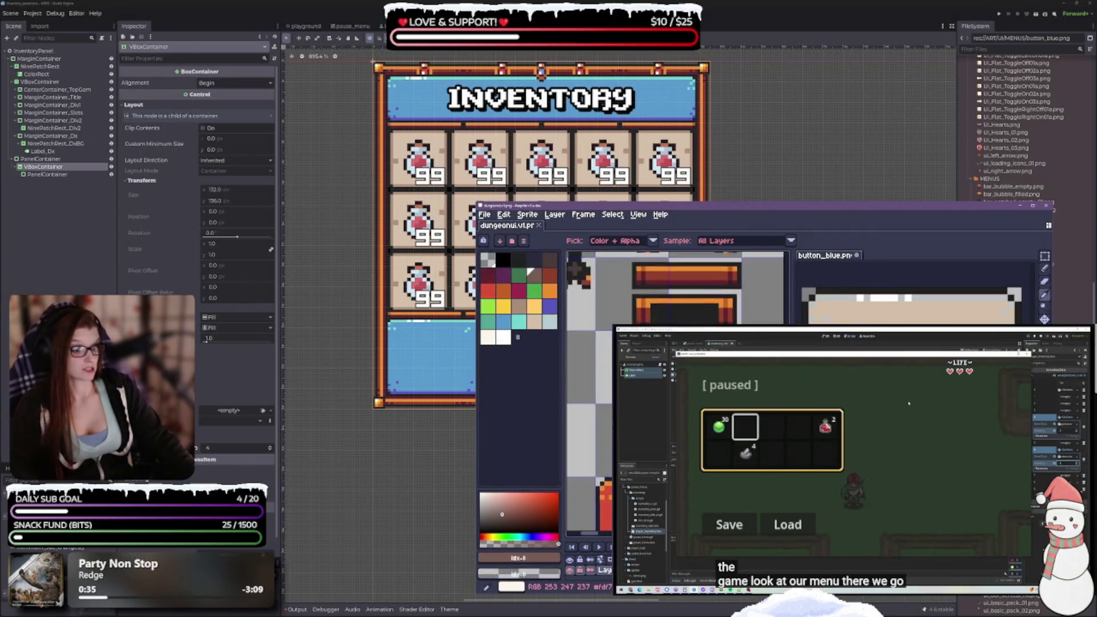
# Pick a muted brown from the dungeonui sheet as the drawing colour
pyautogui.scroll(3, 674, 287)
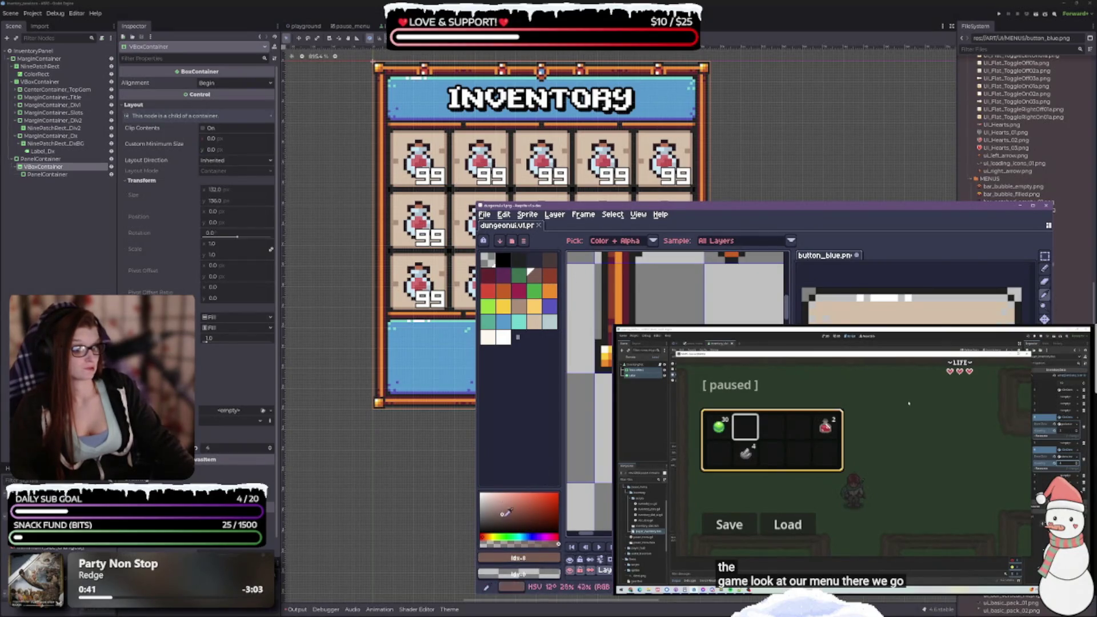
pyautogui.click(503, 511)
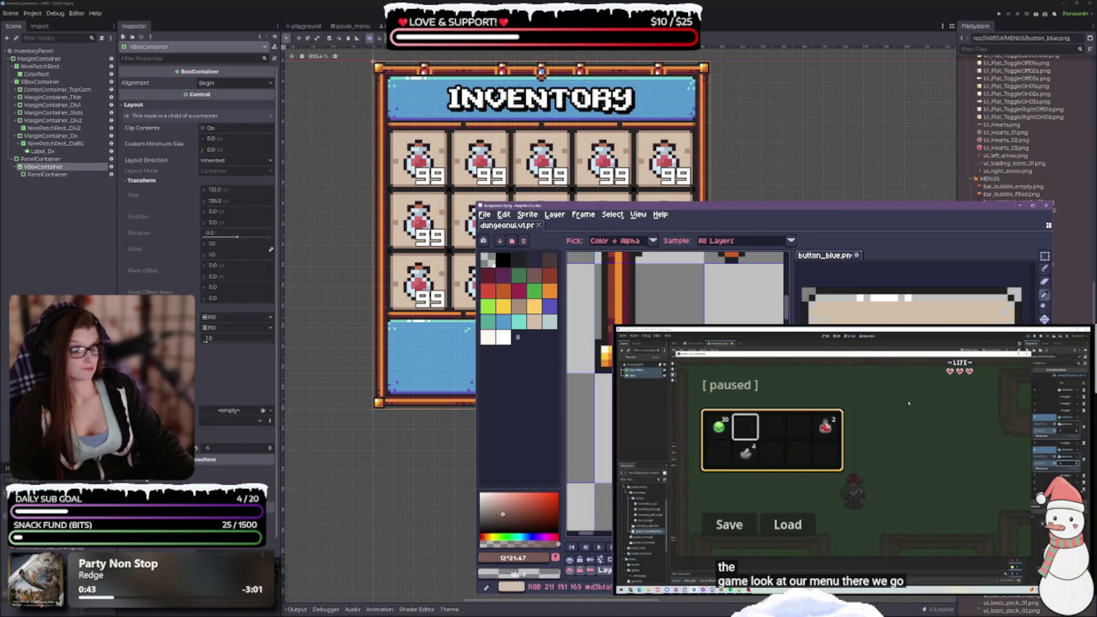
pyautogui.press('g')
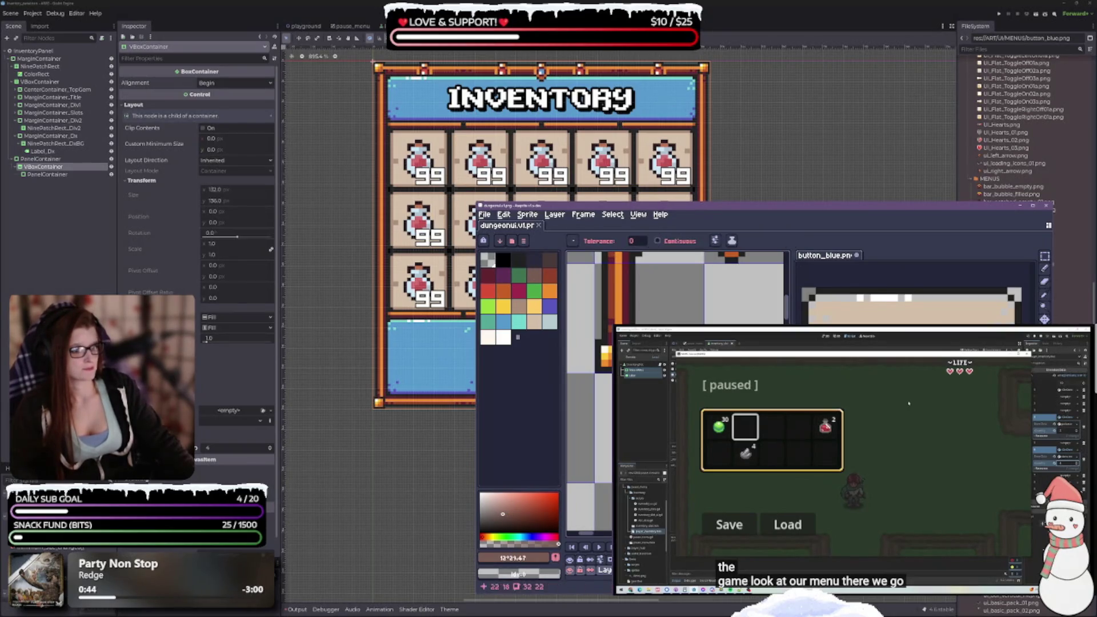
pyautogui.click(822, 255)
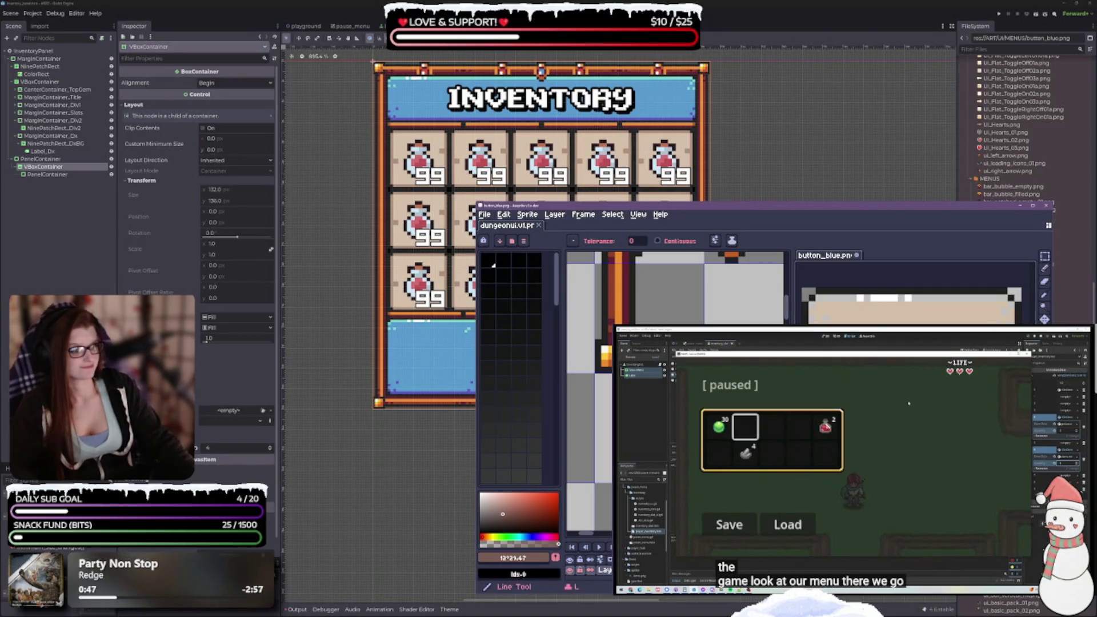
# Fill part of the blue button with beige sampled from the dungeon sheet
pyautogui.click(1044, 296)
pyautogui.moveTo(634, 400)
pyautogui.mouseDown()
pyautogui.moveTo(608, 428)
pyautogui.moveTo(594, 412)
pyautogui.mouseUp()
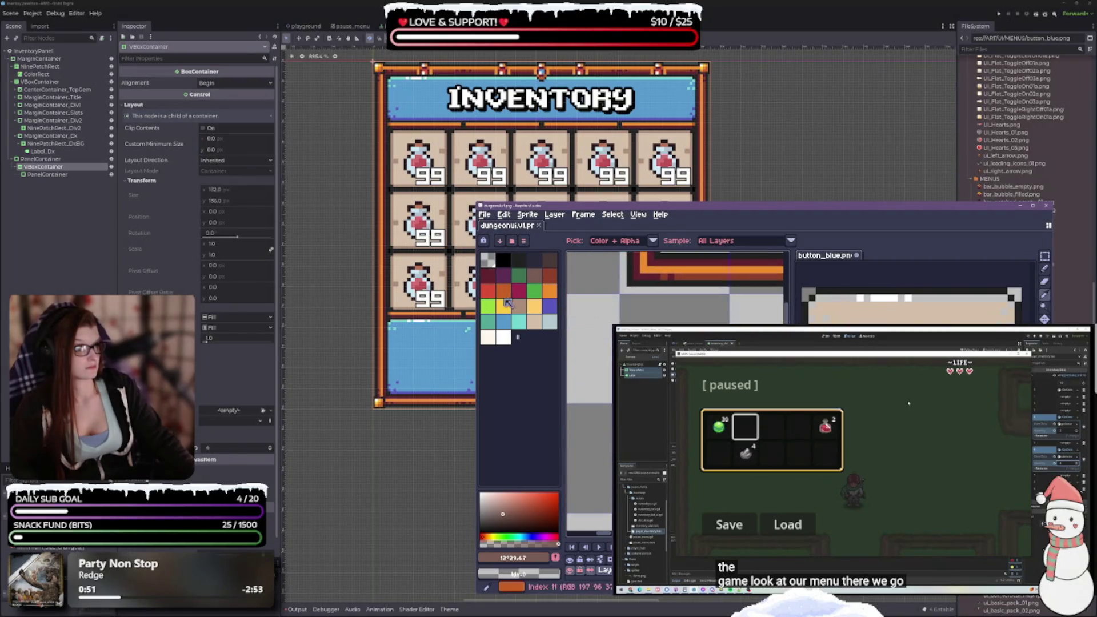
pyautogui.scroll(-3, 589, 428)
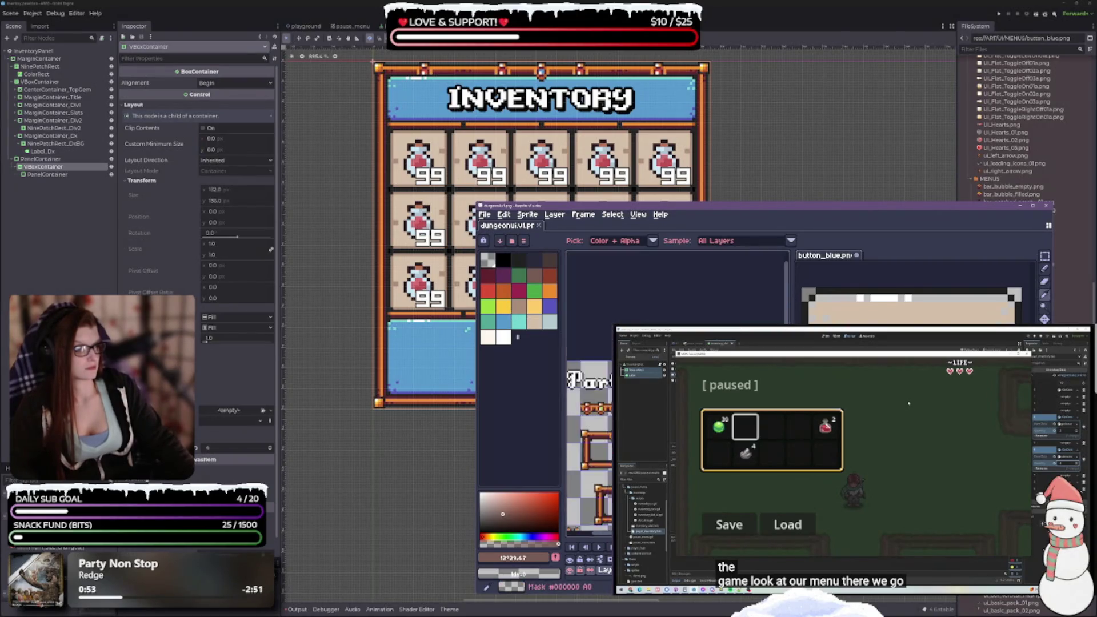
pyautogui.scroll(3, 589, 434)
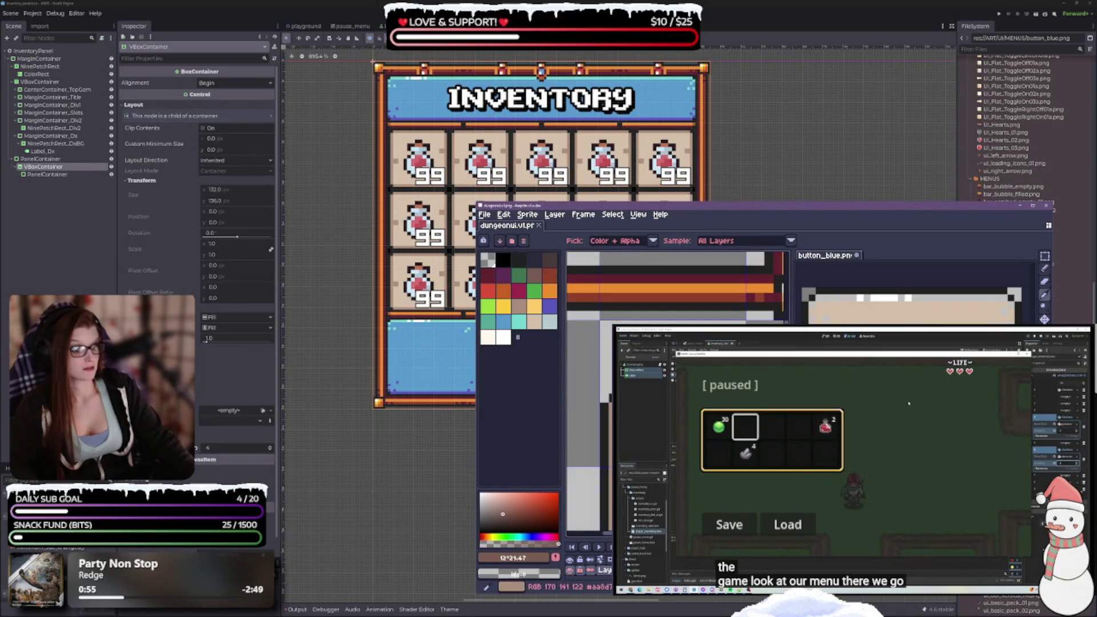
pyautogui.click(583, 434)
pyautogui.press('g')
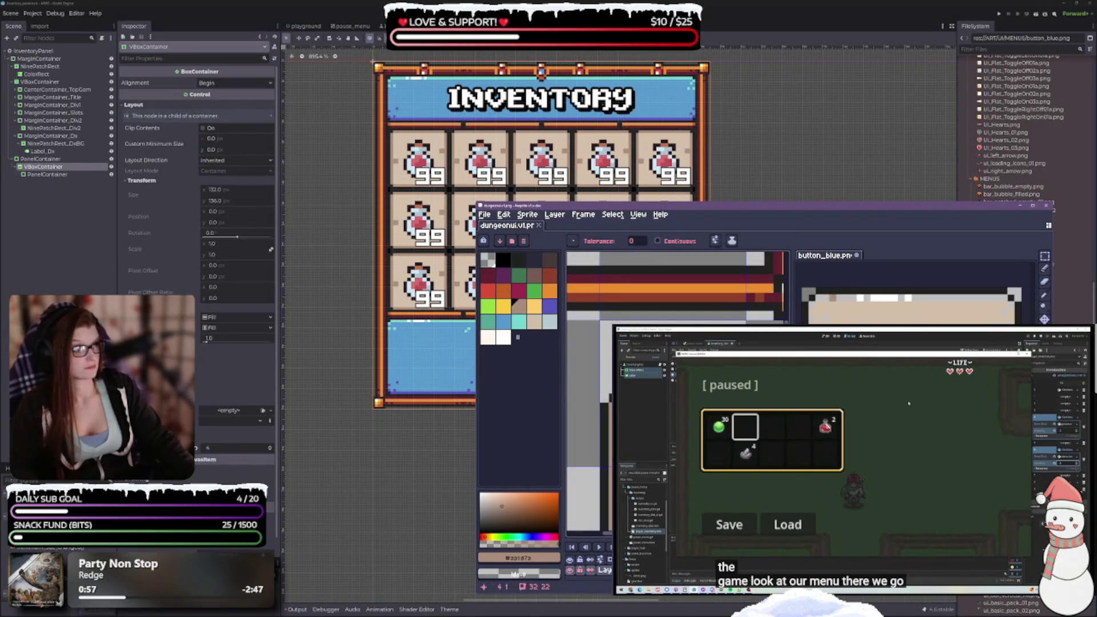
pyautogui.click(823, 256)
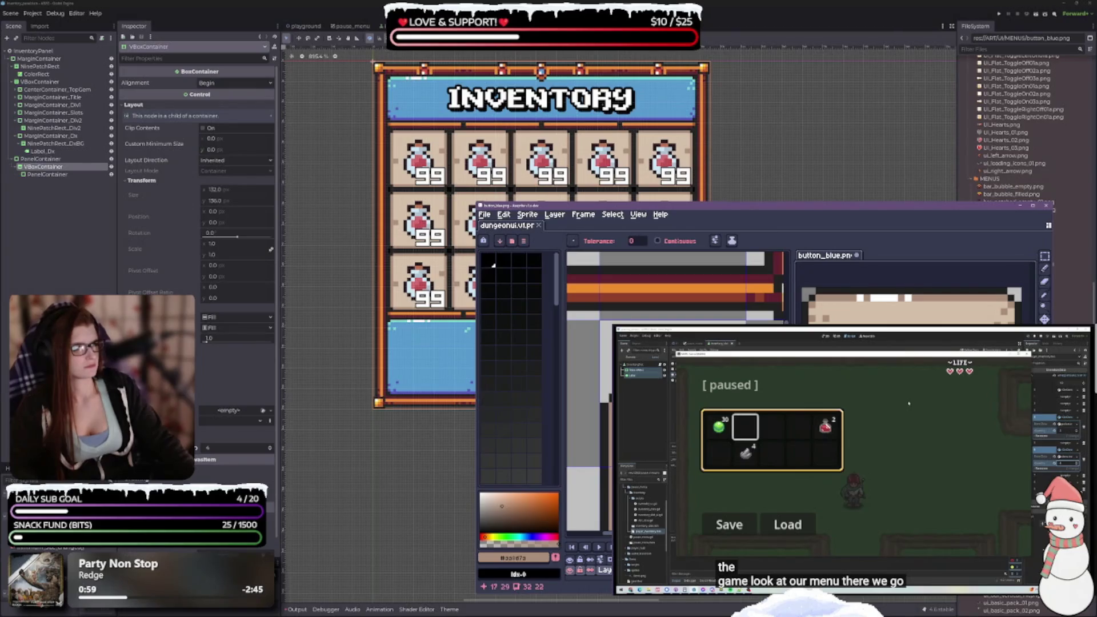
# Sample dark brown #483b3a from the sheet for the next bucket fill
pyautogui.scroll(-2, 588, 428)
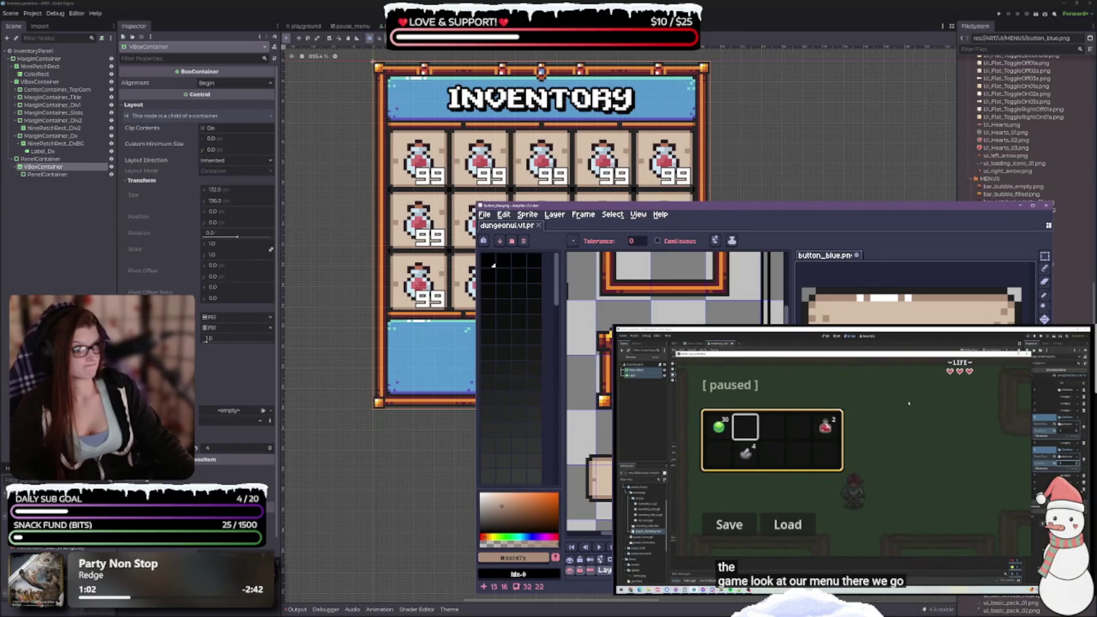
pyautogui.scroll(-2, 626, 315)
pyautogui.scroll(2, 626, 316)
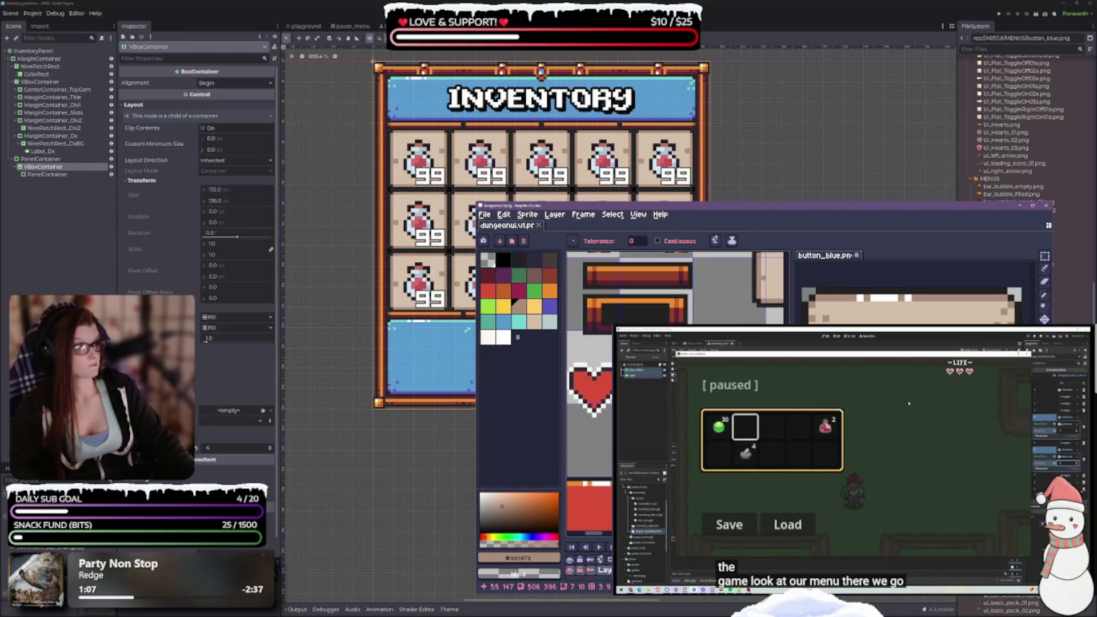
pyautogui.press('i')
pyautogui.click(634, 313)
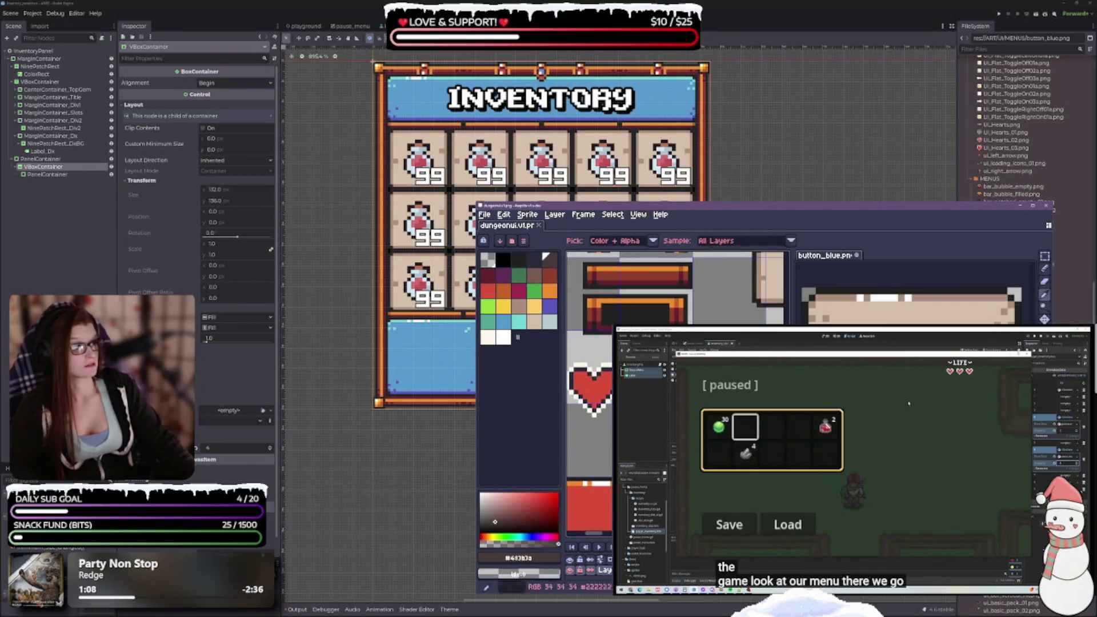
pyautogui.press('g')
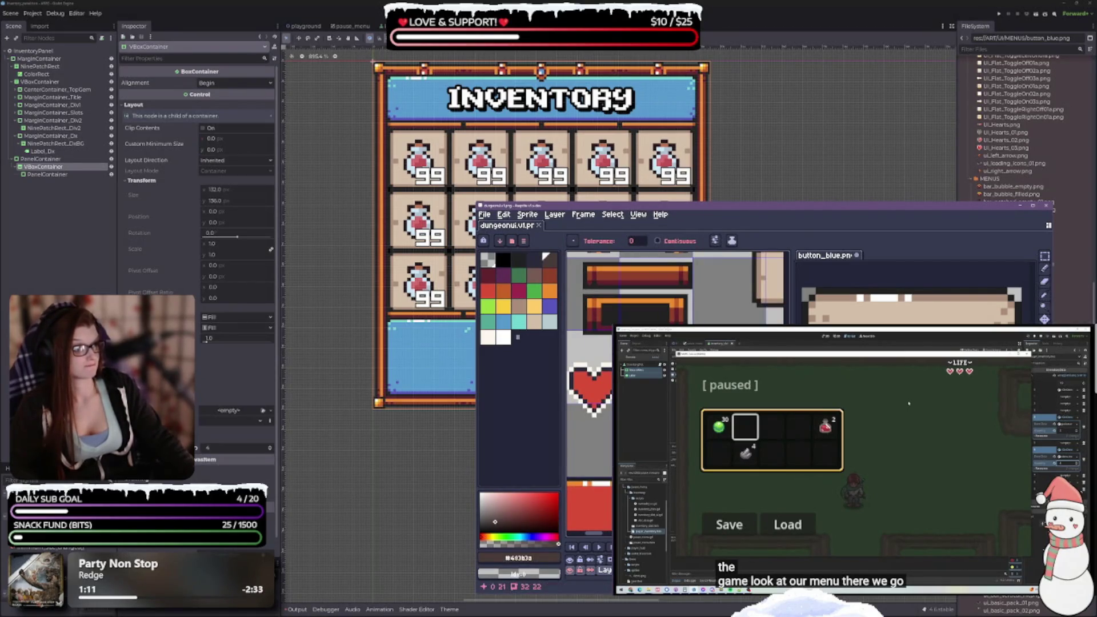
pyautogui.hotkey('ctrl', 'Tab')
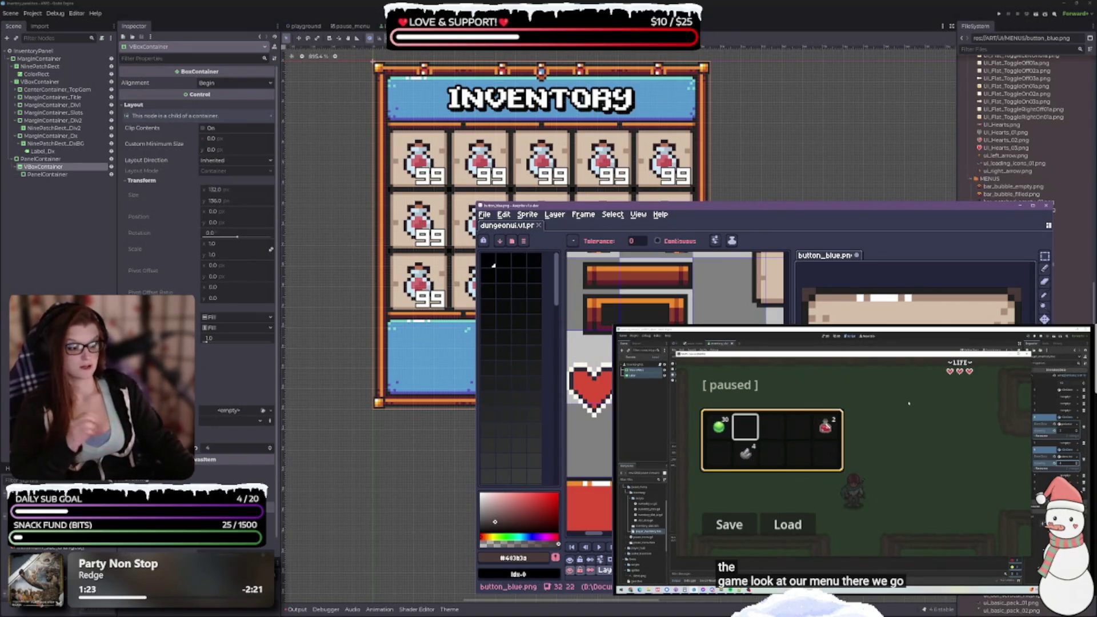
pyautogui.scroll(-2, 651, 297)
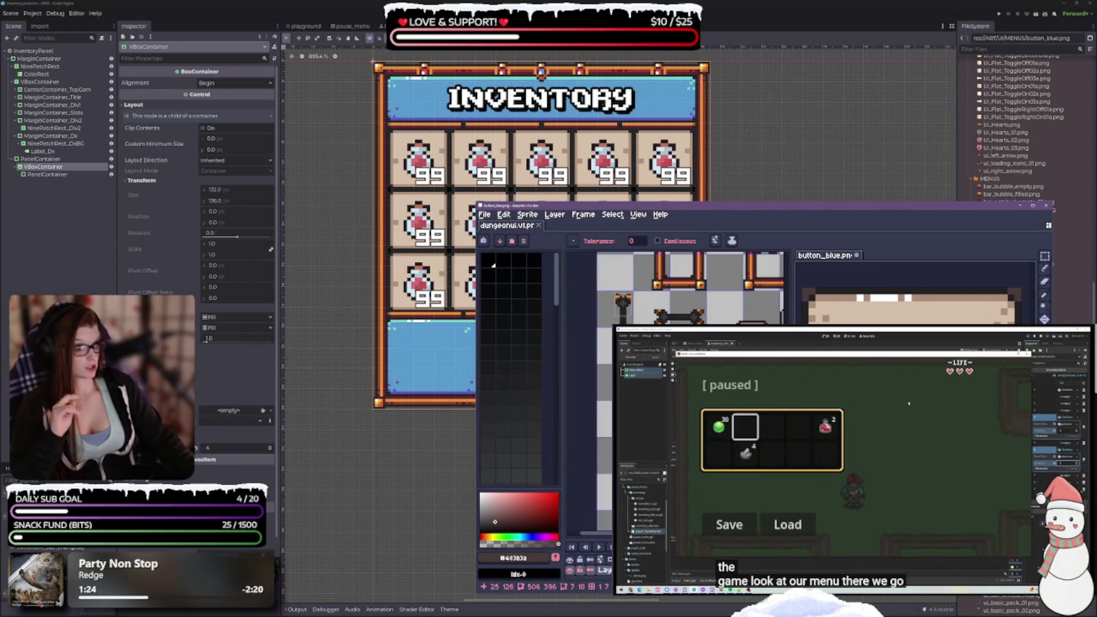
pyautogui.scroll(2, 634, 286)
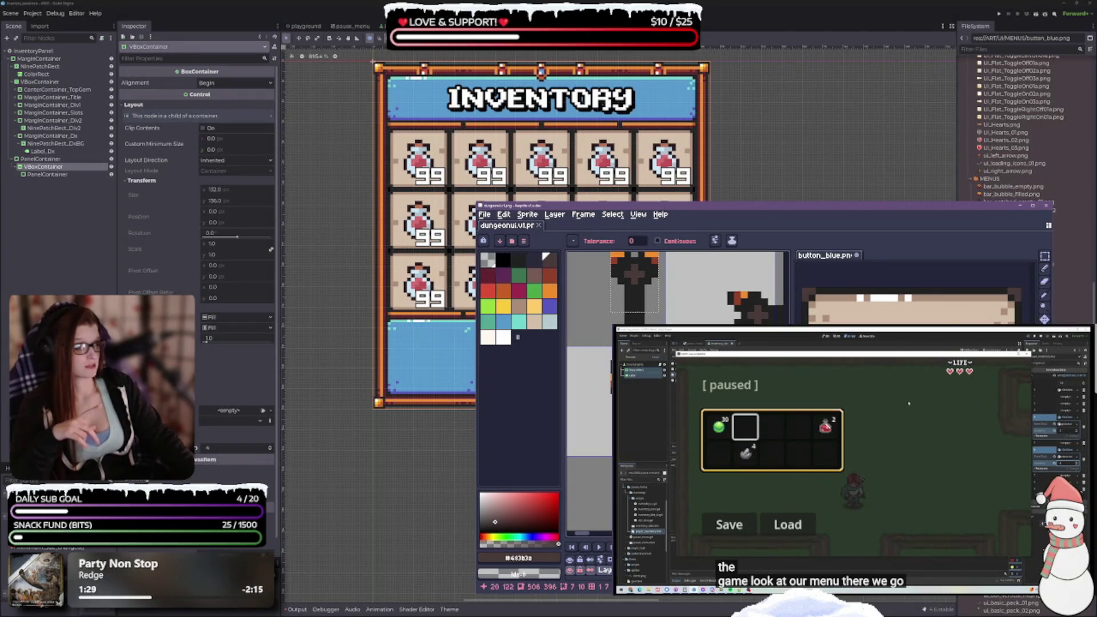
pyautogui.scroll(-3, 674, 297)
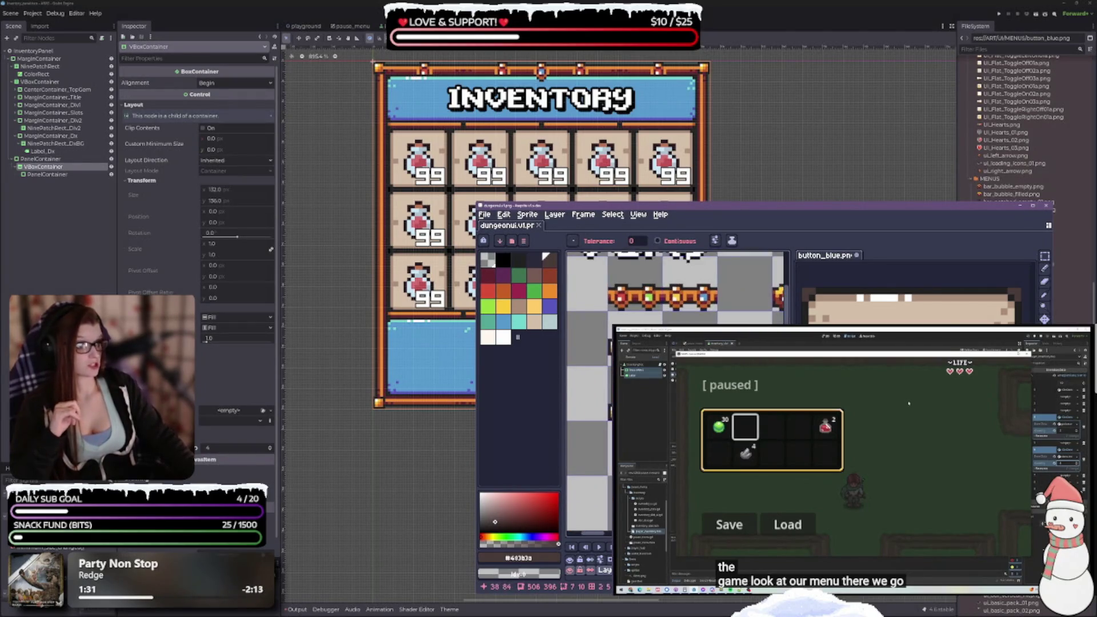
pyautogui.scroll(3, 589, 400)
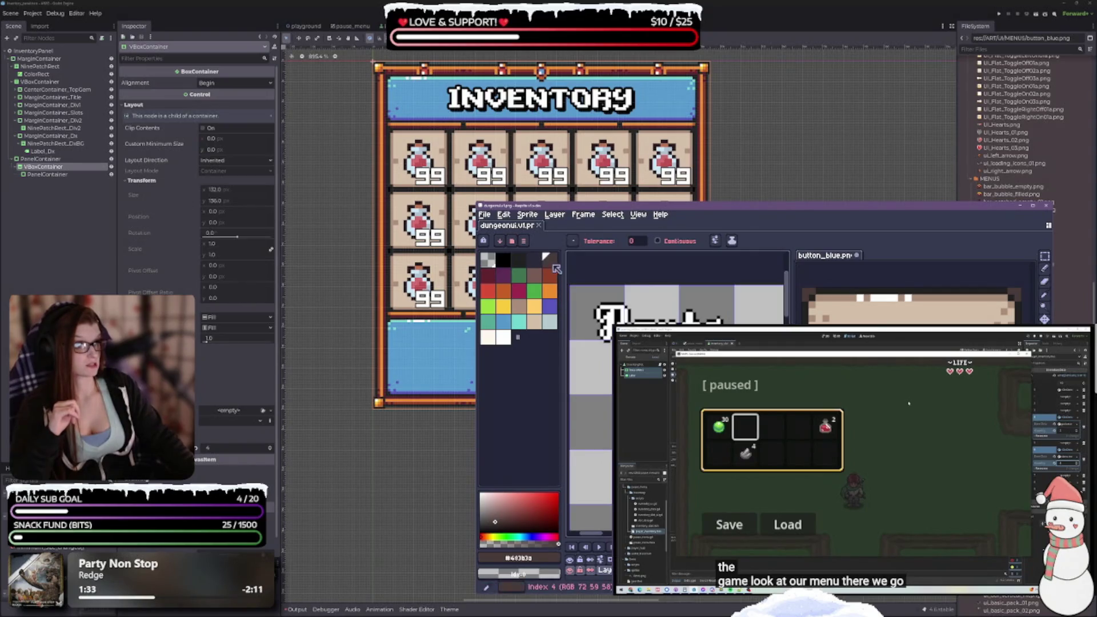
pyautogui.hscroll(3, 578, 424)
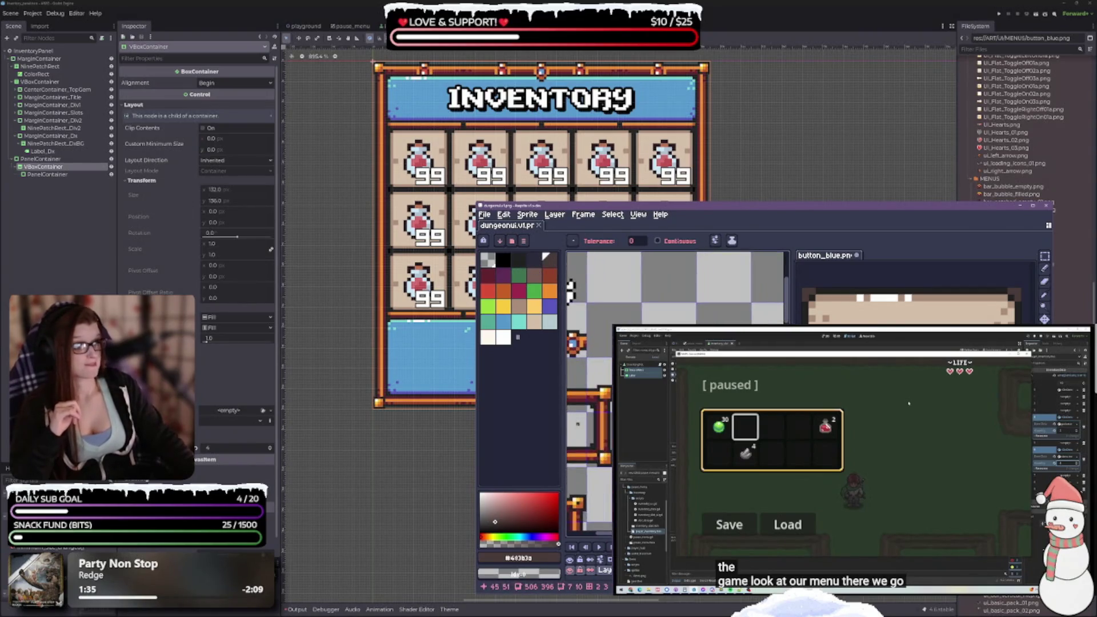
pyautogui.scroll(3, 677, 391)
pyautogui.hscroll(-3, 677, 390)
pyautogui.scroll(3, 677, 391)
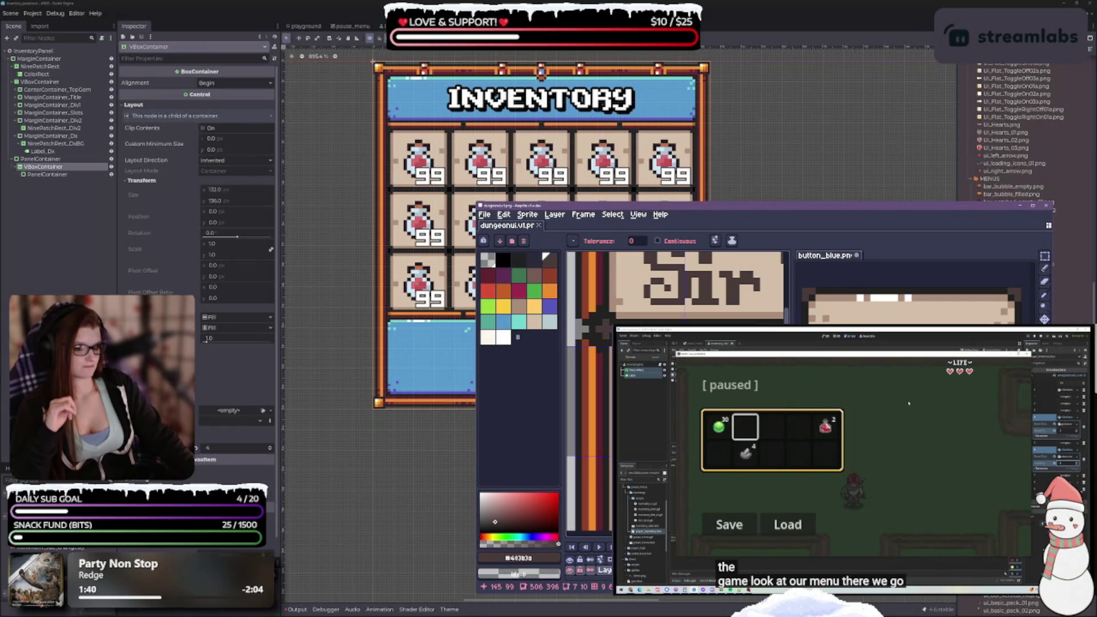
pyautogui.scroll(-3, 677, 391)
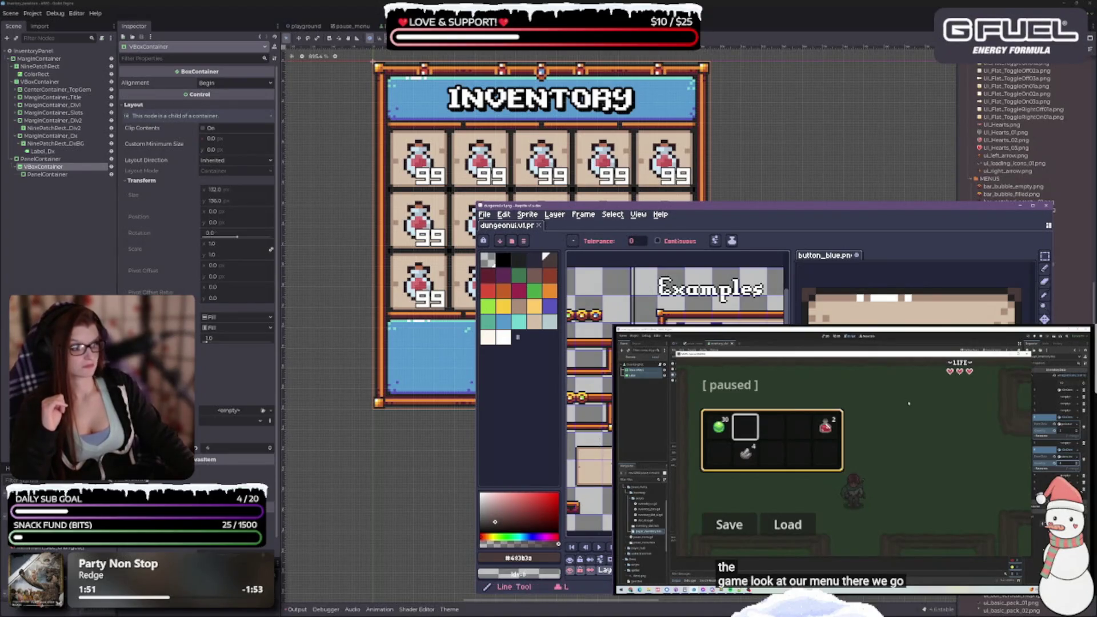
# Switch to the Pencil with a 1px brush and Pixel-perfect on, editing button_blue.png
pyautogui.click(1045, 294)
pyautogui.click(1045, 281)
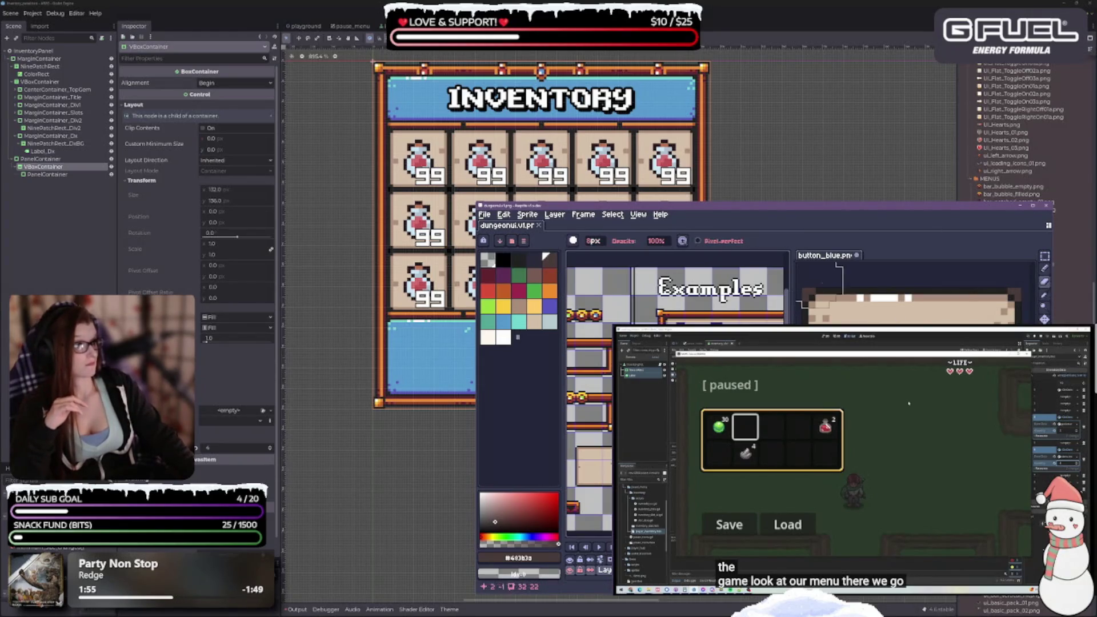
pyautogui.click(593, 242)
pyautogui.write('1')
pyautogui.press('Return')
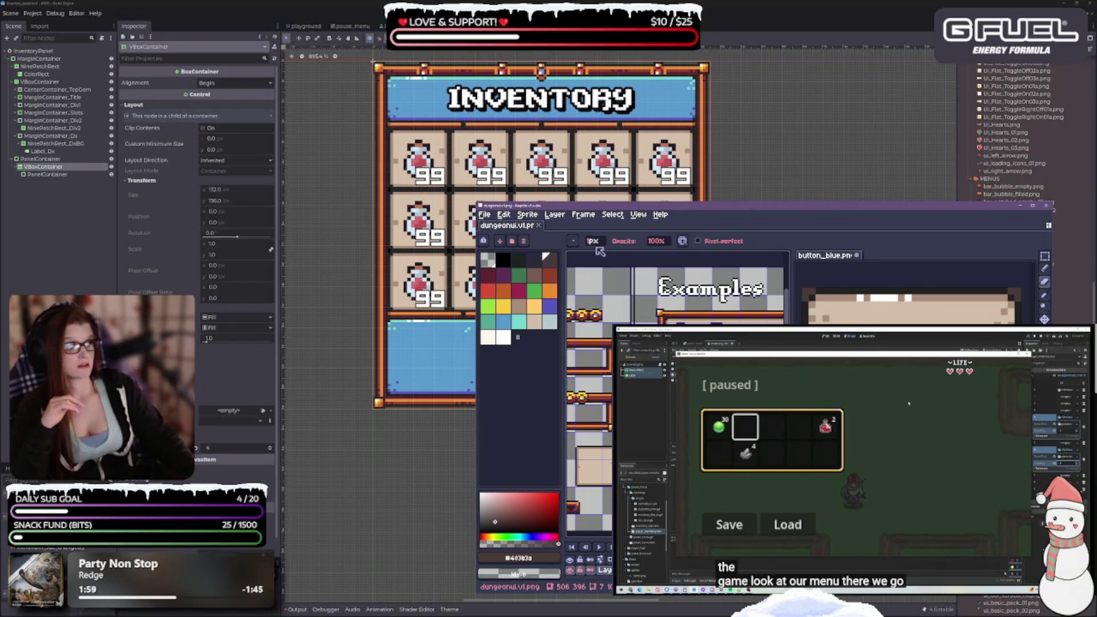
pyautogui.click(697, 241)
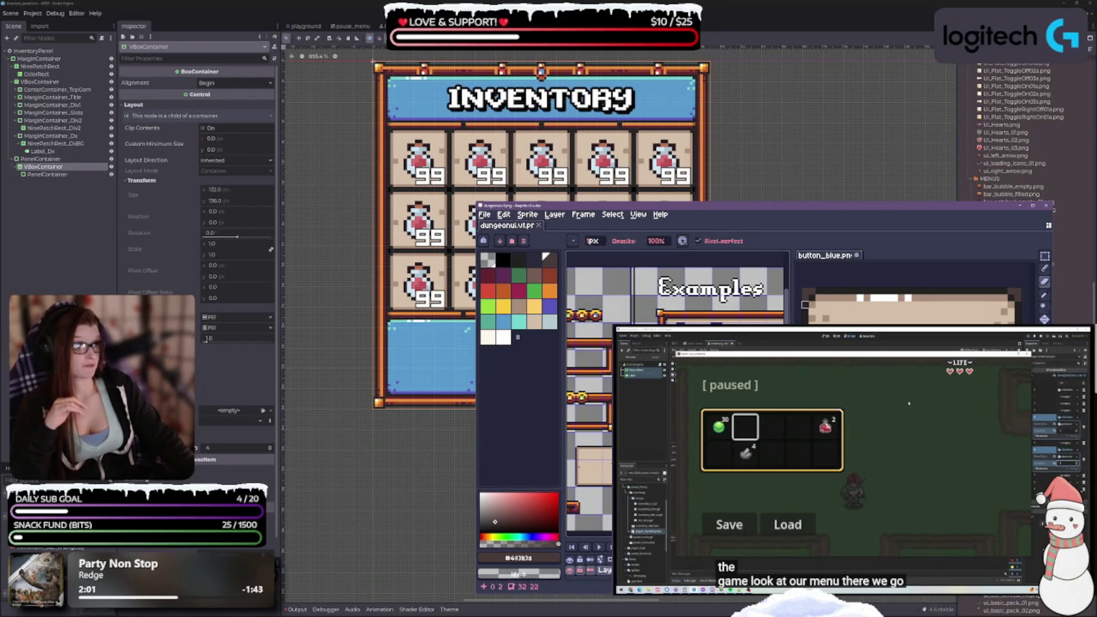
pyautogui.click(805, 291)
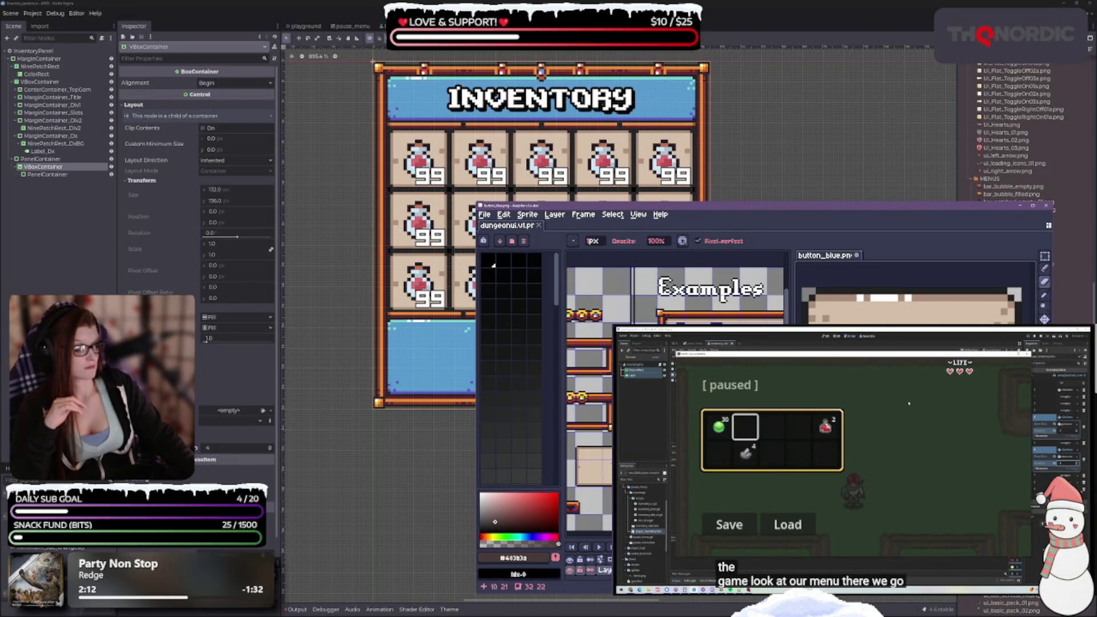
pyautogui.click(656, 241)
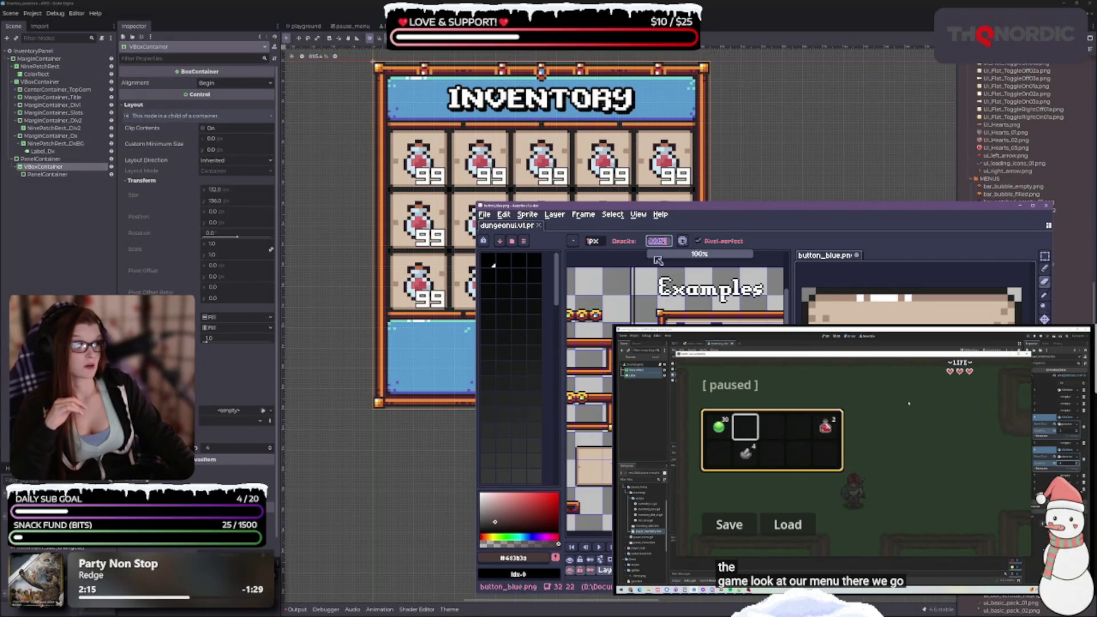
# Sample the near-black #222222 from button_blue.png and return to the Pencil
pyautogui.scroll(2, 811, 308)
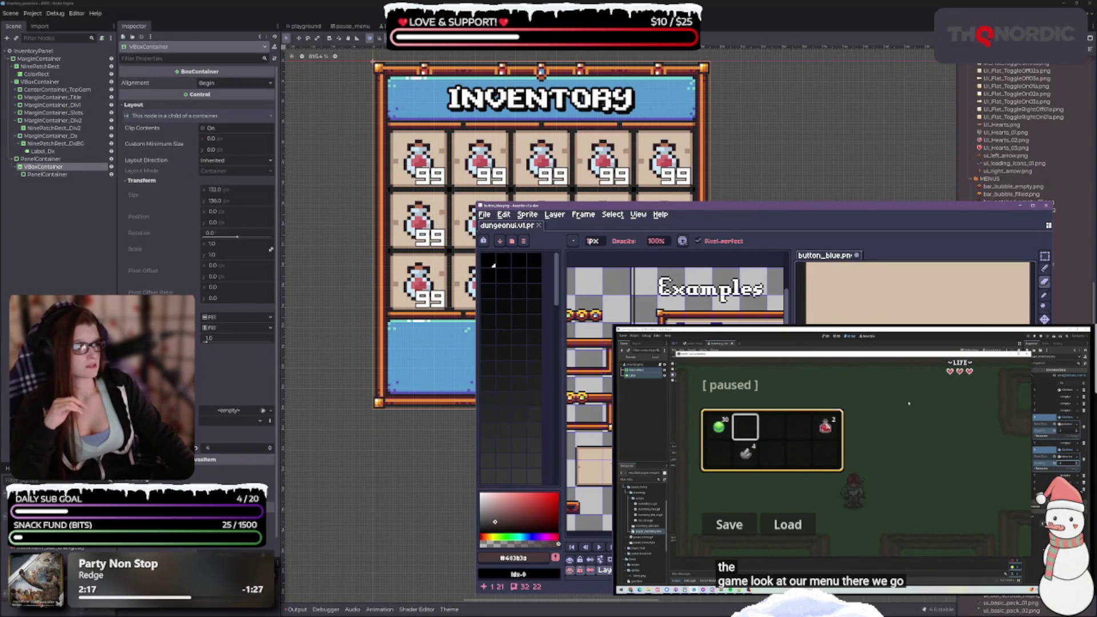
pyautogui.scroll(2, 920, 291)
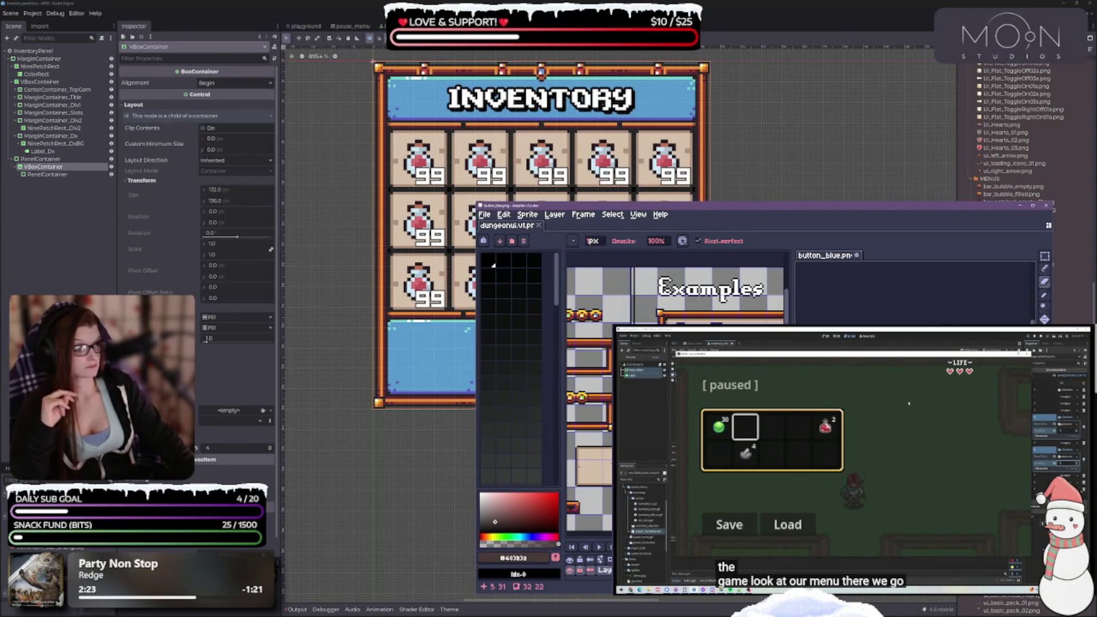
pyautogui.click(1044, 267)
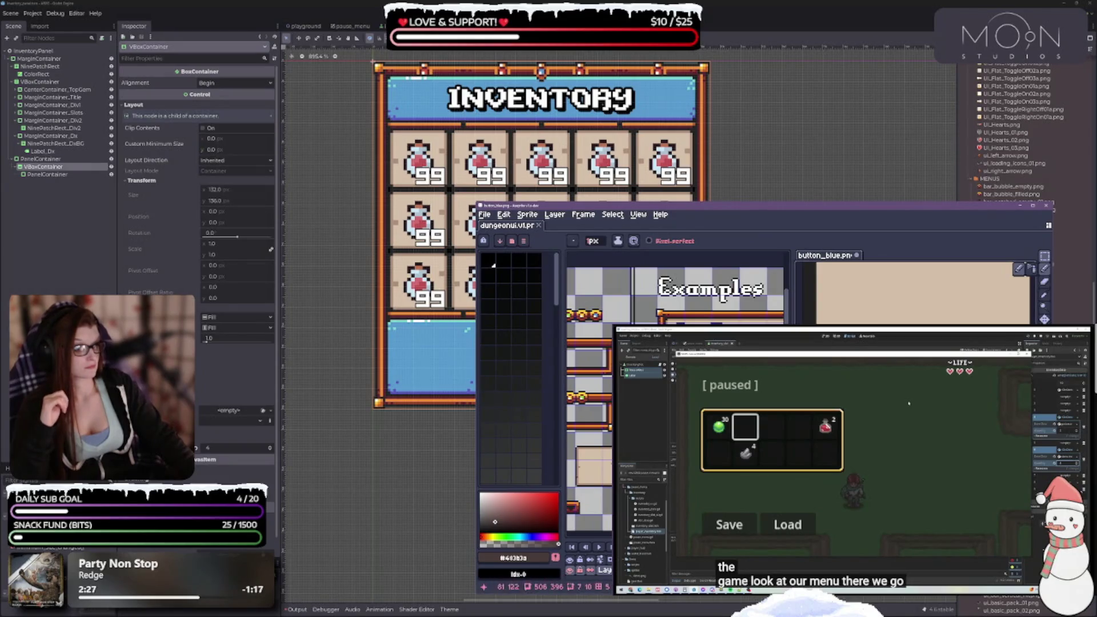
pyautogui.click(1044, 295)
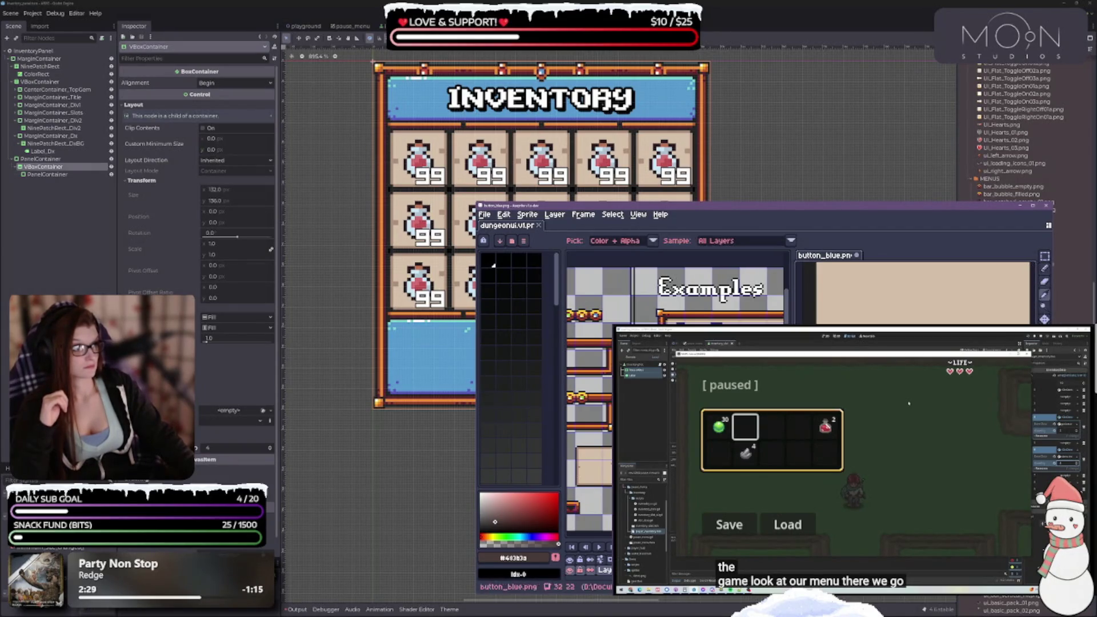
pyautogui.click(514, 380)
pyautogui.click(1044, 268)
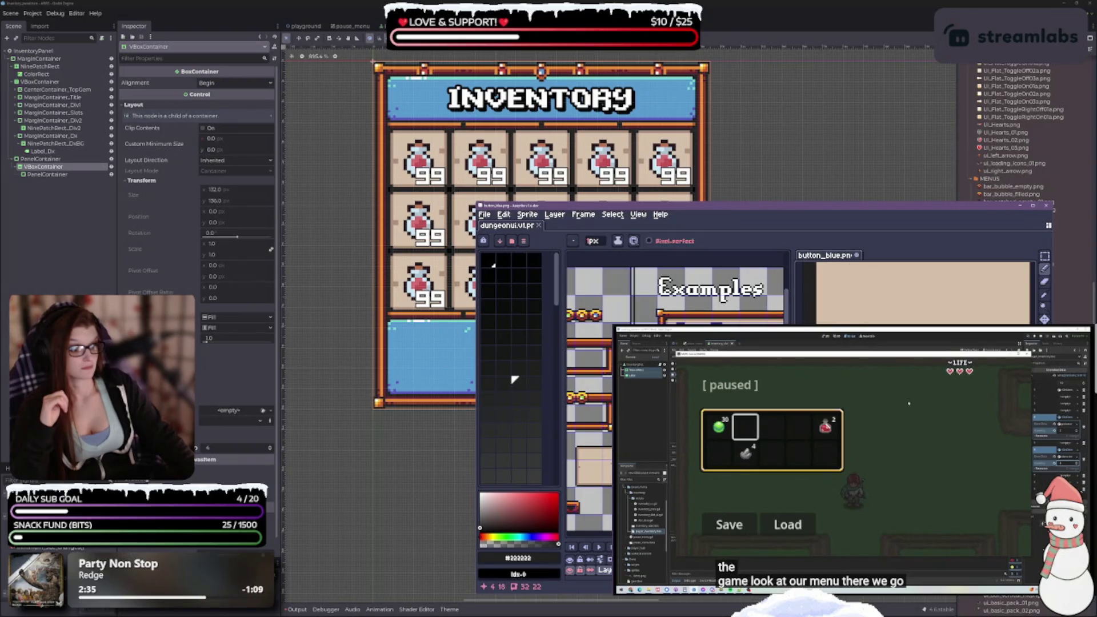
# Sample brown #705c55 from button_blue.png and go back to the Pencil
pyautogui.scroll(-1, 924, 293)
pyautogui.scroll(2, 571, 337)
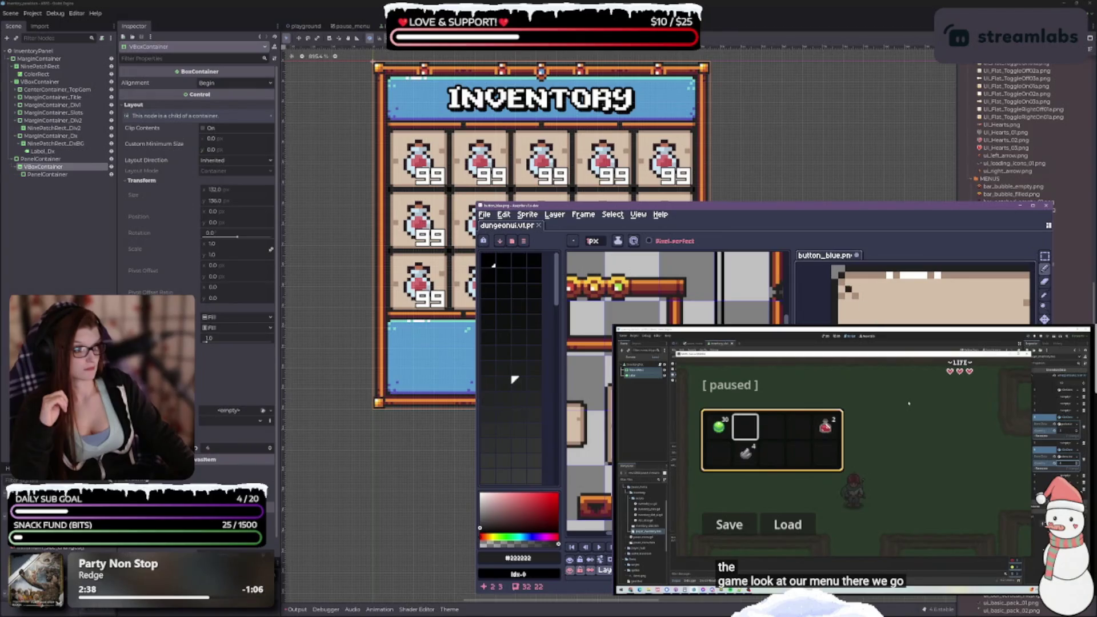
pyautogui.hscroll(3, 851, 291)
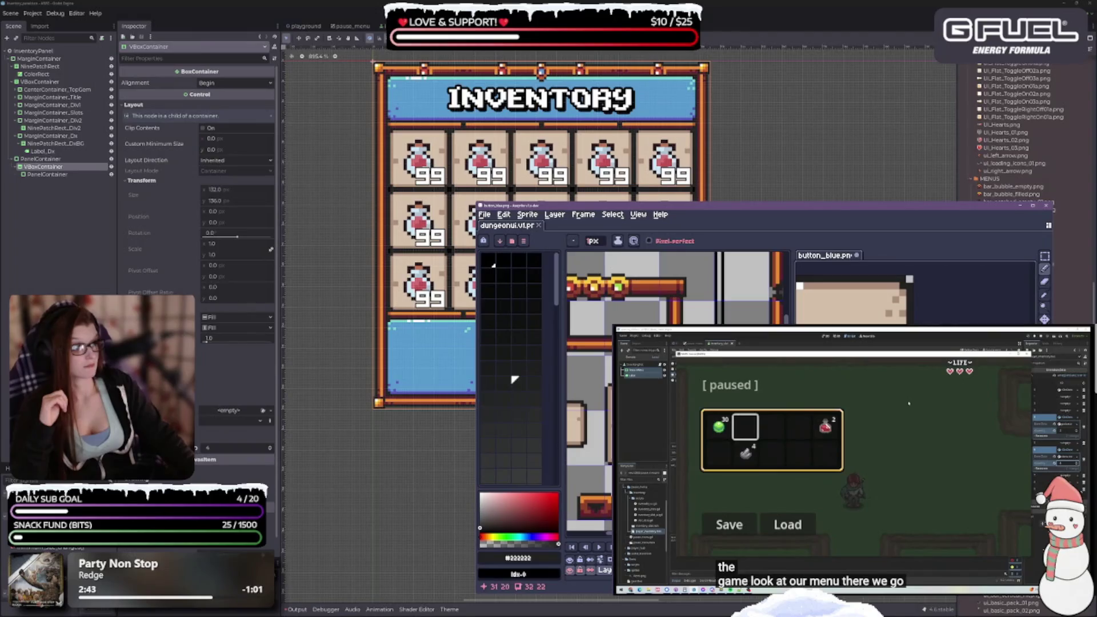
pyautogui.hscroll(-3, 909, 279)
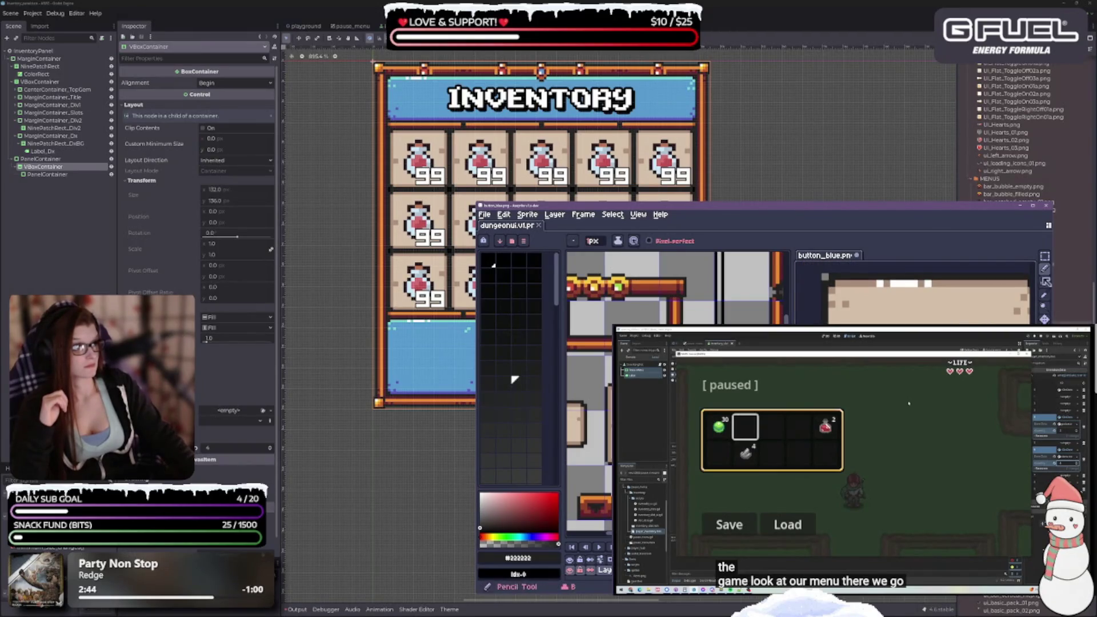
pyautogui.press('i')
pyautogui.click(824, 278)
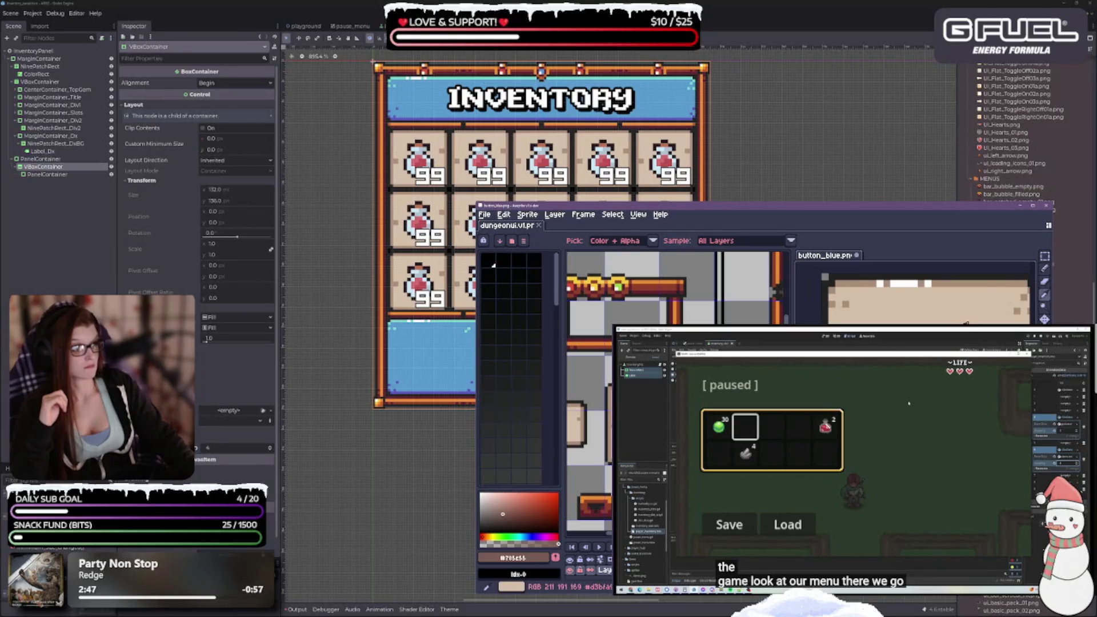
pyautogui.click(1044, 267)
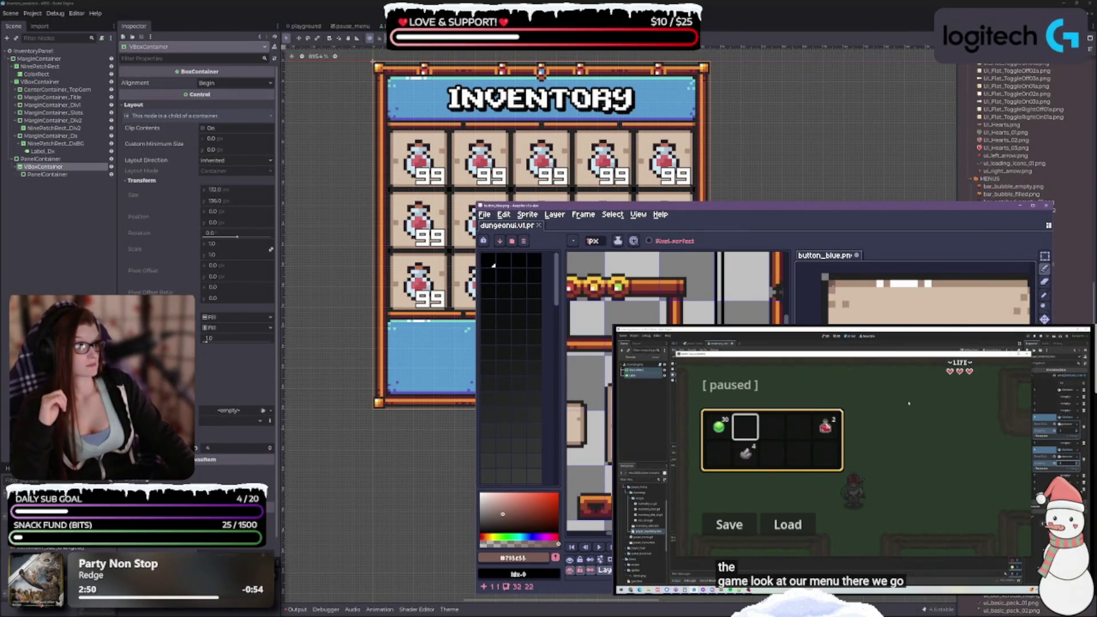
# Sample a light beige from the sprite's border and save button_blue.png
pyautogui.hscroll(3, 913, 299)
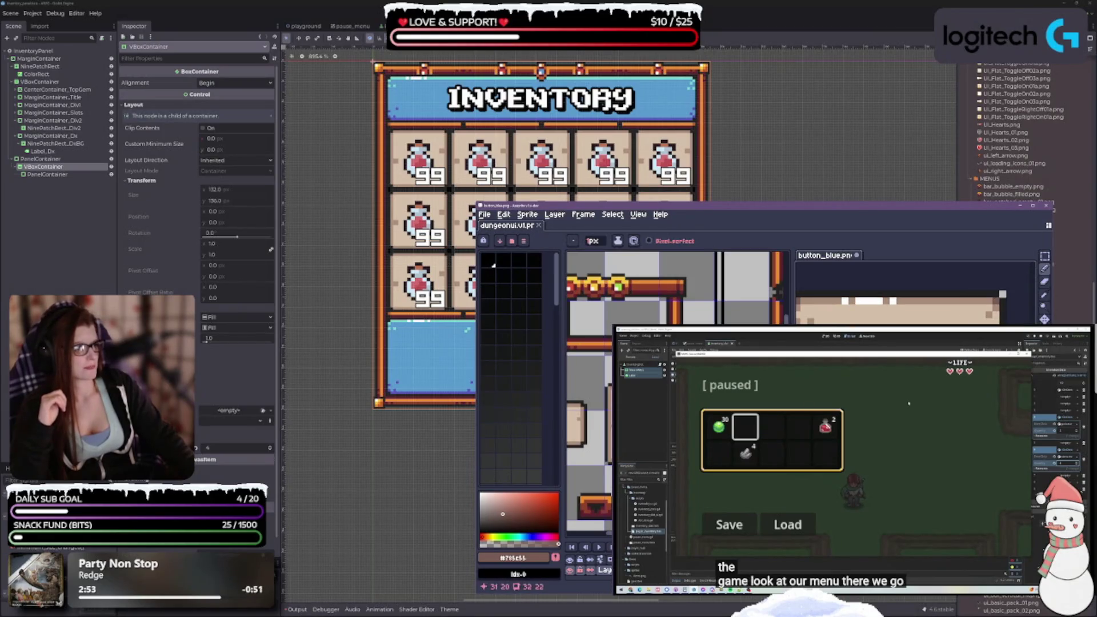
pyautogui.hscroll(-2, 912, 291)
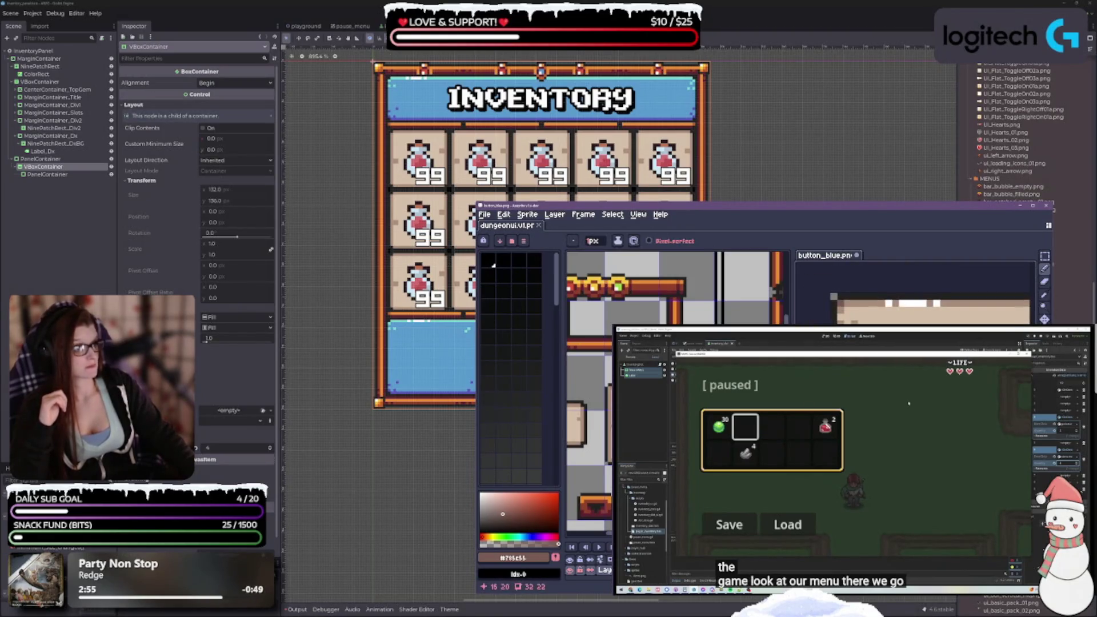
pyautogui.scroll(2, 913, 297)
pyautogui.hscroll(-2, 836, 309)
pyautogui.press('i')
pyautogui.click(837, 309)
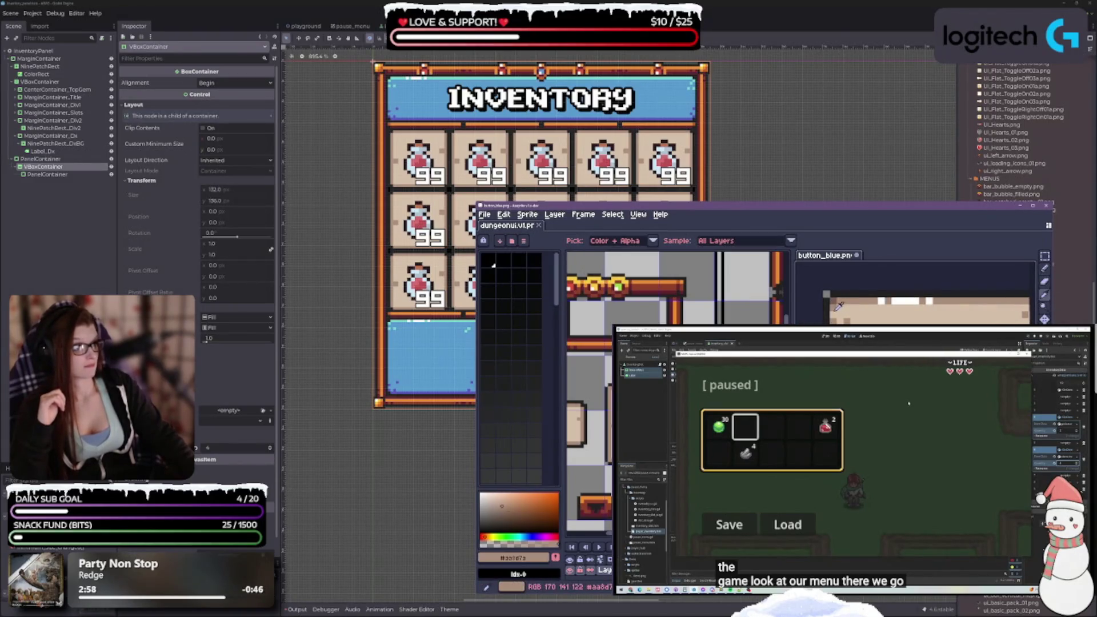
pyautogui.click(1044, 268)
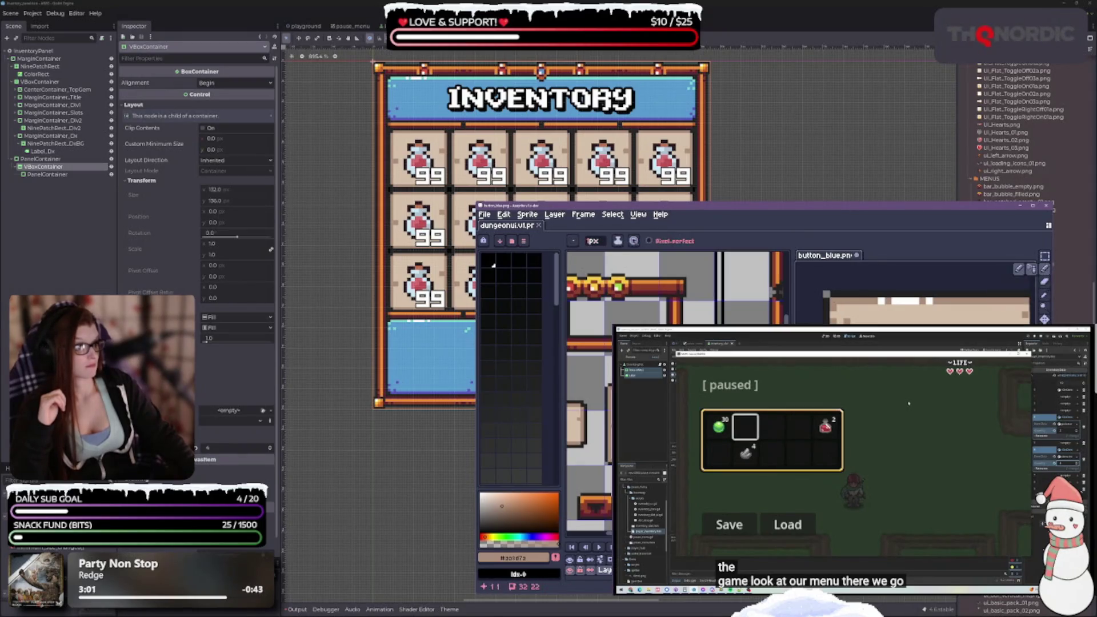
pyautogui.hscroll(1, 918, 308)
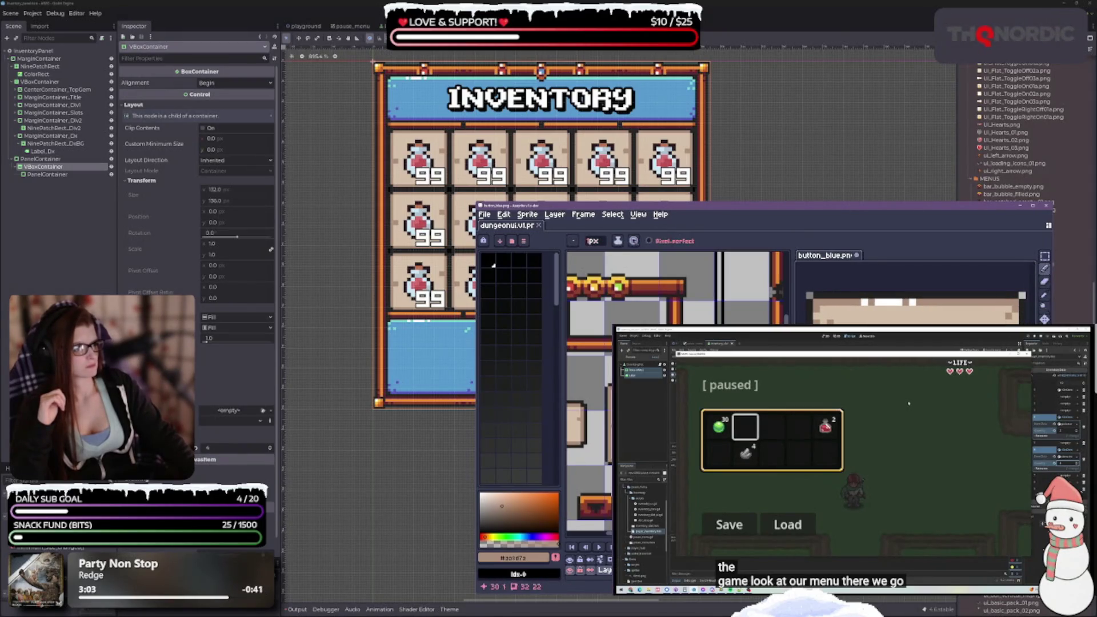
pyautogui.hotkey('ctrl', 's')
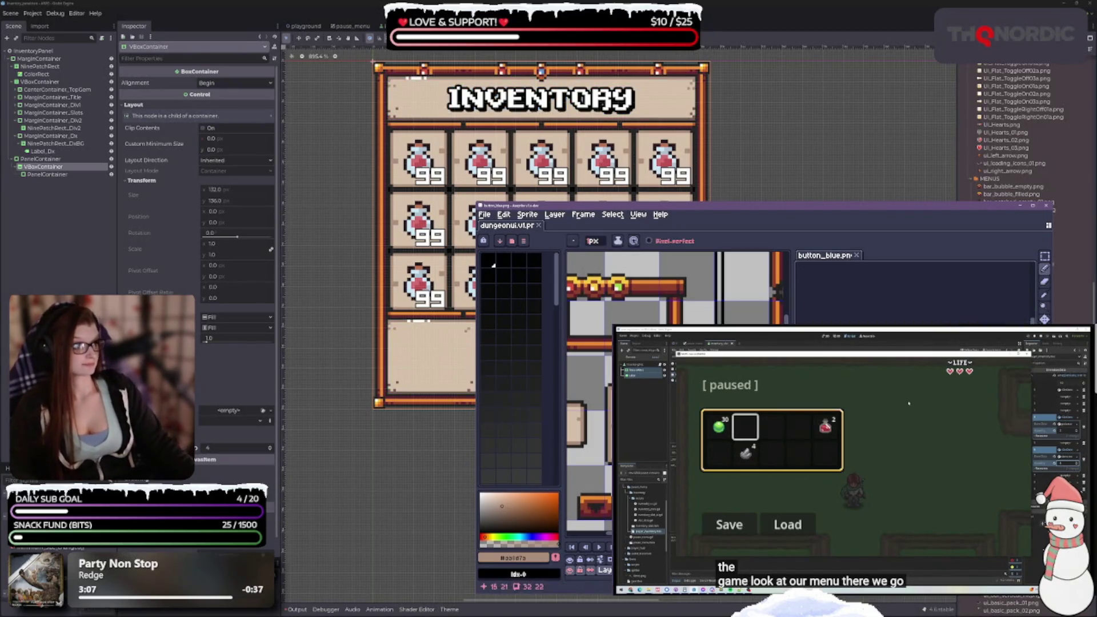
# Pick beige #d3bfa9 from the sprite, pencil a beige pixel, and save button_blue.png
pyautogui.scroll(-1, 918, 297)
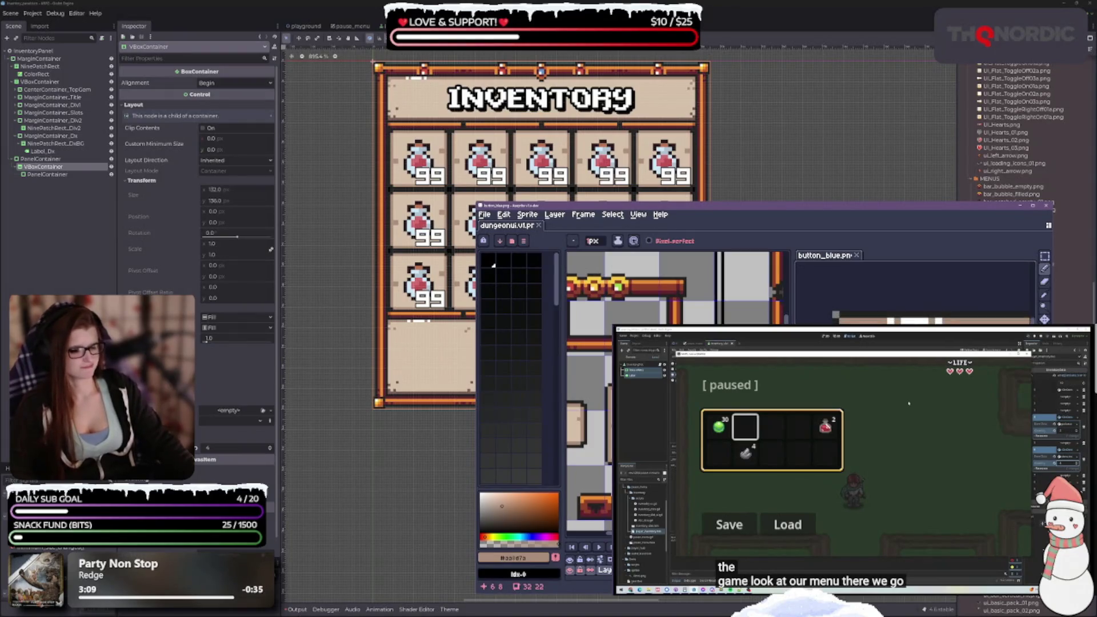
pyautogui.click(1045, 296)
pyautogui.click(914, 319)
pyautogui.click(1044, 268)
pyautogui.scroll(-1, 914, 302)
pyautogui.scroll(-1, 870, 309)
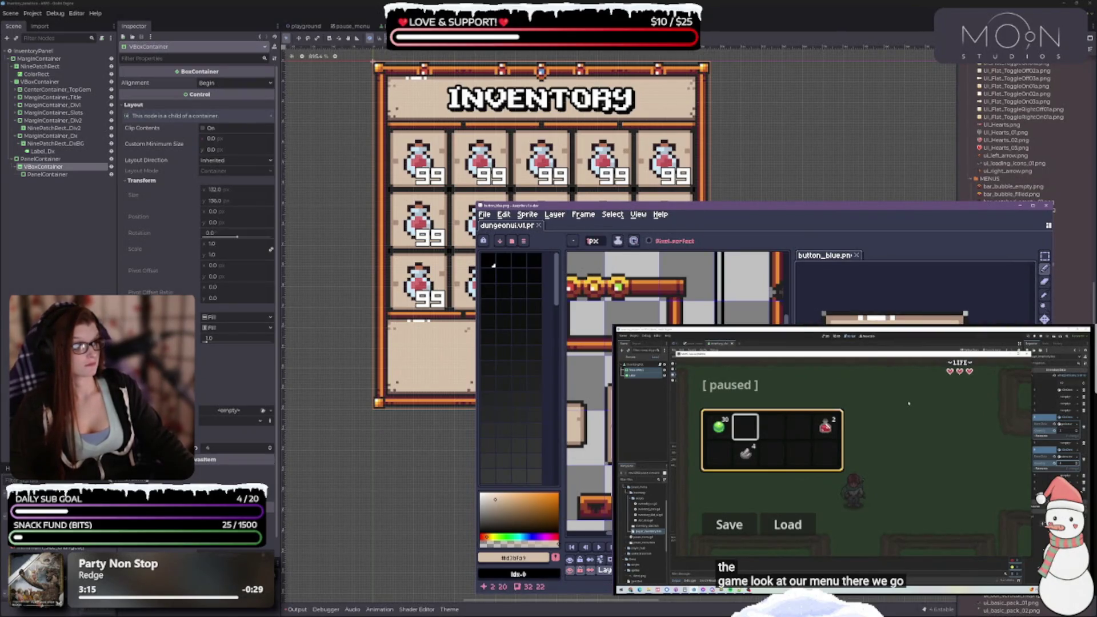
pyautogui.click(839, 407)
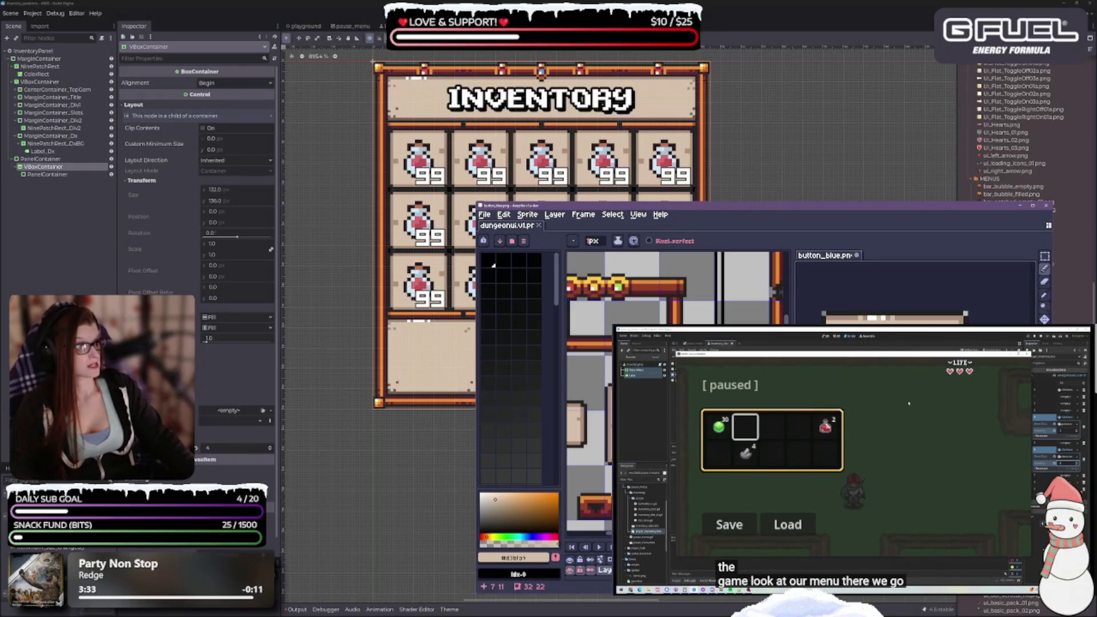
pyautogui.hotkey('ctrl', 's')
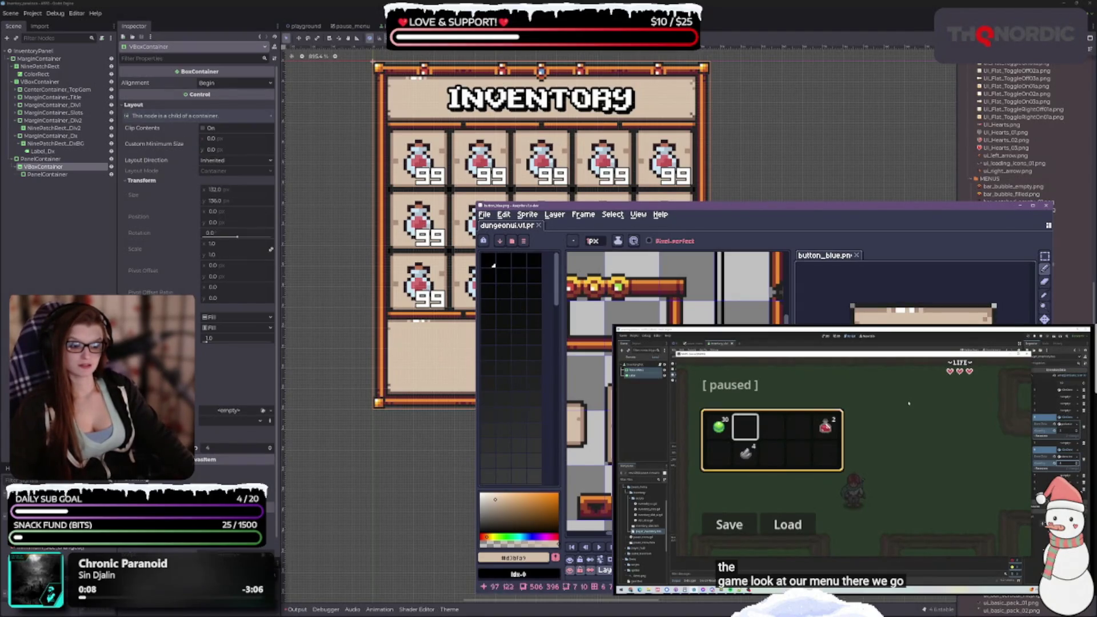
# Lighten the drawing colour to a pale, nearly white beige
pyautogui.click(488, 499)
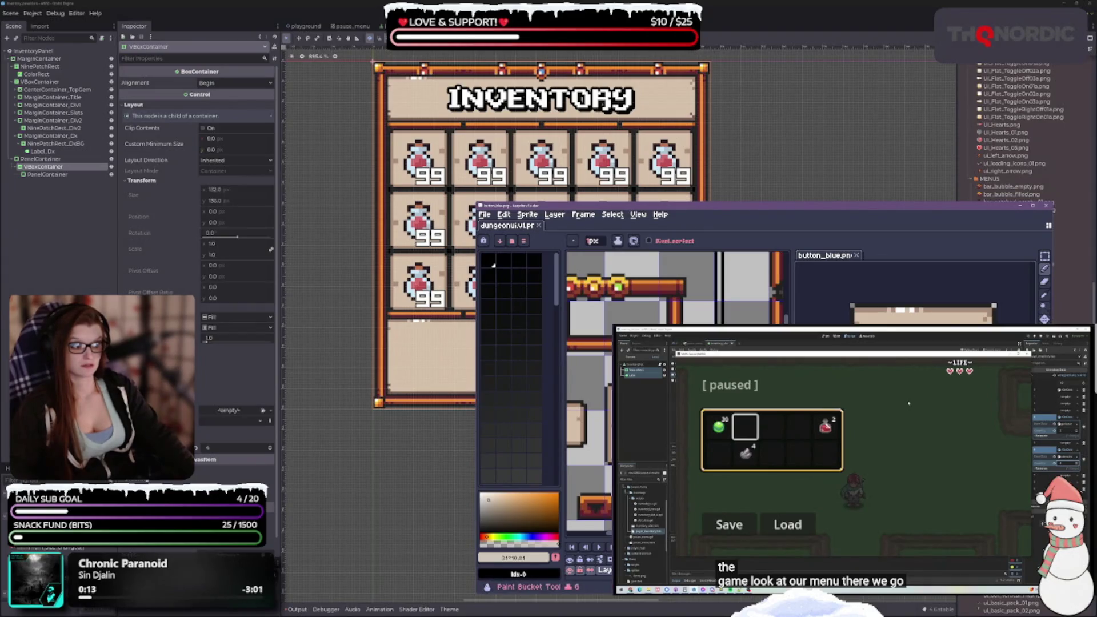
pyautogui.press('g')
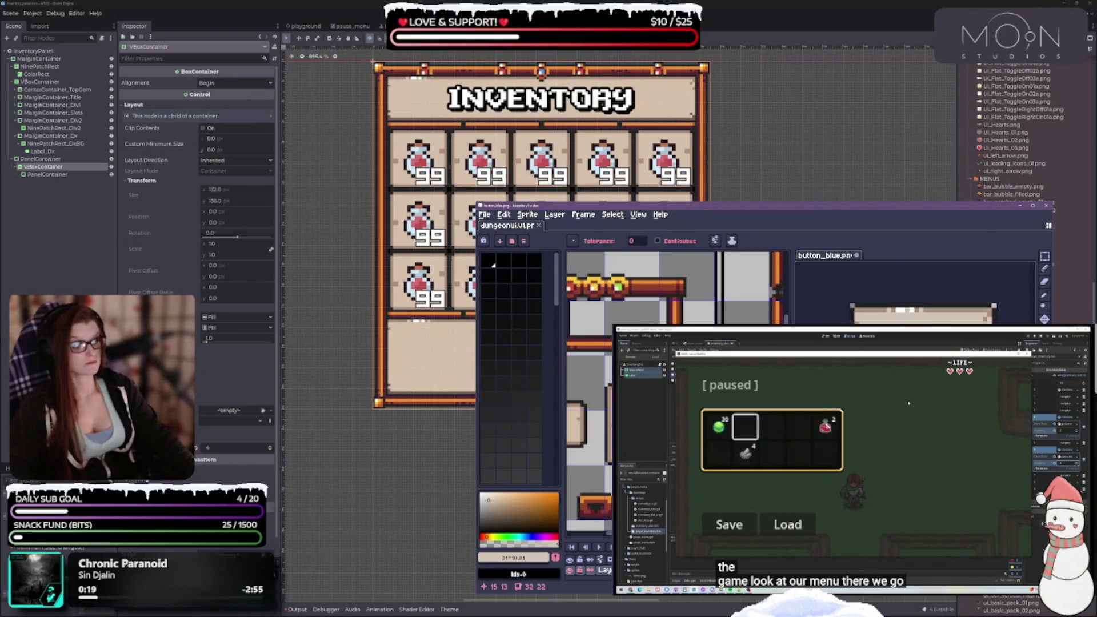
pyautogui.click(488, 496)
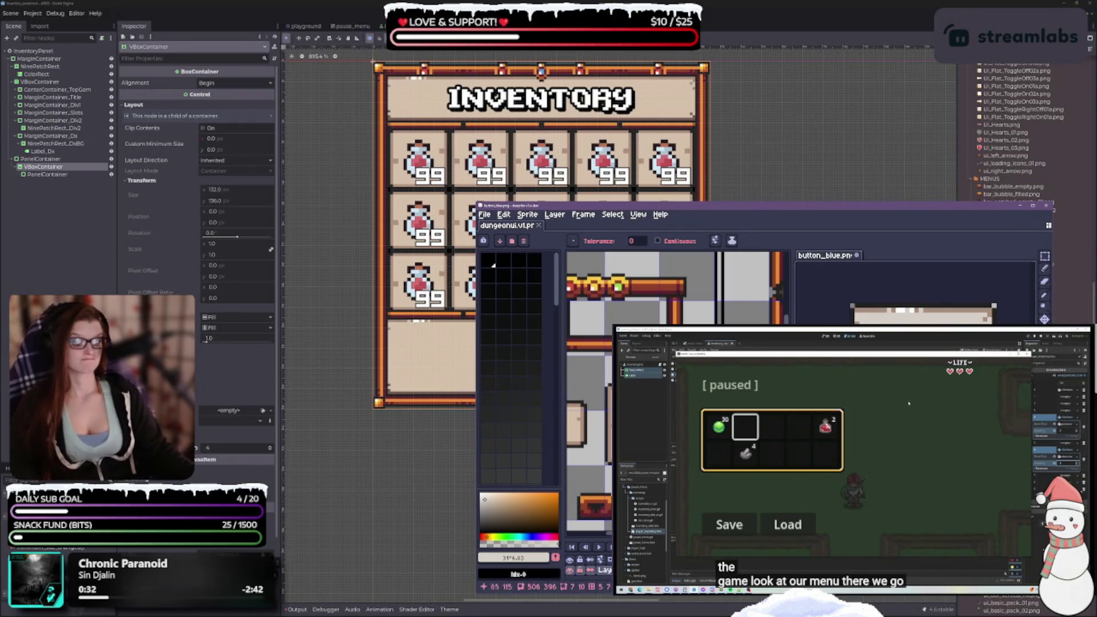
# Bring the button_blue.png image forward and minimize Aseprite to reveal Godot
pyautogui.scroll(-2, 674, 286)
pyautogui.scroll(-3, 674, 342)
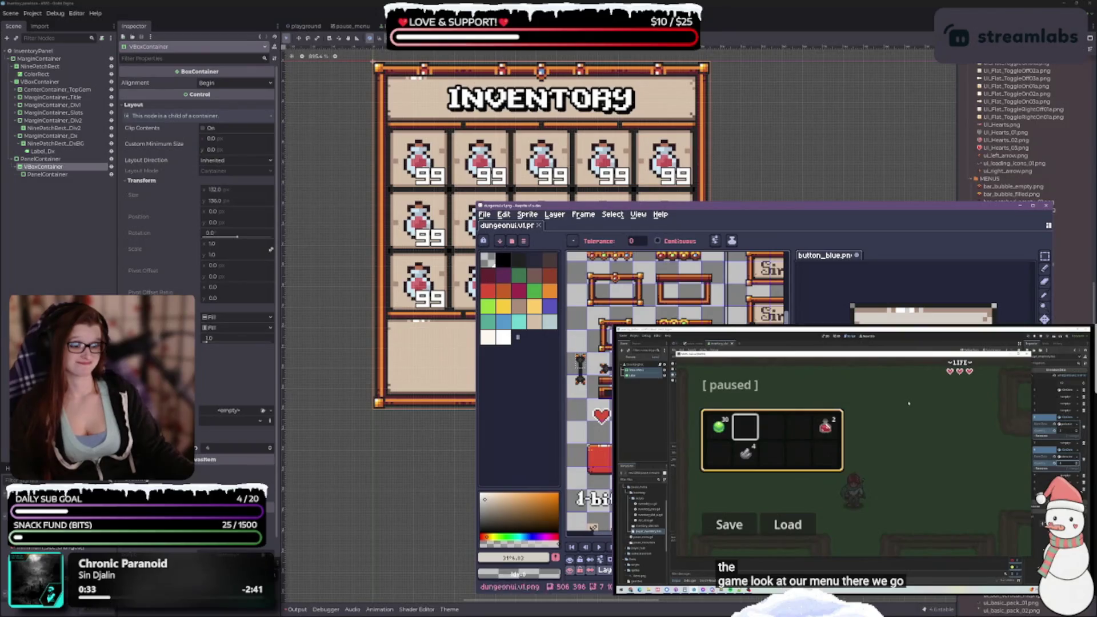
pyautogui.scroll(-2, 677, 393)
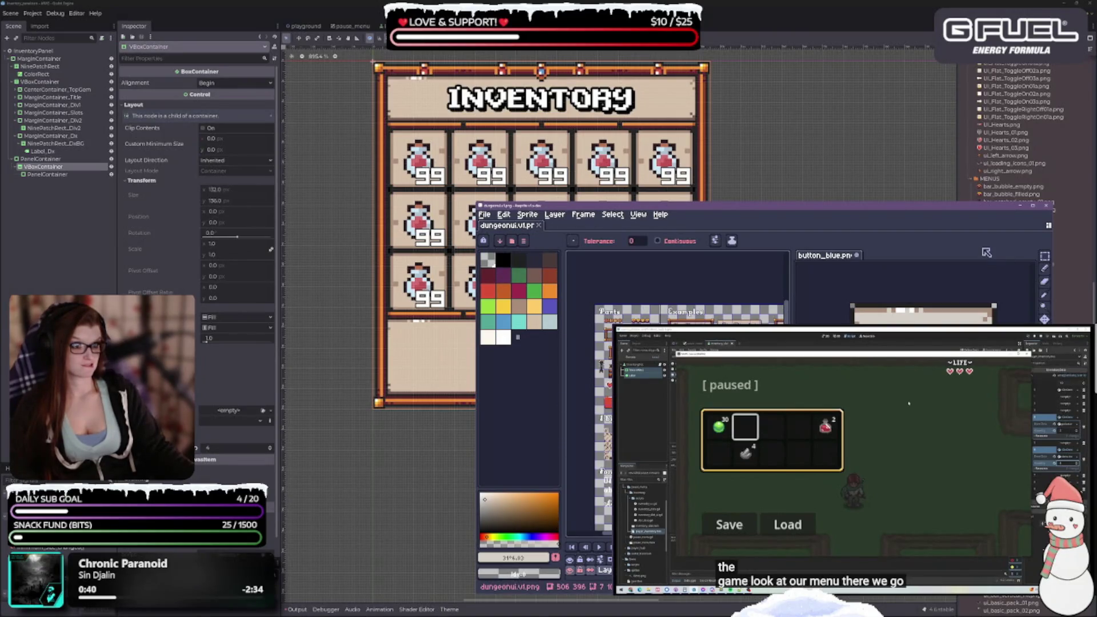
pyautogui.click(859, 261)
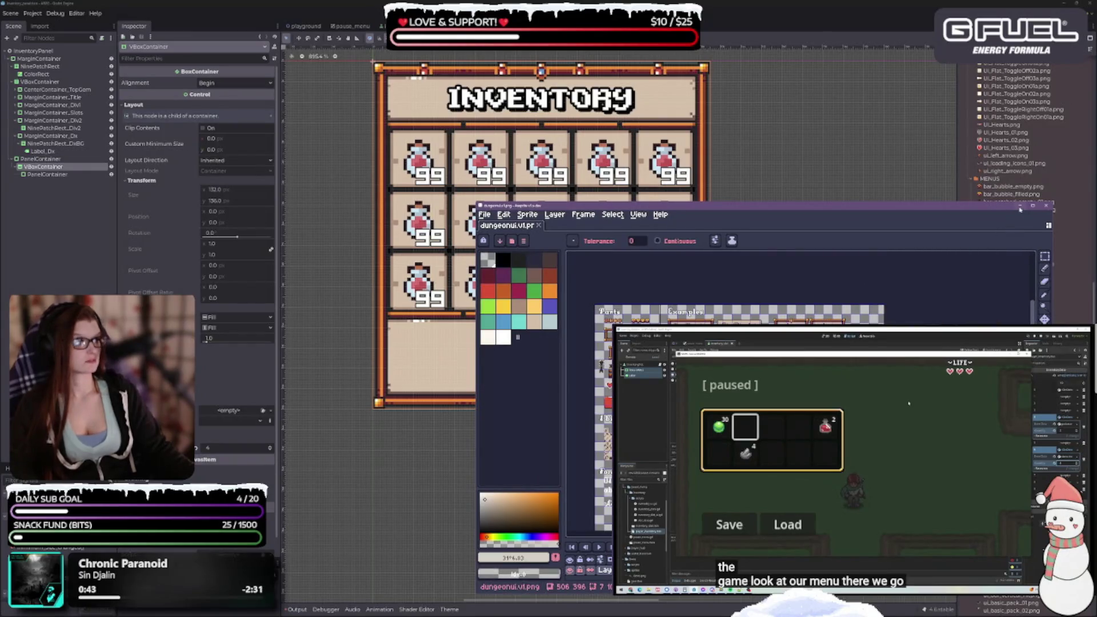
pyautogui.click(1020, 205)
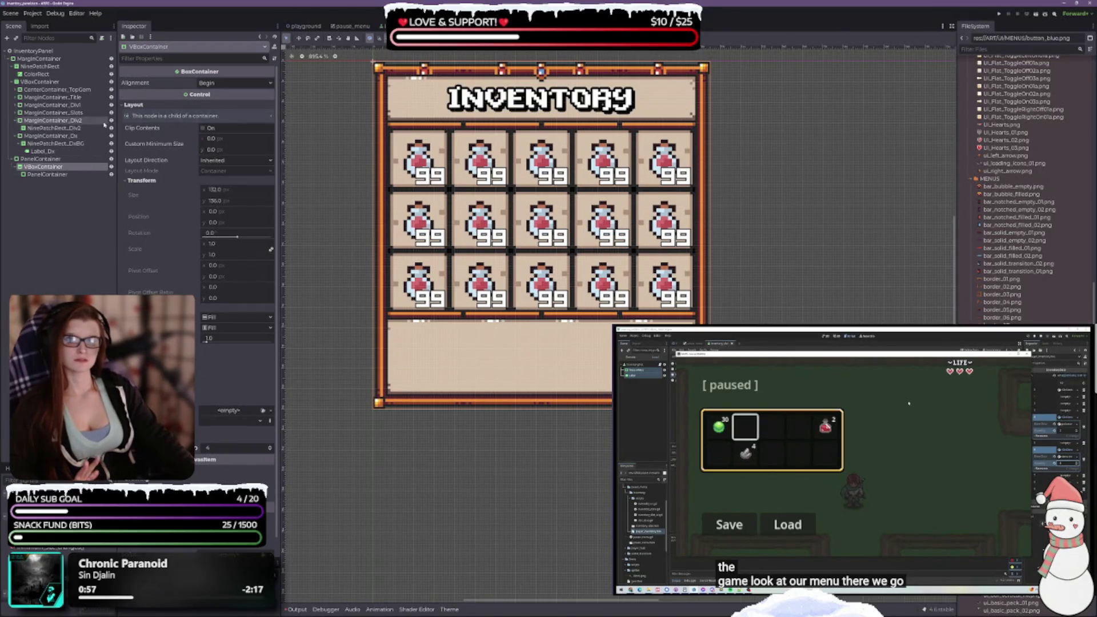
# Select NinePatchRect_Div2, then NinePatchRect_DxBG to show its texture settings, and return to Aseprite
pyautogui.click(54, 128)
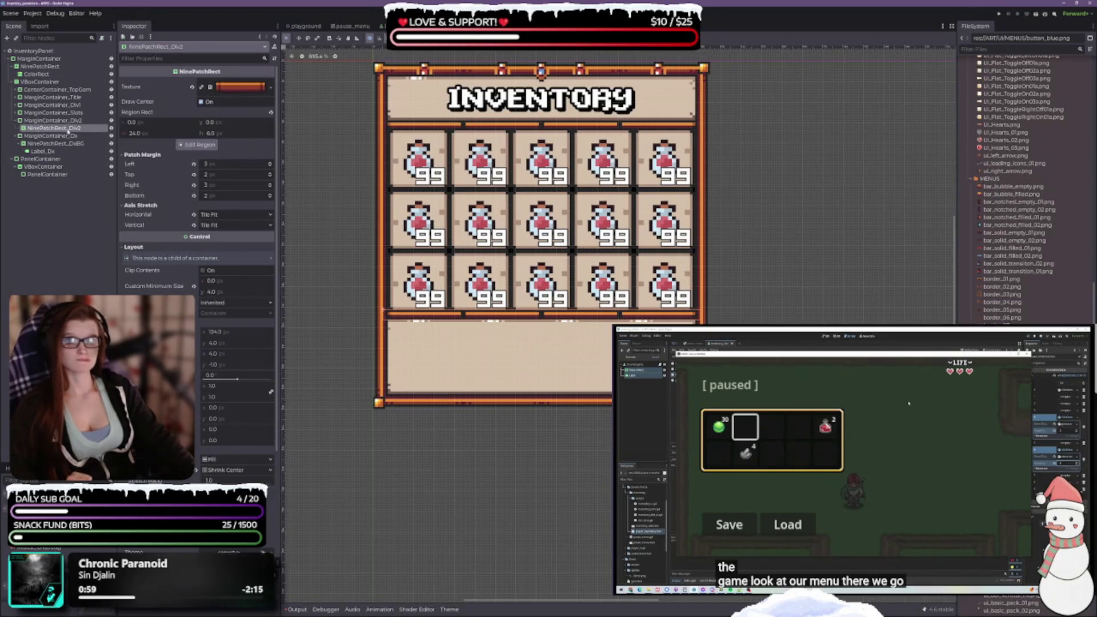
pyautogui.click(64, 143)
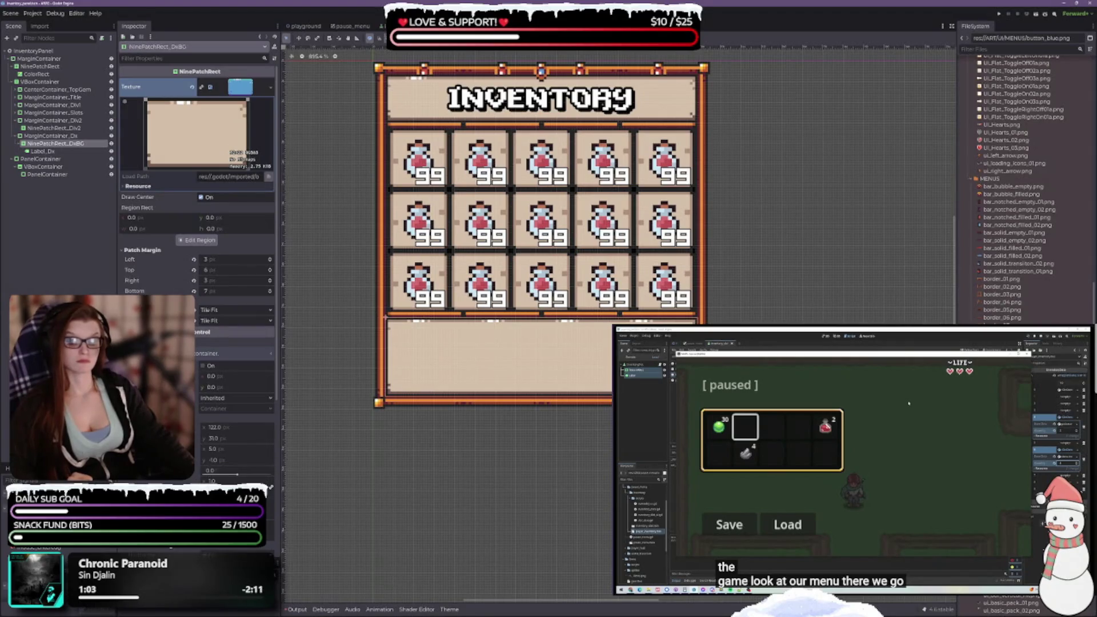
pyautogui.hotkey('alt', 'Tab')
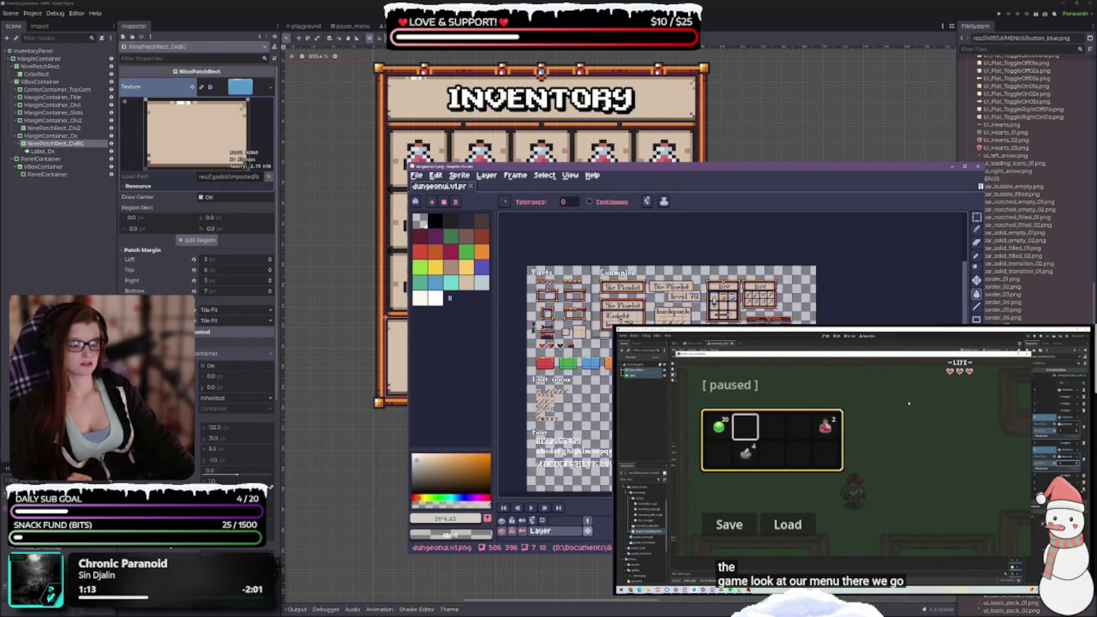
# Reopen the recent button_blue.png, then go back to the blue button on the dungeon UI sheet
pyautogui.click(402, 164)
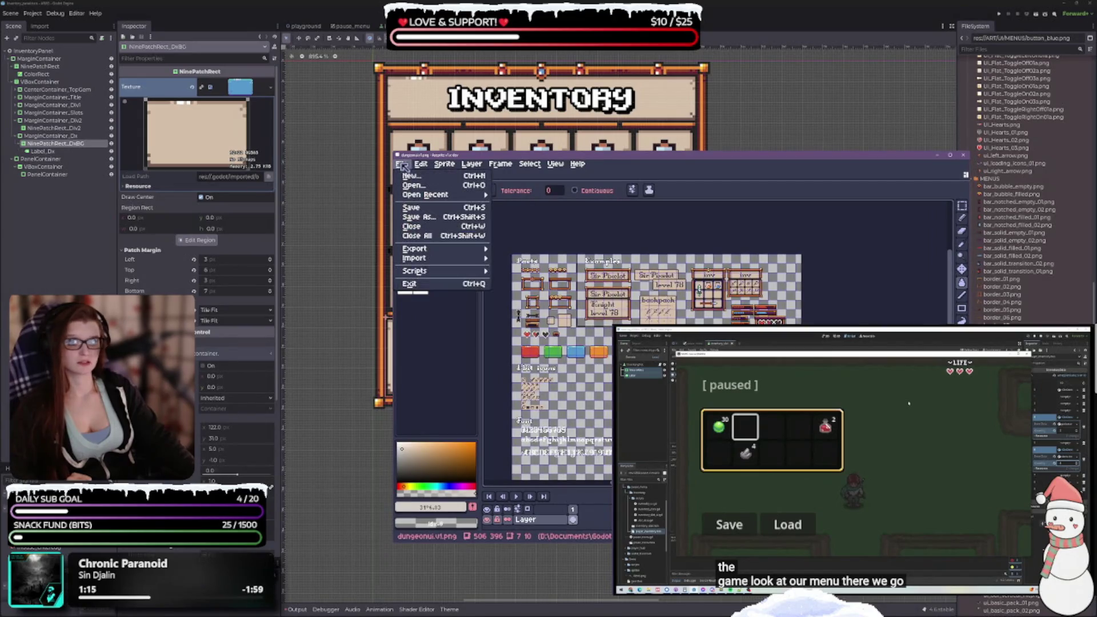
pyautogui.moveTo(439, 194)
pyautogui.click(570, 215)
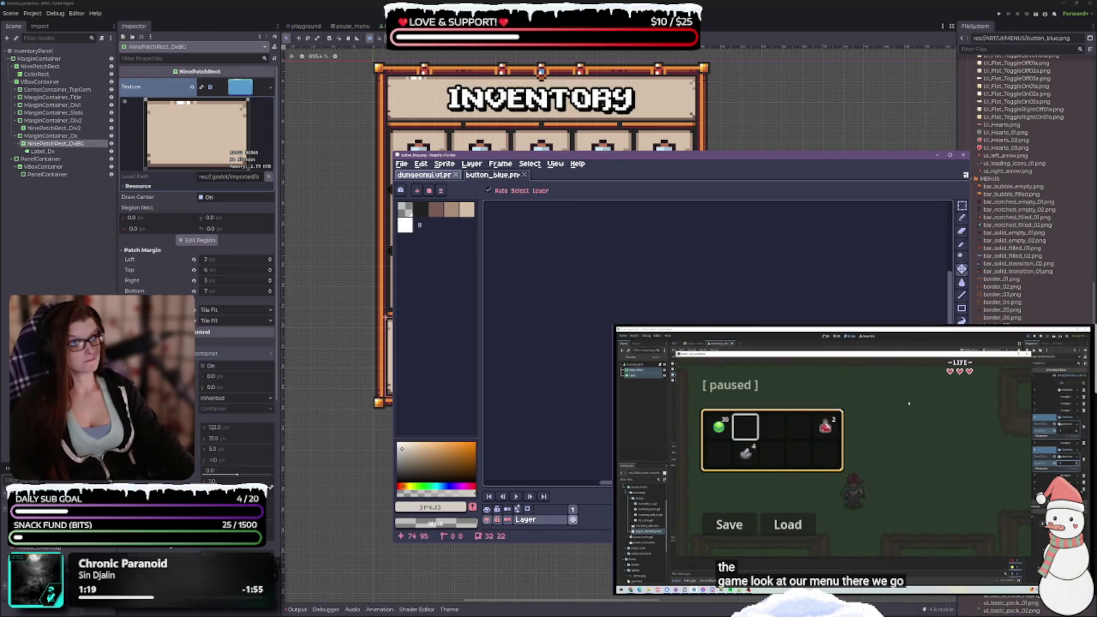
pyautogui.press('g')
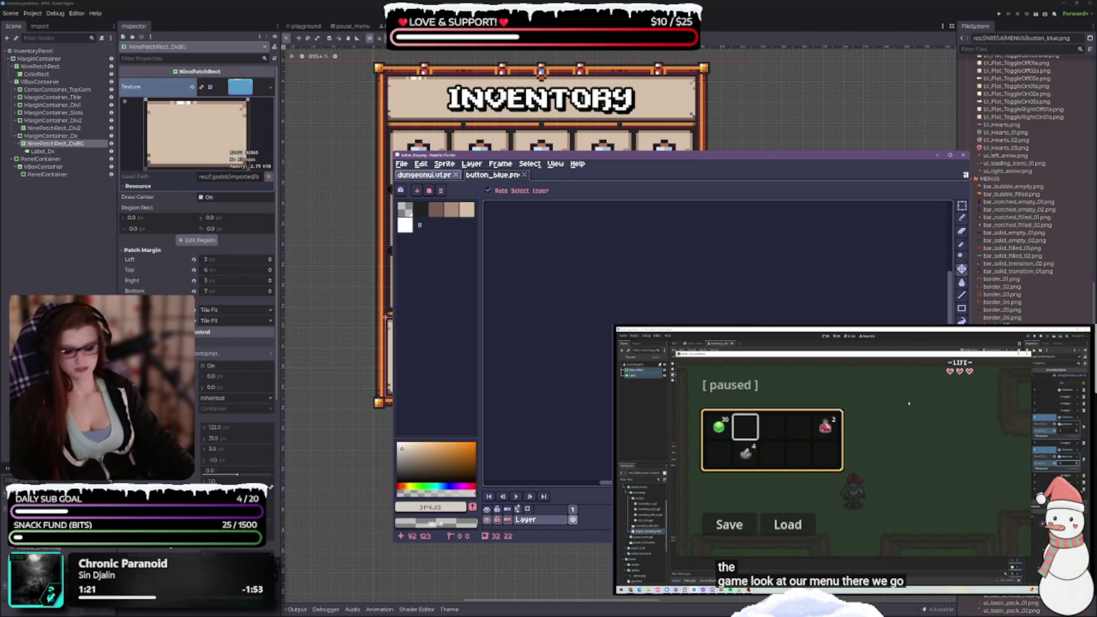
pyautogui.scroll(-2, 703, 347)
pyautogui.press('v')
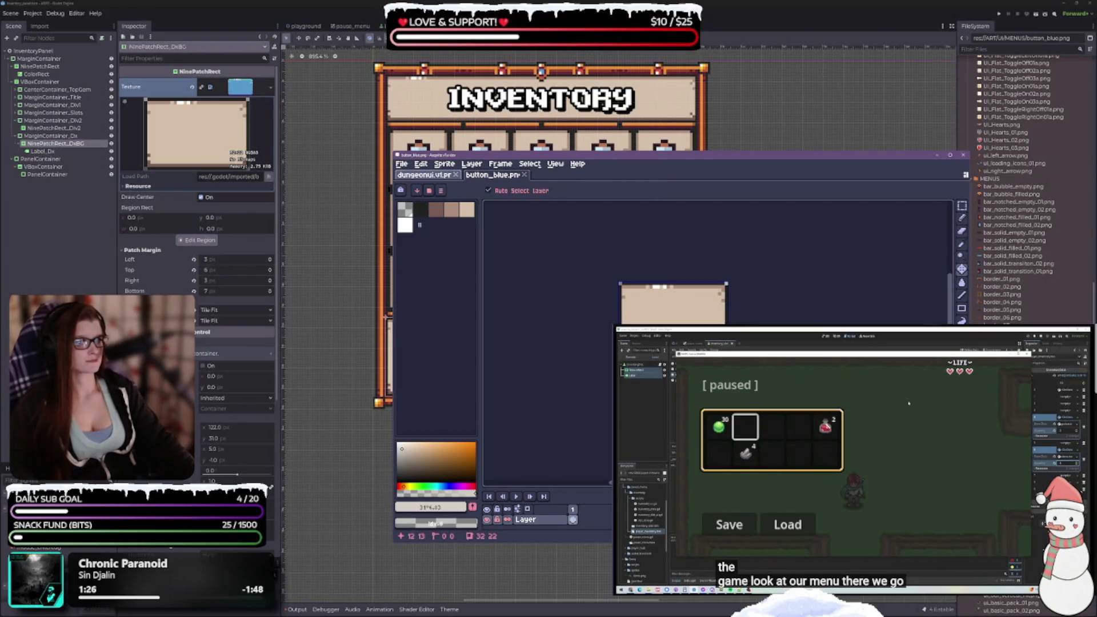
pyautogui.press('g')
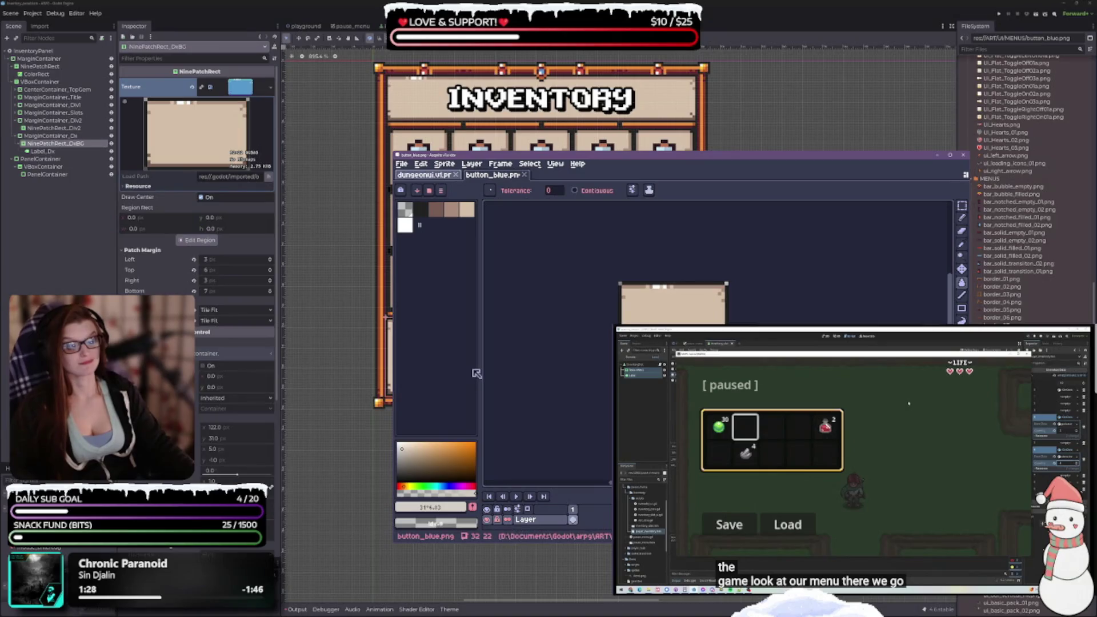
pyautogui.click(431, 179)
pyautogui.scroll(5, 554, 346)
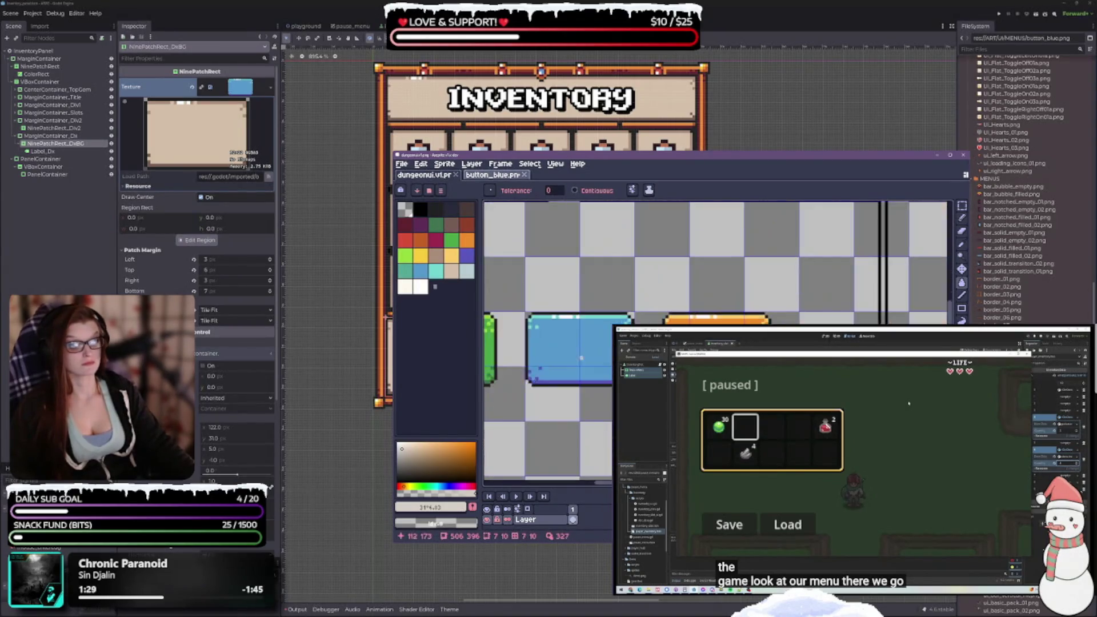
pyautogui.moveTo(554, 346); pyautogui.dragTo(570, 340)
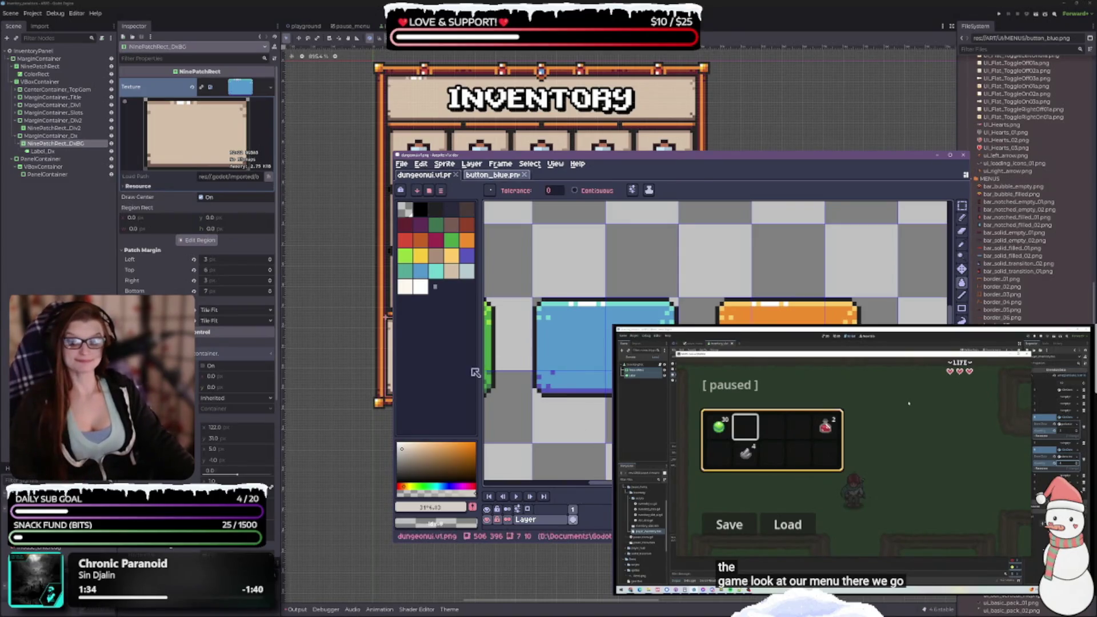
# Marquee-select the 32×22 blue button and save the selection over button_blue.png
pyautogui.click(961, 205)
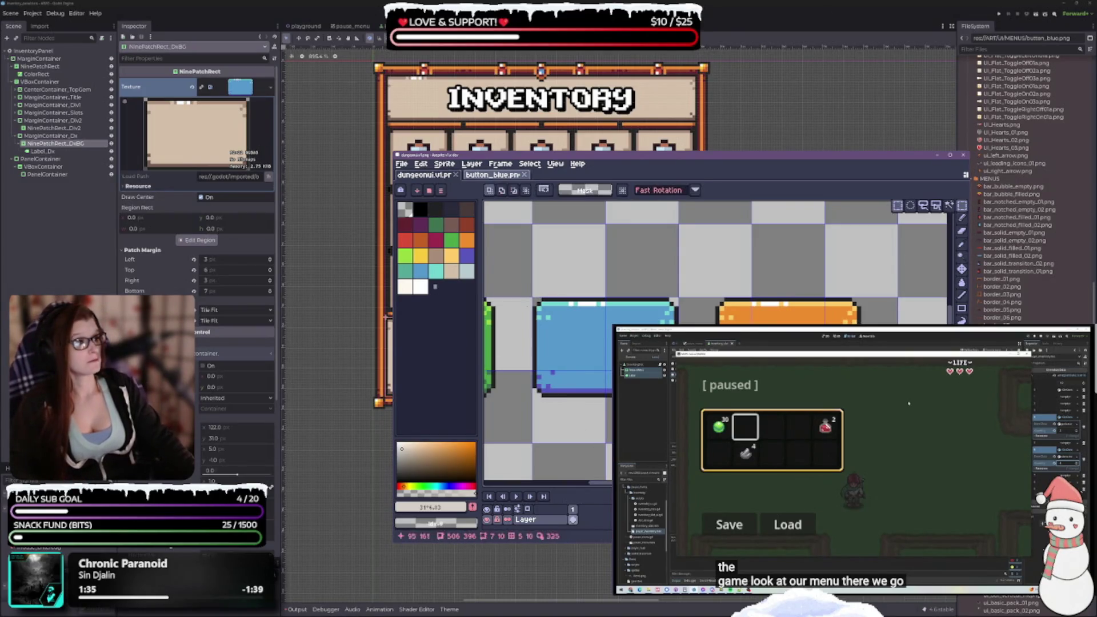
pyautogui.moveTo(535, 300)
pyautogui.mouseDown()
pyautogui.moveTo(541, 320)
pyautogui.moveTo(674, 399)
pyautogui.mouseUp()
pyautogui.hotkey('ctrl', 'd')
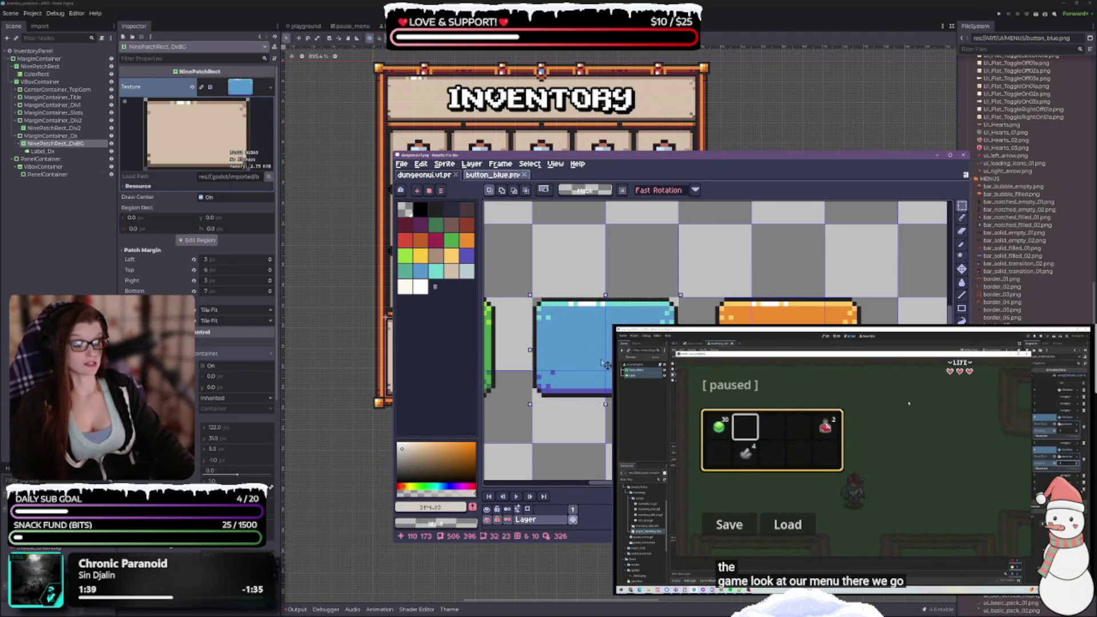
pyautogui.moveTo(531, 296)
pyautogui.mouseDown()
pyautogui.moveTo(629, 391)
pyautogui.moveTo(680, 400)
pyautogui.mouseUp()
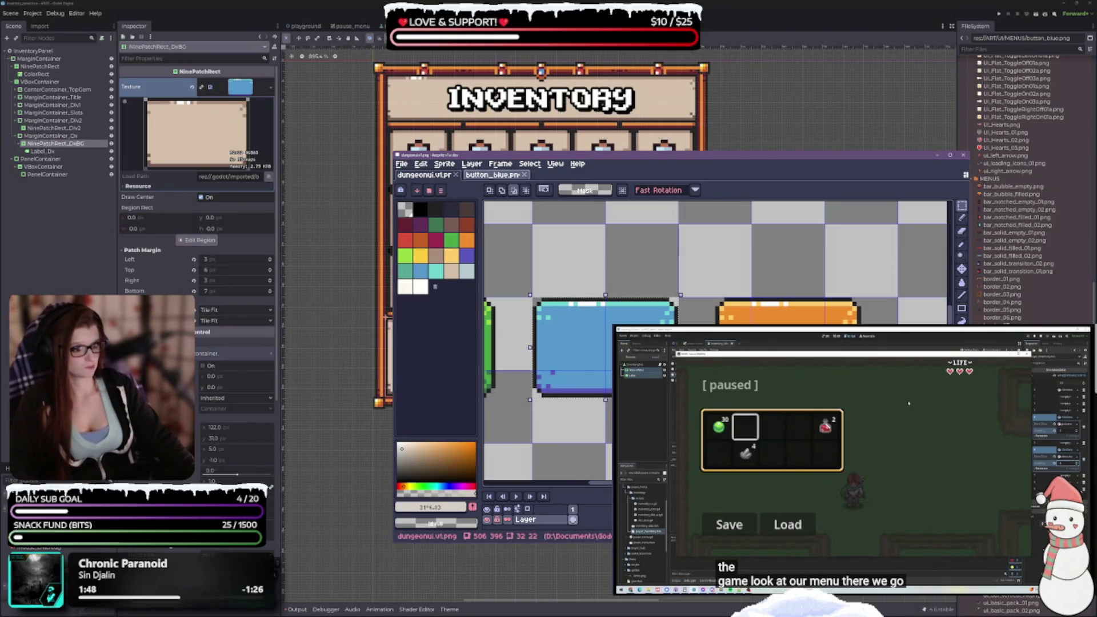
pyautogui.hotkey('ctrl', 'shift', 's')
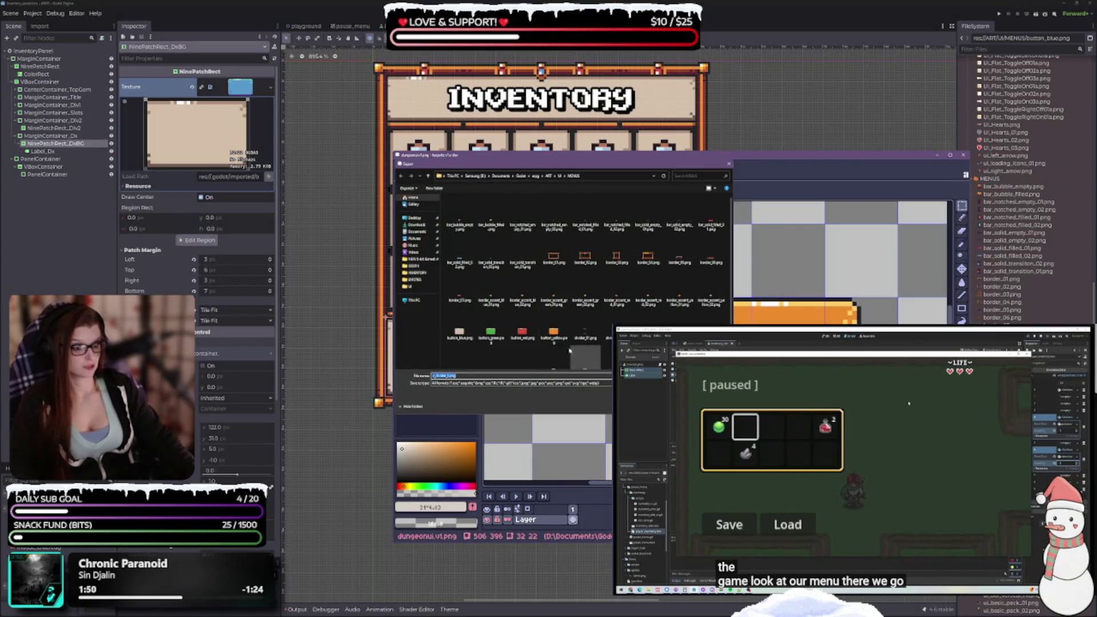
pyautogui.click(459, 323)
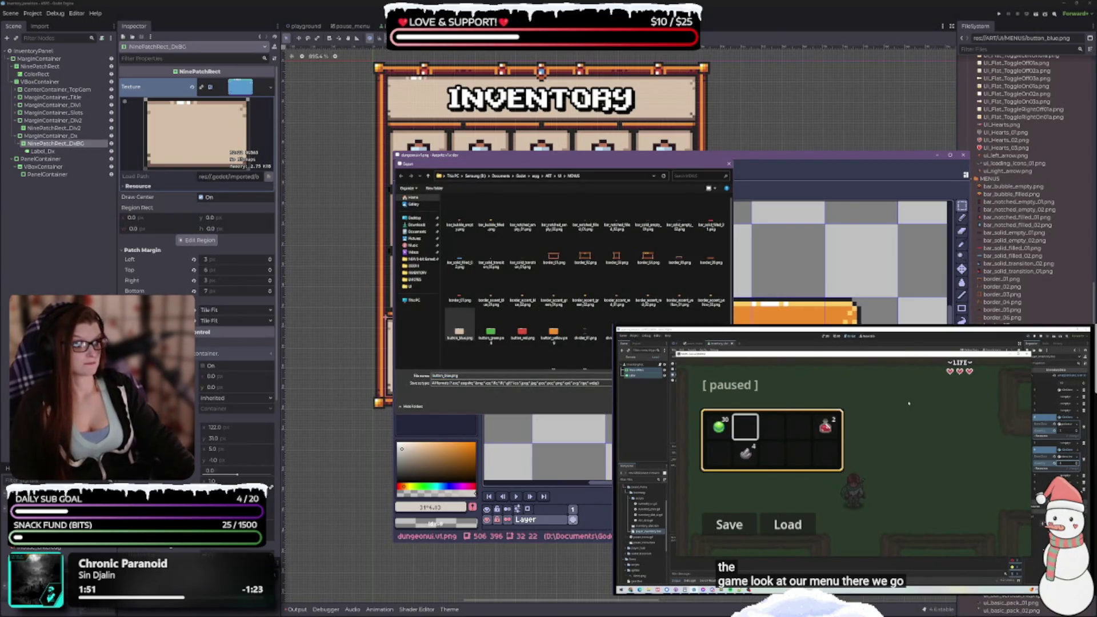
pyautogui.press('Return')
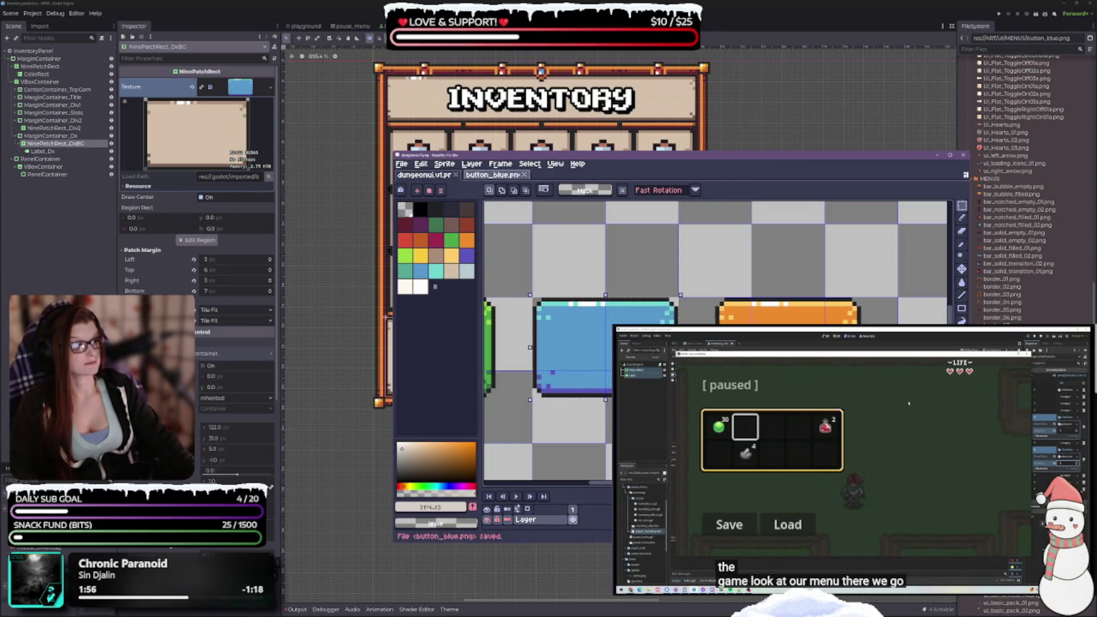
# Back in Godot, drop button_yellow.png into the bottom panel's Texture slot
pyautogui.click(936, 155)
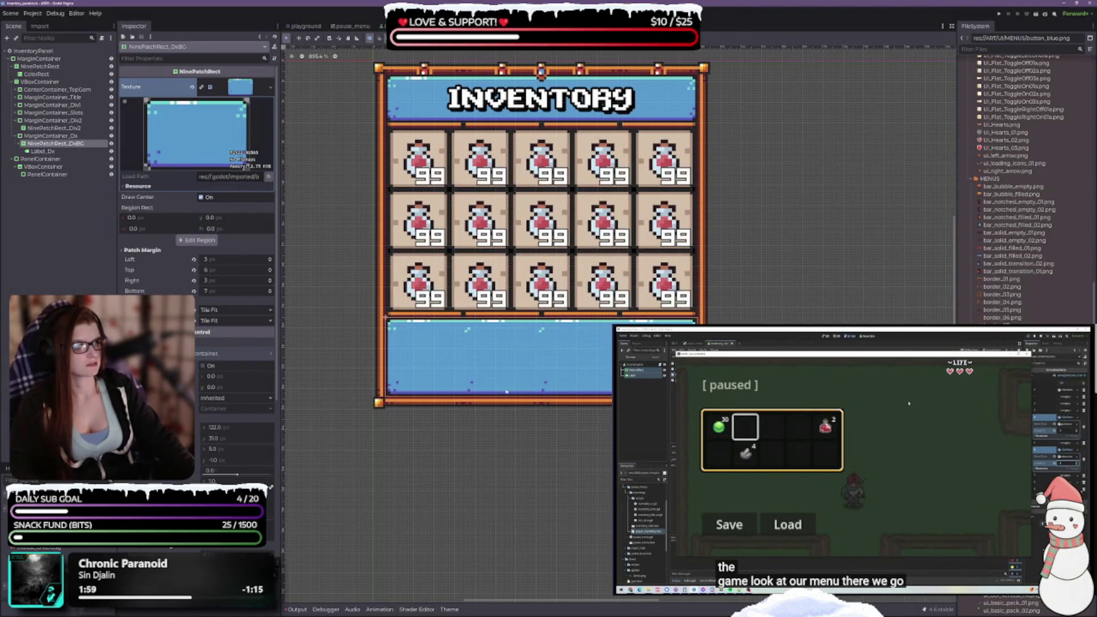
pyautogui.scroll(-2, 467, 360)
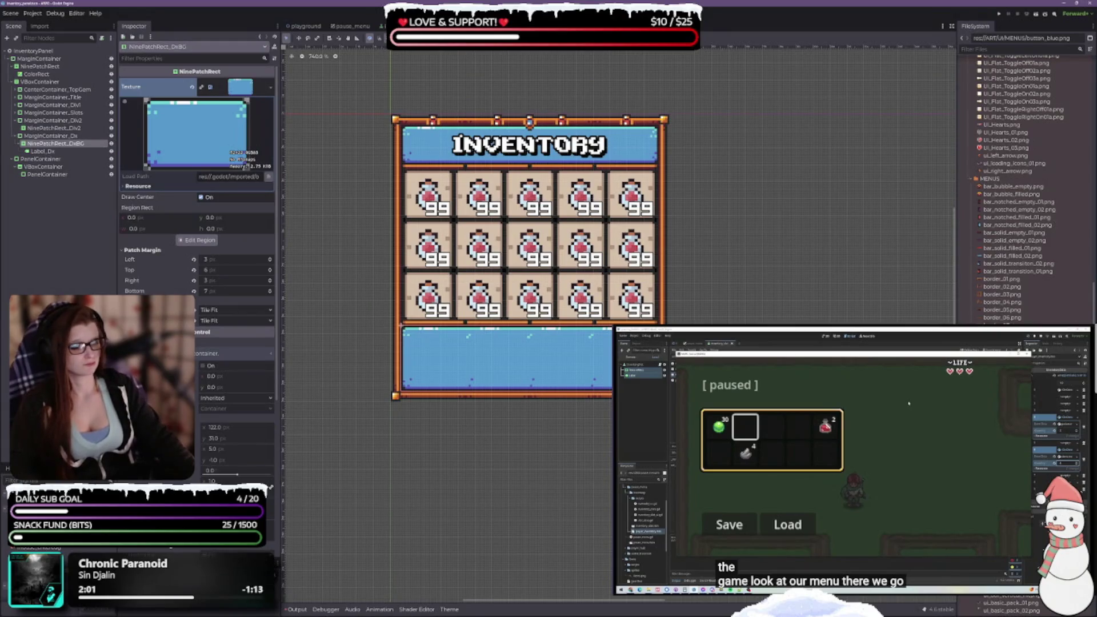
pyautogui.moveTo(1017, 348)
pyautogui.mouseDown()
pyautogui.moveTo(320, 86)
pyautogui.moveTo(240, 86)
pyautogui.mouseUp()
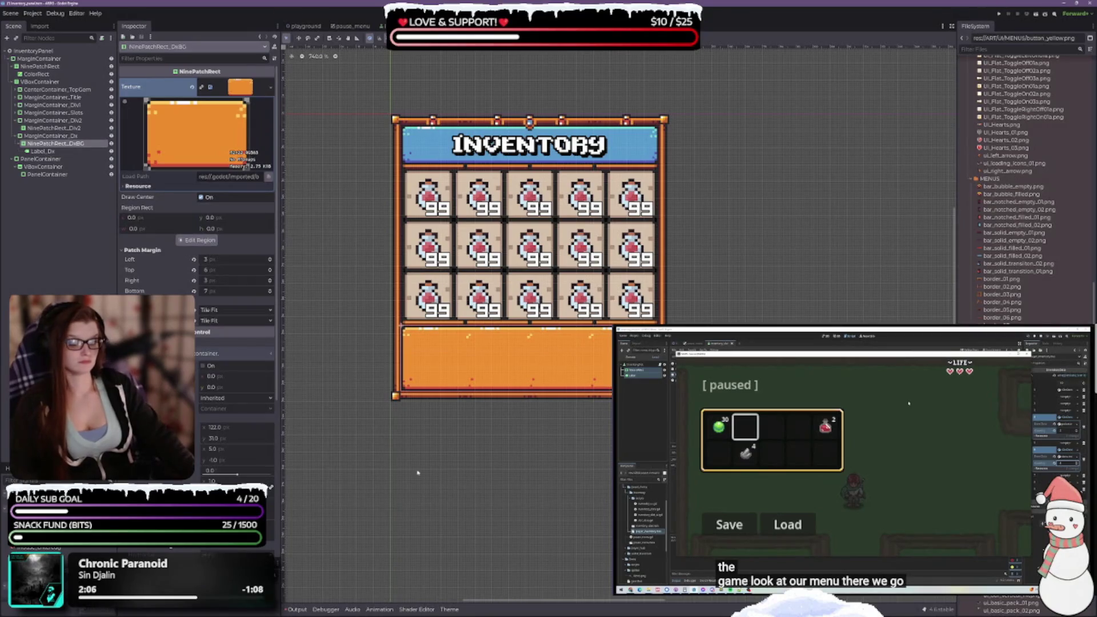
# Create a New Theme in the bottom panel's empty Theme slot
pyautogui.scroll(-5, 194, 228)
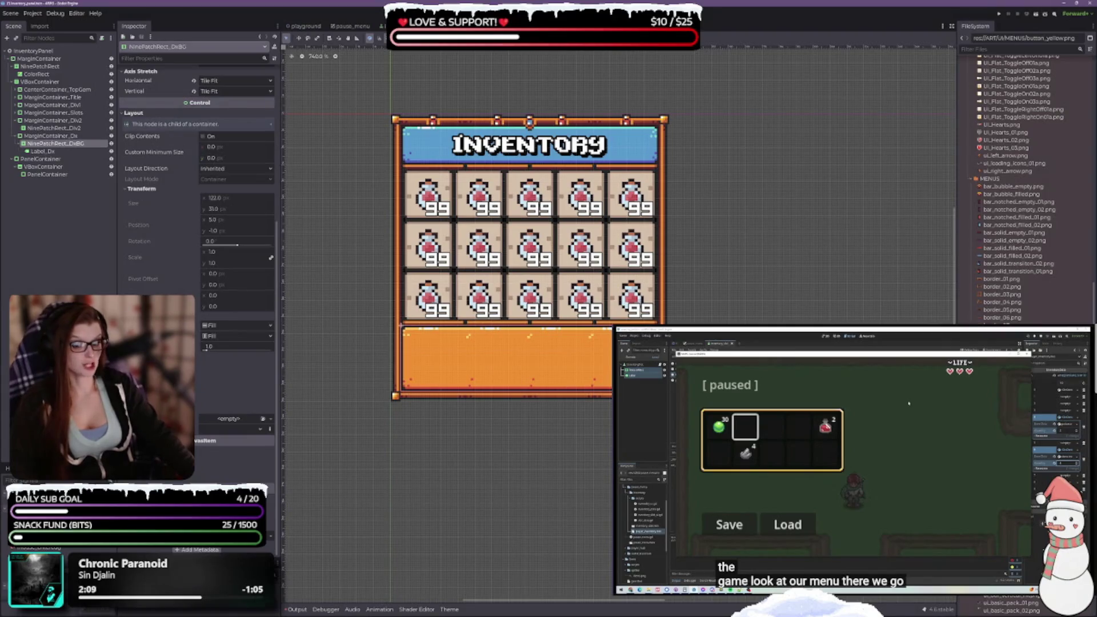
pyautogui.click(270, 418)
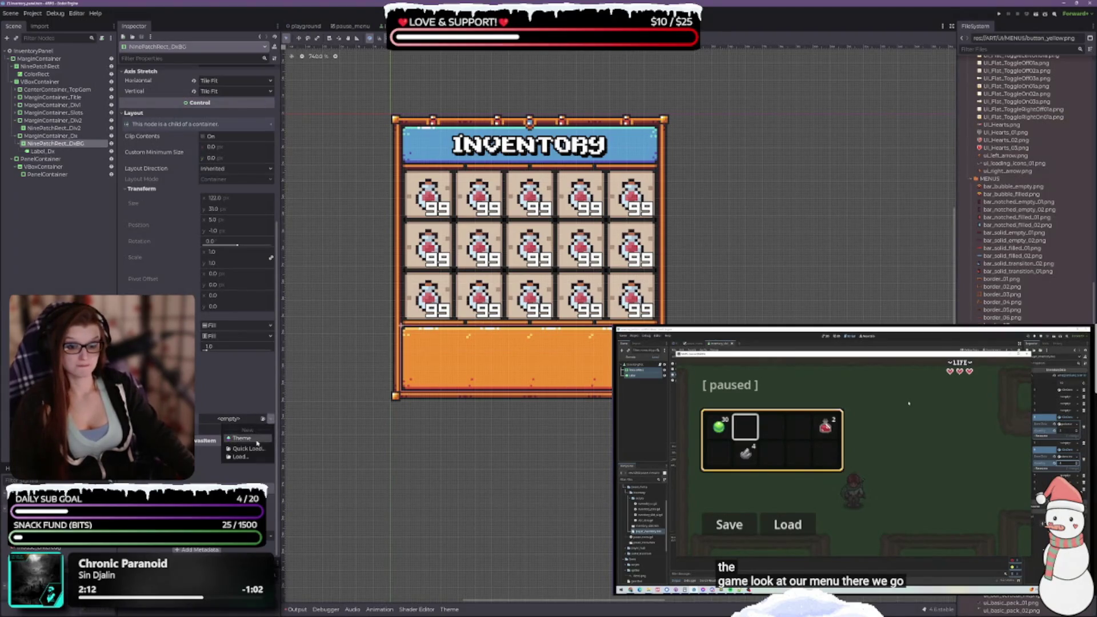
pyautogui.click(257, 438)
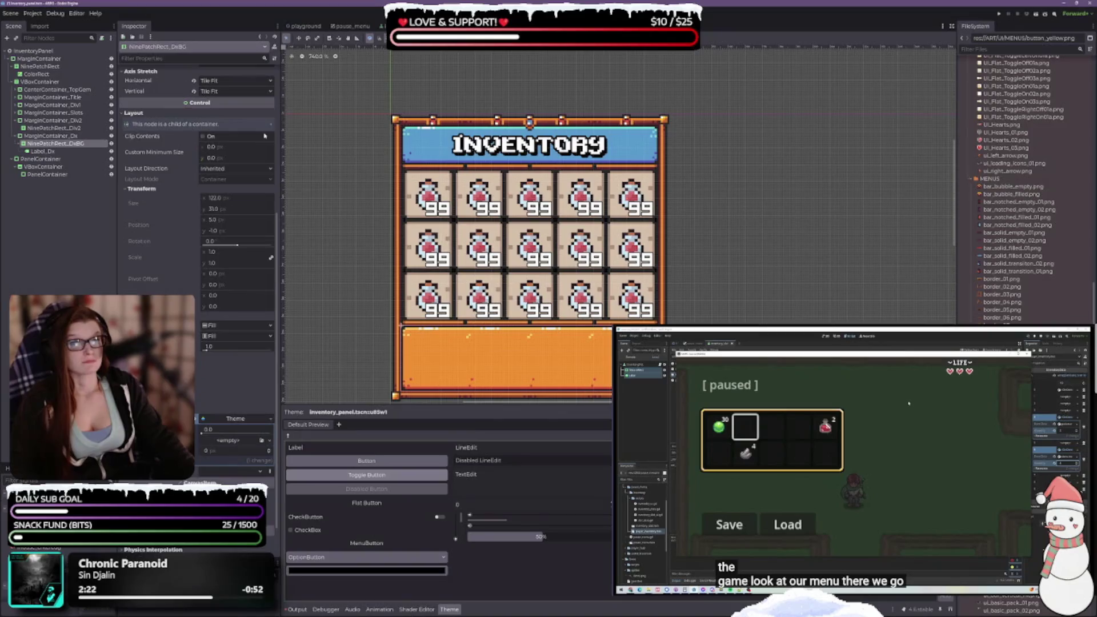
# Turn the theme preview's control picker on, then off again
pyautogui.scroll(5, 265, 136)
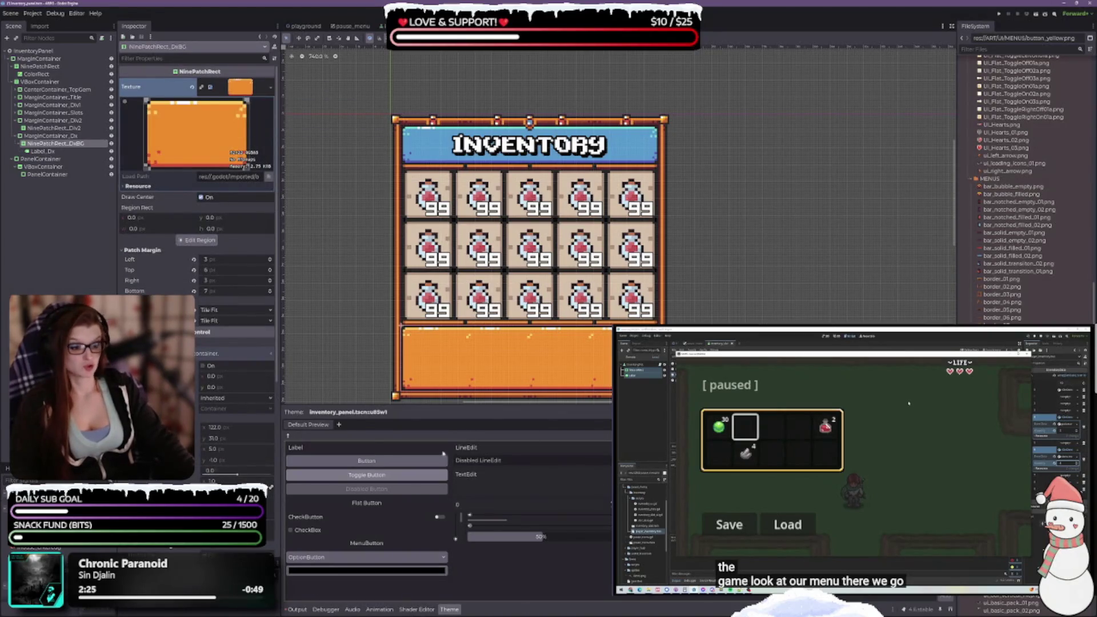
pyautogui.click(289, 433)
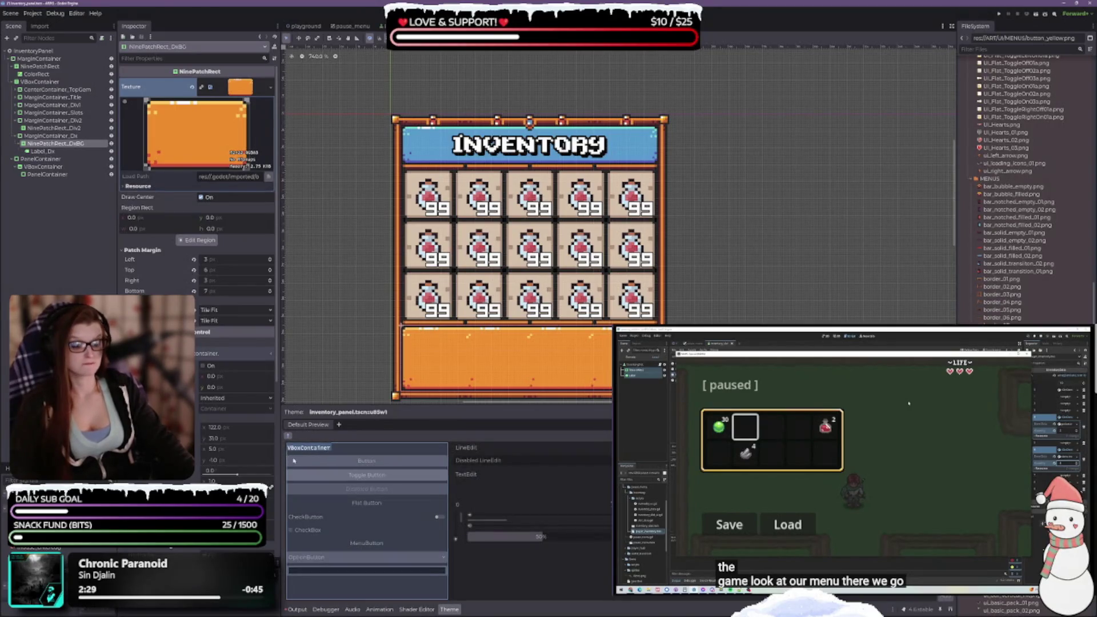
pyautogui.click(294, 460)
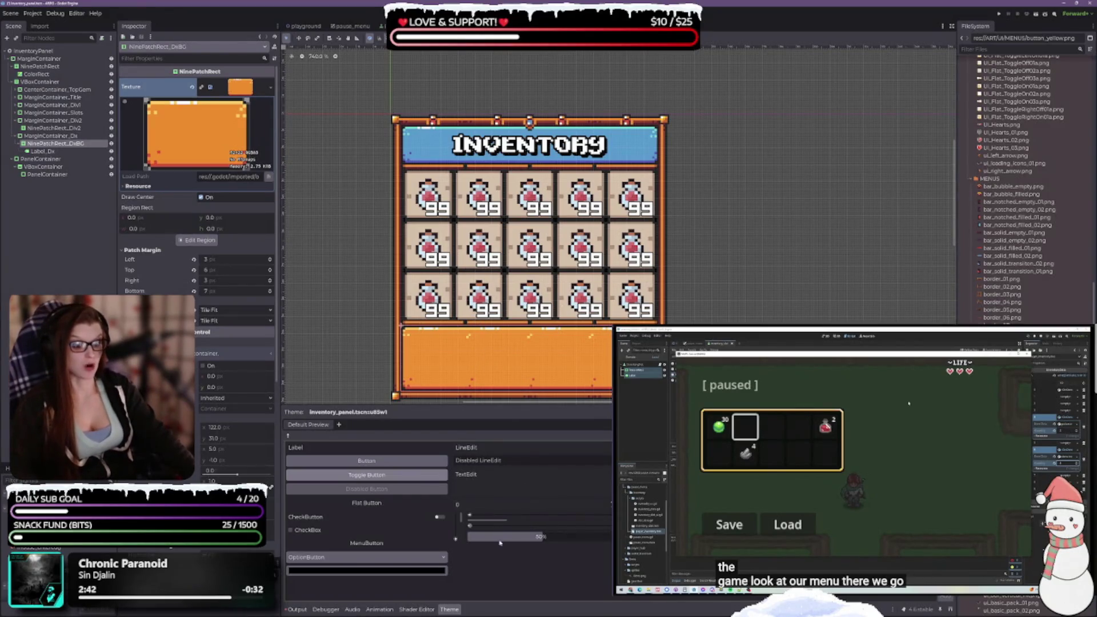
# Cancel the preview scene chooser and select the VBoxContainer under PanelContainer
pyautogui.click(338, 425)
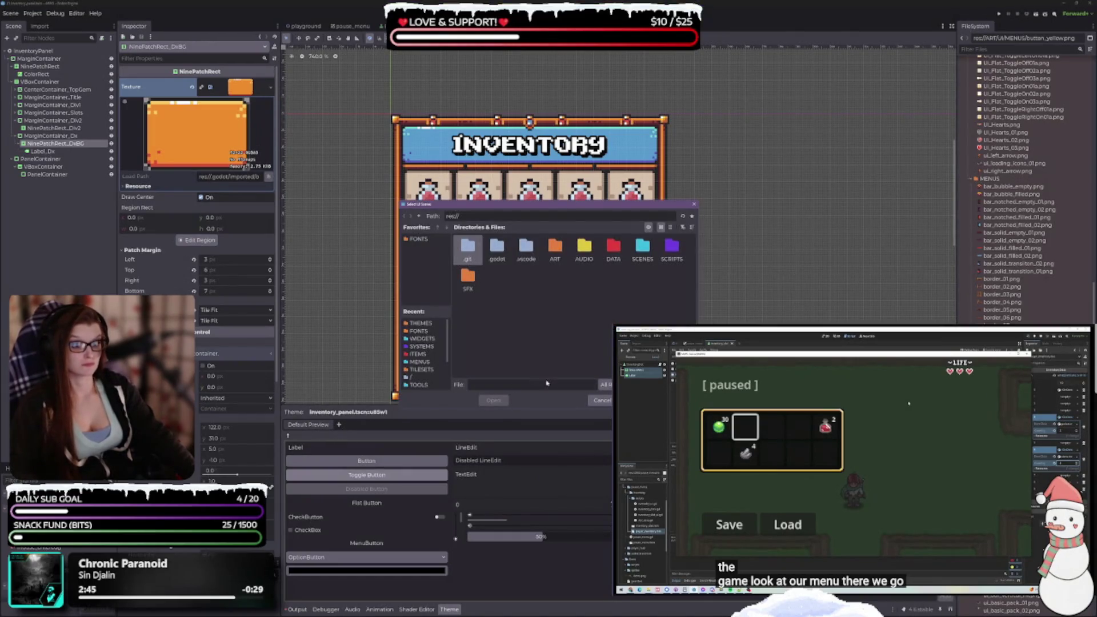
pyautogui.click(601, 400)
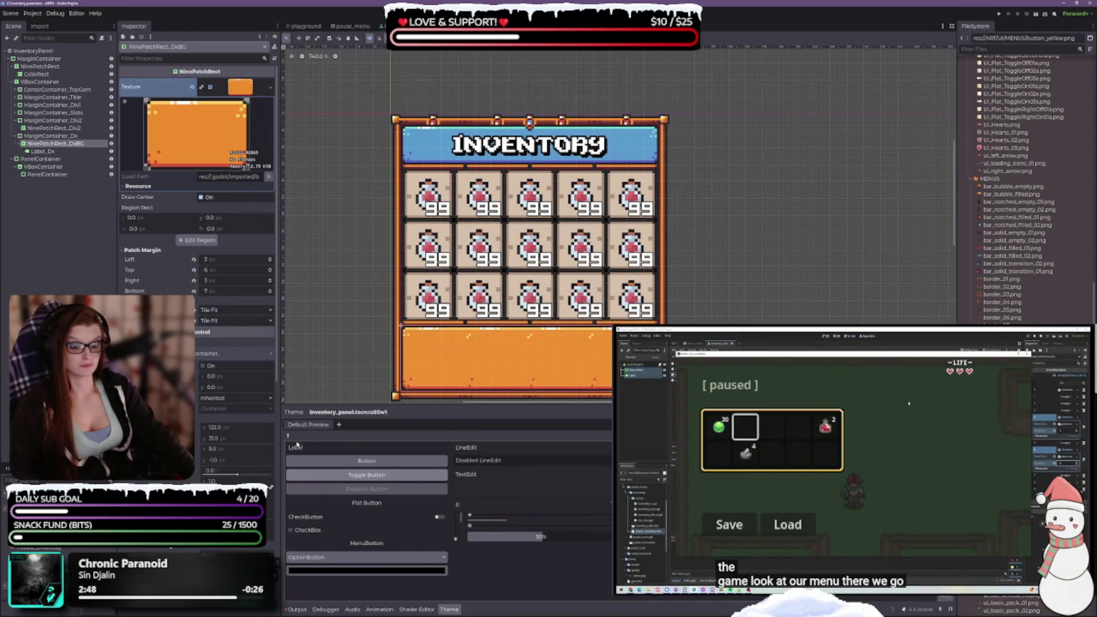
pyautogui.click(373, 386)
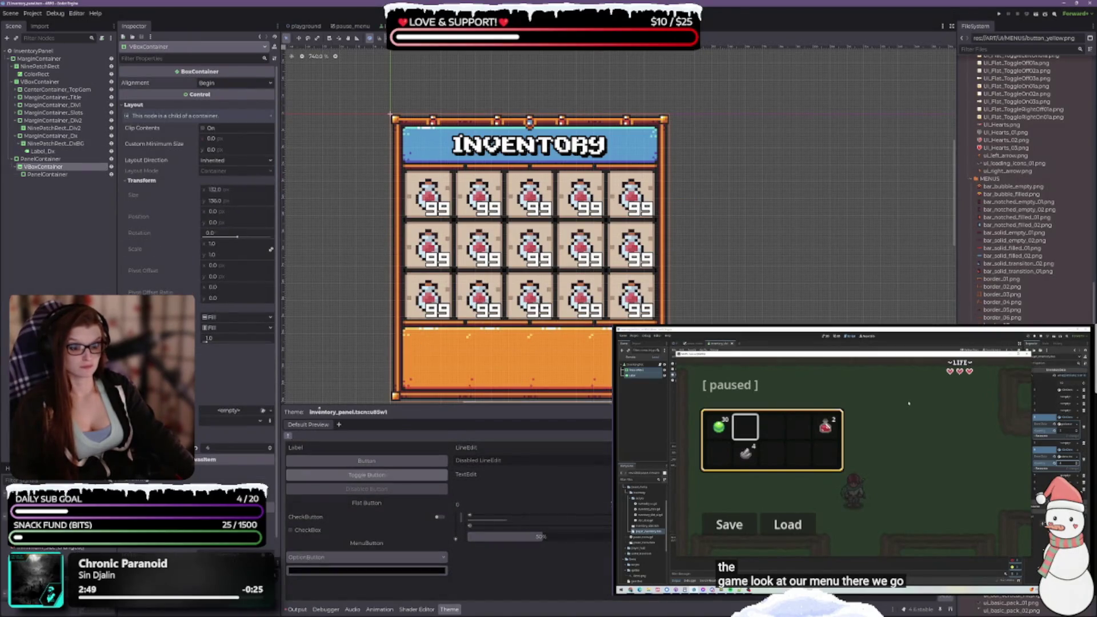
pyautogui.click(290, 436)
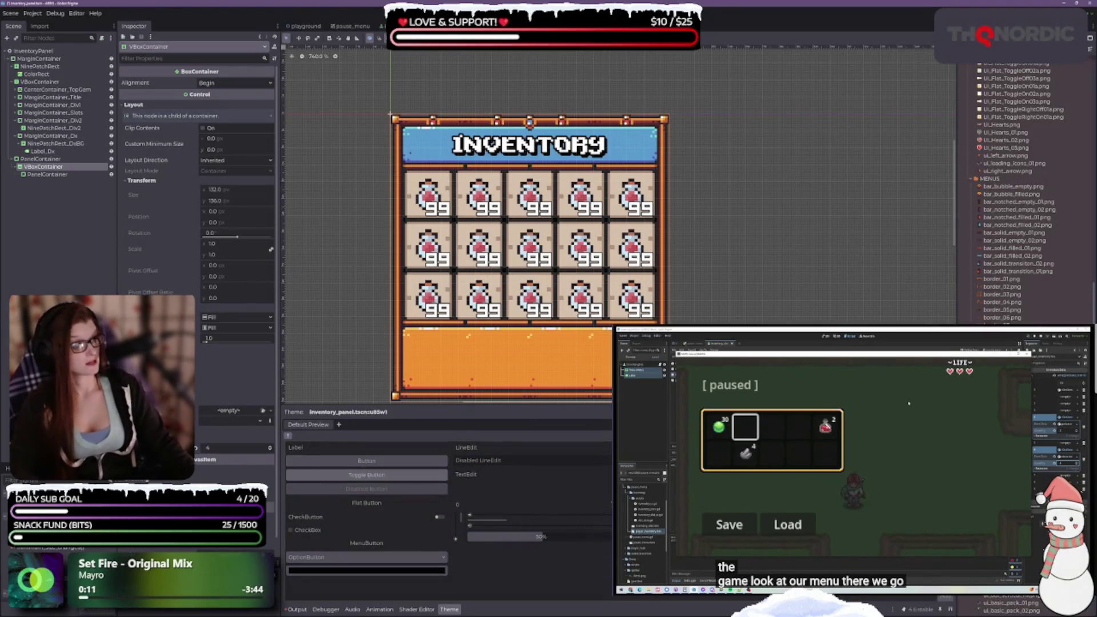
pyautogui.doubleClick(467, 447)
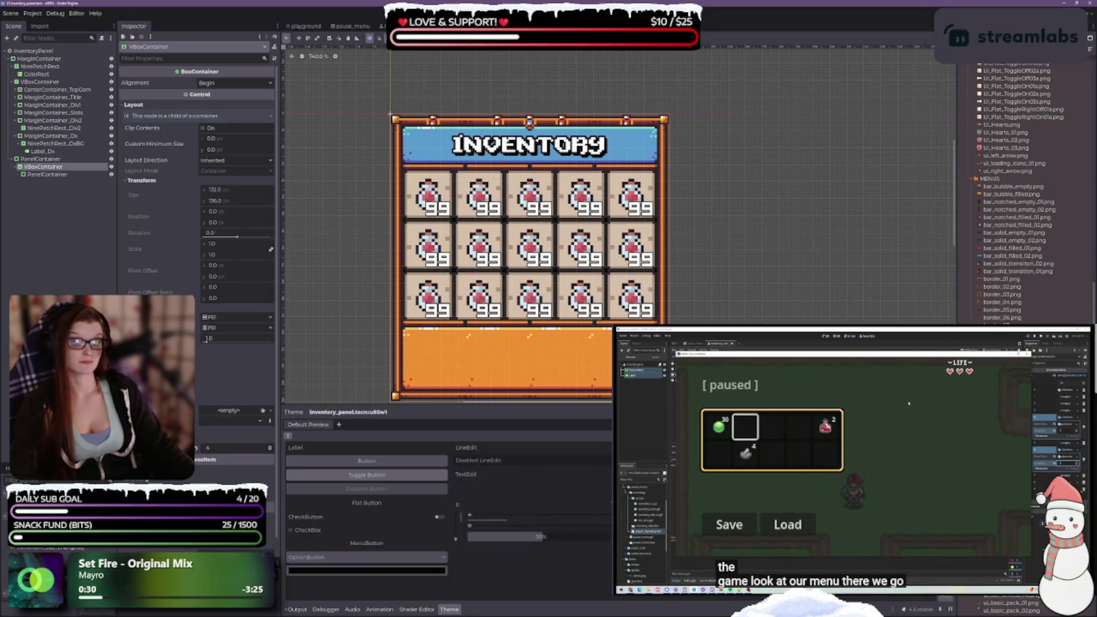
pyautogui.click(31, 282)
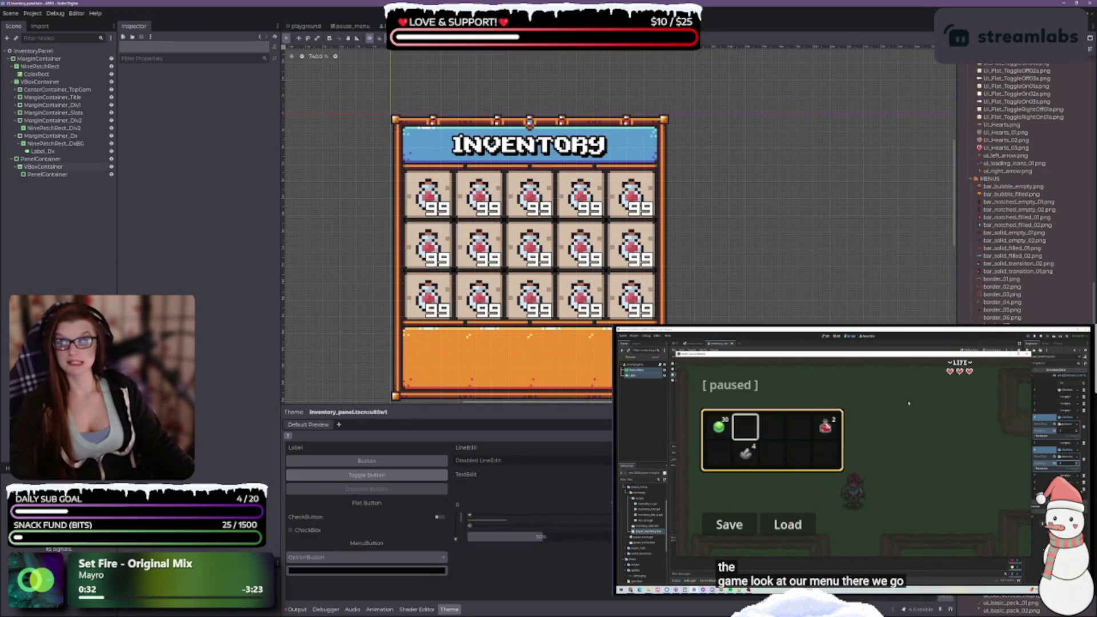
# Save the inventory scene and select the NinePatchRect_DxBG node
pyautogui.hotkey('ctrl', 's')
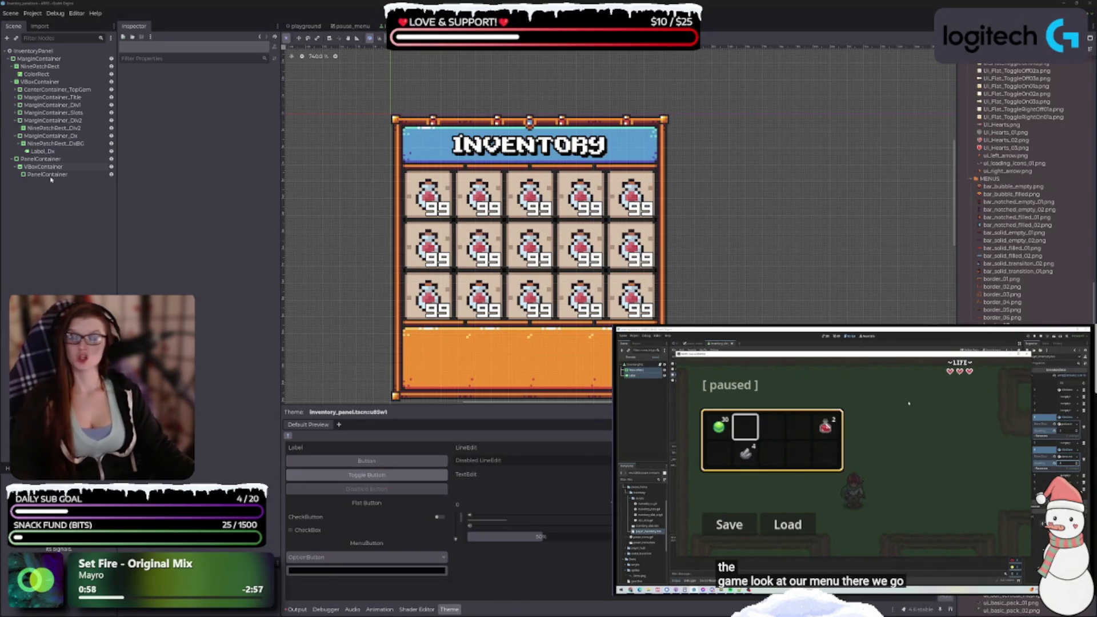
pyautogui.click(55, 143)
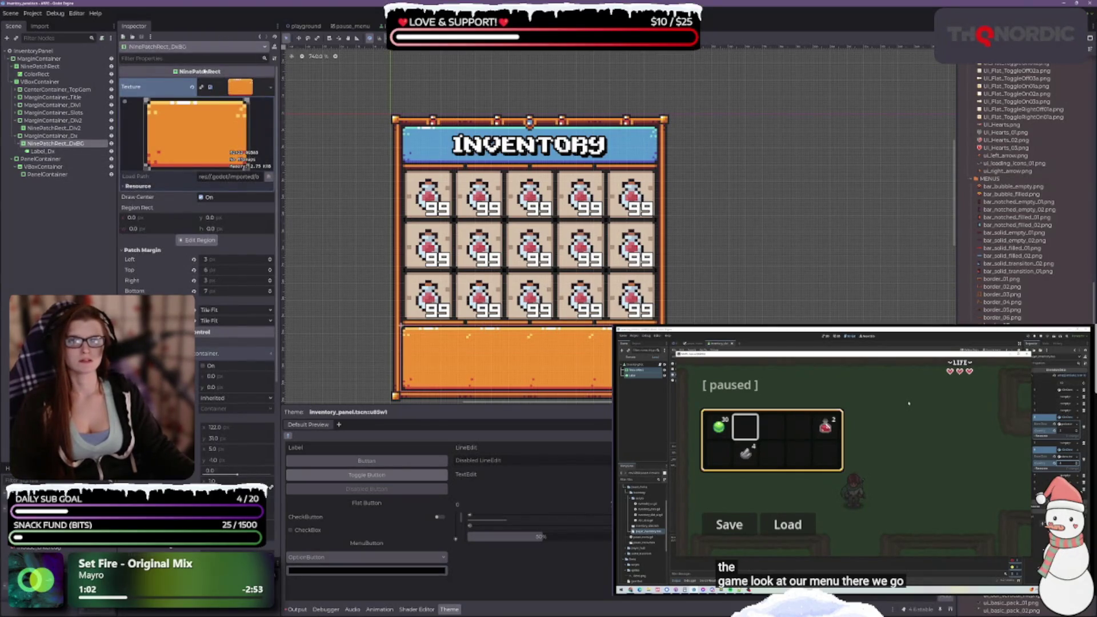
pyautogui.moveTo(205, 72)
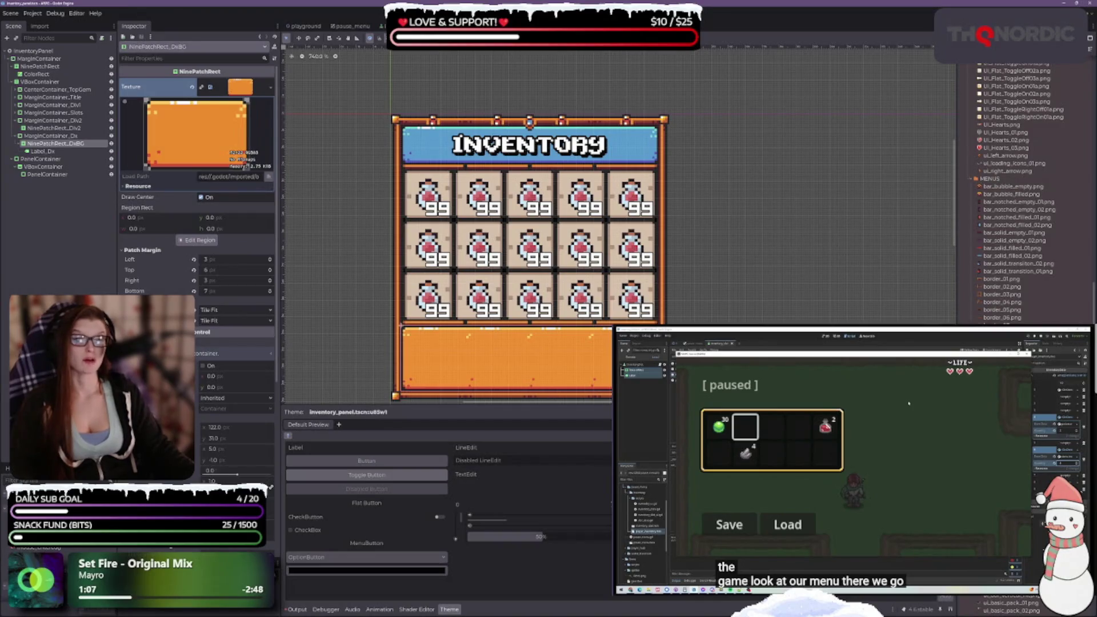
pyautogui.scroll(-5, 198, 183)
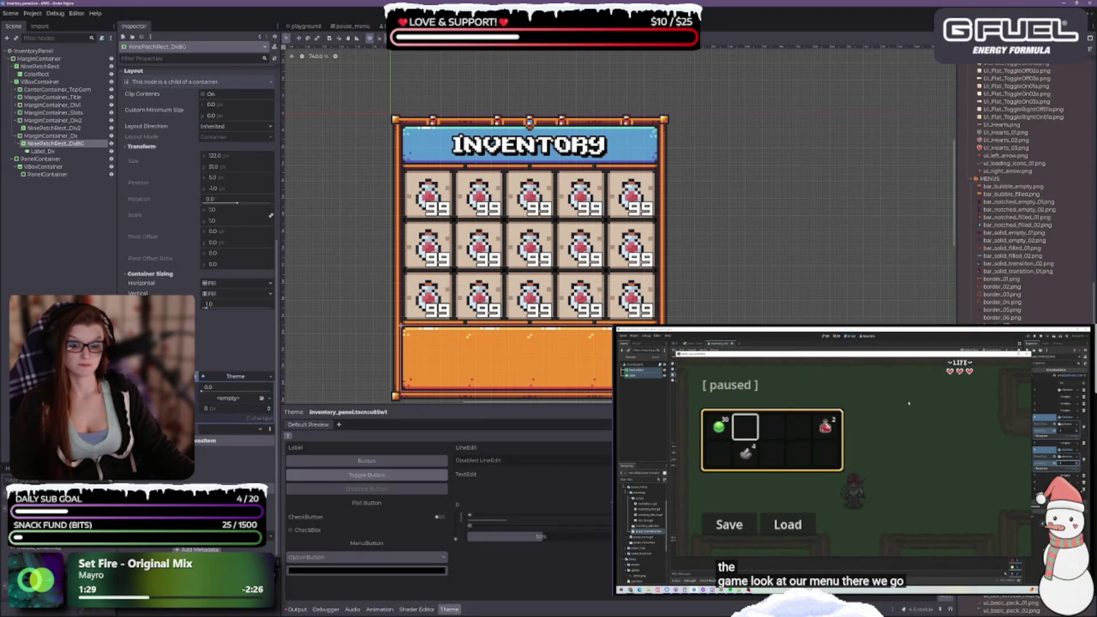
# Expand the bottom panel's Visibility properties and collapse the theme editor
pyautogui.click(160, 440)
pyautogui.scroll(-3, 197, 172)
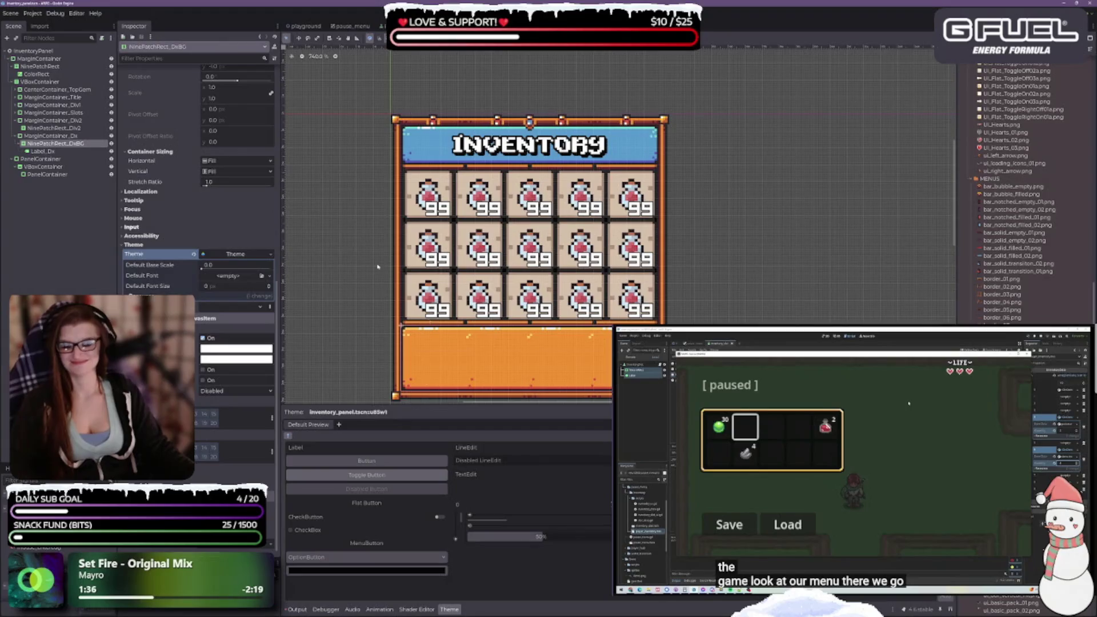
pyautogui.scroll(10, 197, 229)
pyautogui.scroll(1, 203, 462)
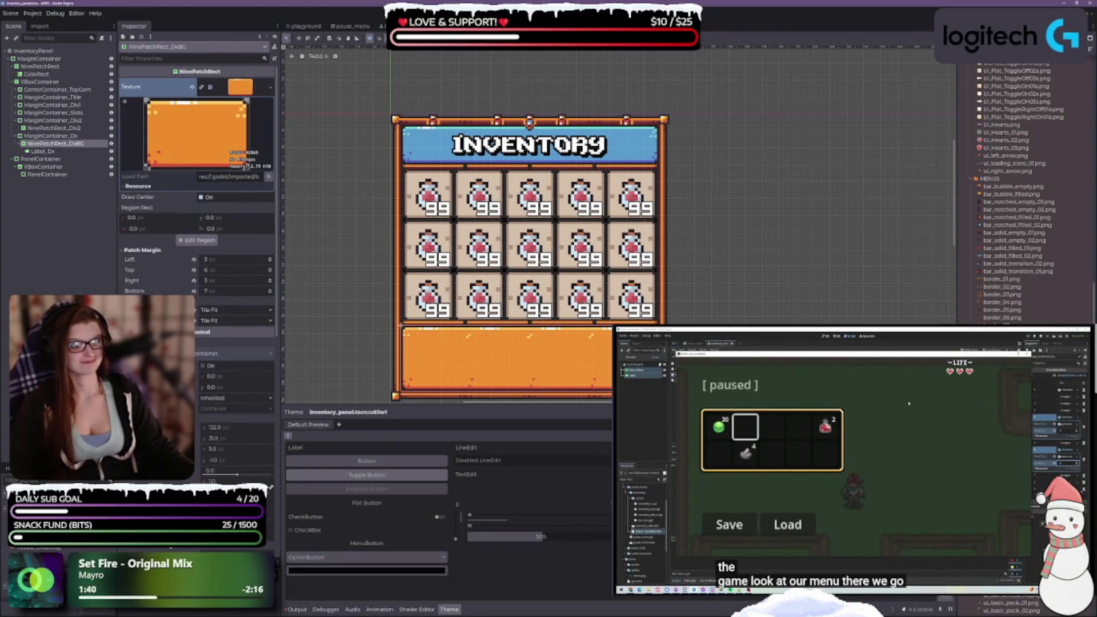
pyautogui.scroll(-10, 198, 229)
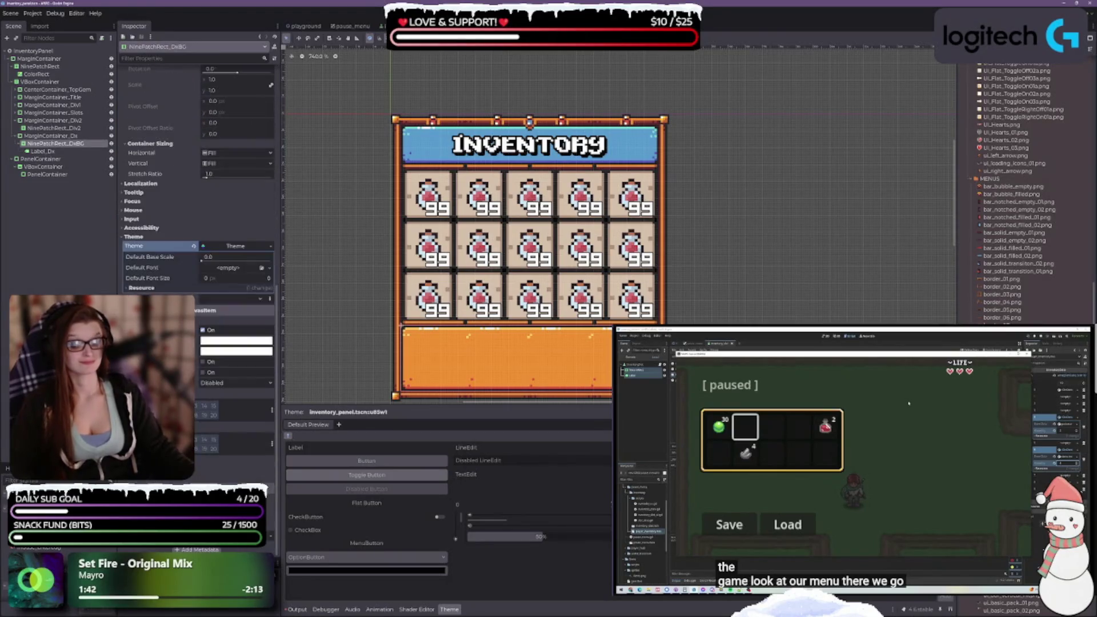
pyautogui.click(449, 609)
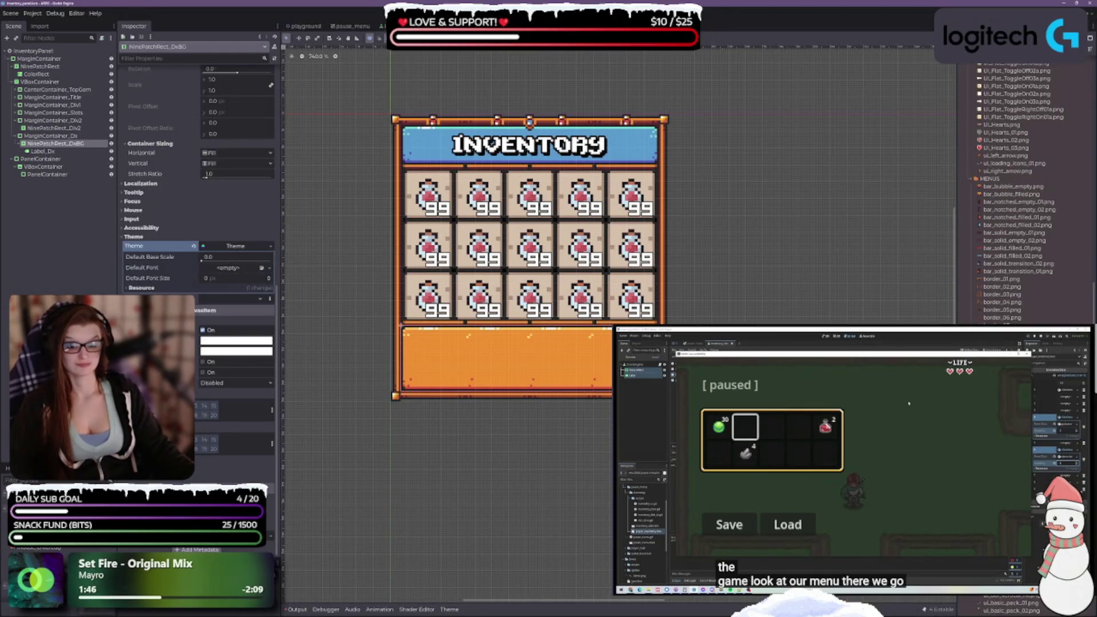
pyautogui.click(207, 340)
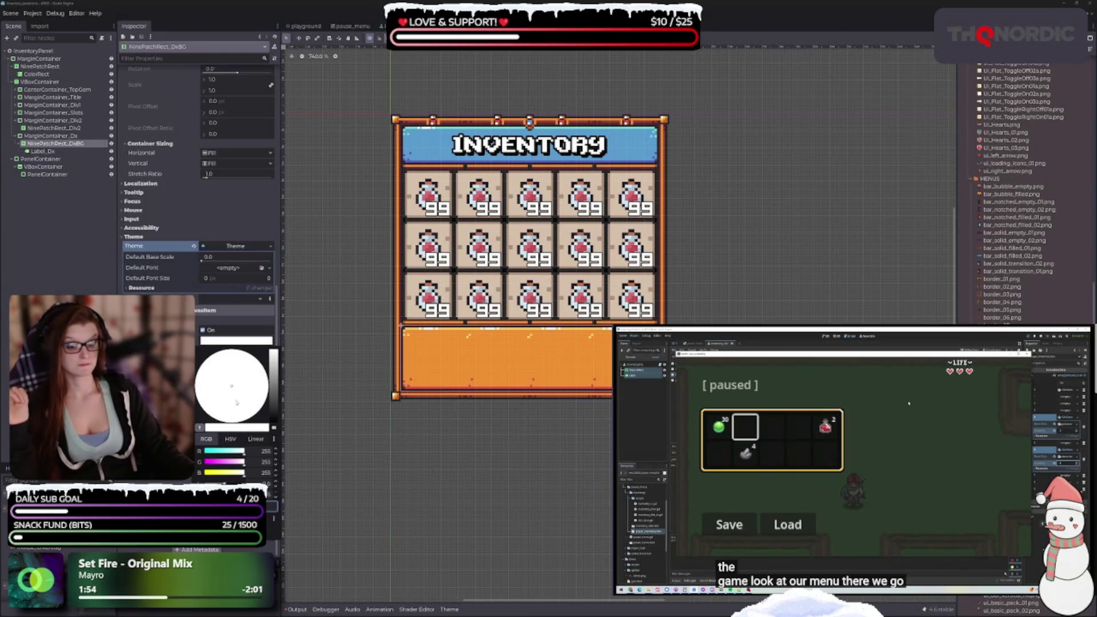
# Try lowering Modulate's red and blue channels, restoring blue to full, then close the picker
pyautogui.moveTo(226, 457)
pyautogui.mouseDown()
pyautogui.moveTo(209, 452)
pyautogui.moveTo(226, 467)
pyautogui.mouseUp()
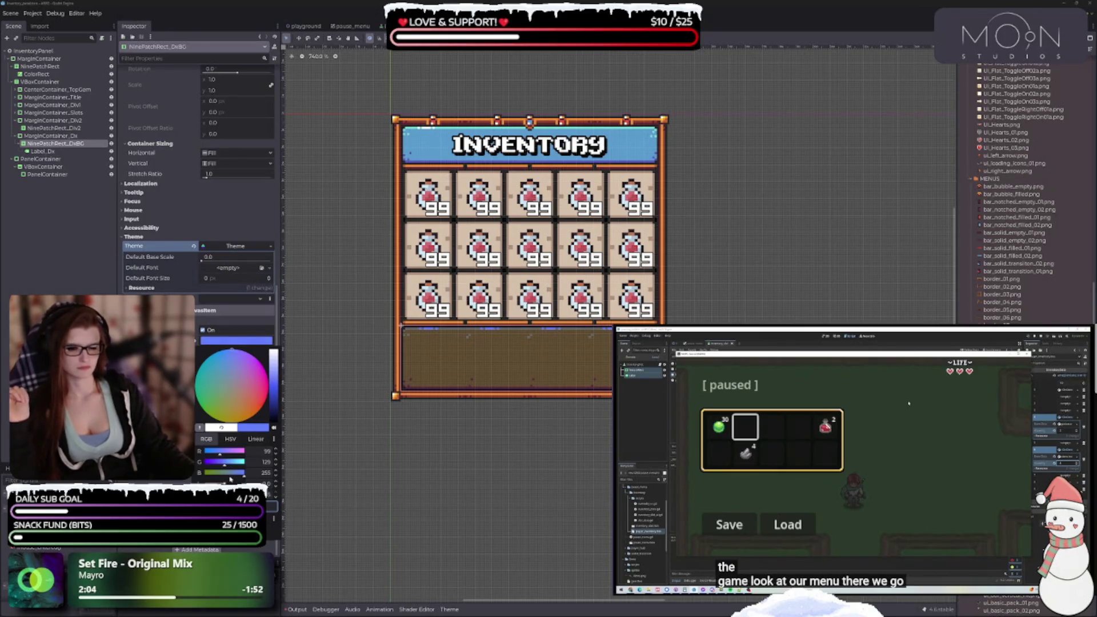
pyautogui.click(232, 474)
pyautogui.moveTo(227, 474); pyautogui.dragTo(255, 475)
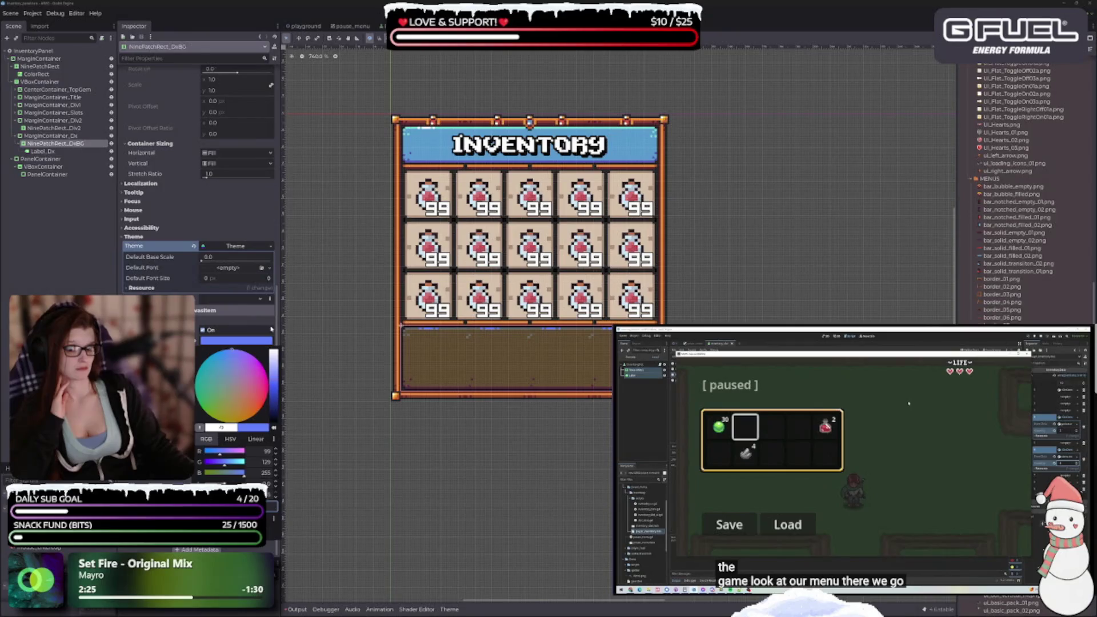
pyautogui.click(221, 343)
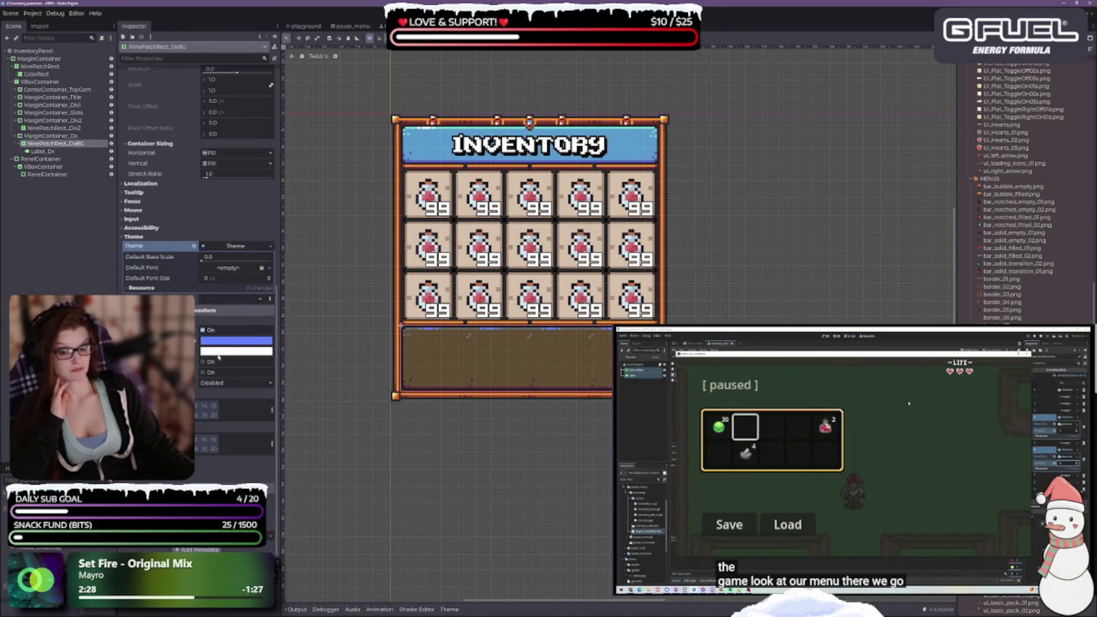
# Reset Self Modulate to white, then darken it until the panel turns dark brown
pyautogui.click(236, 351)
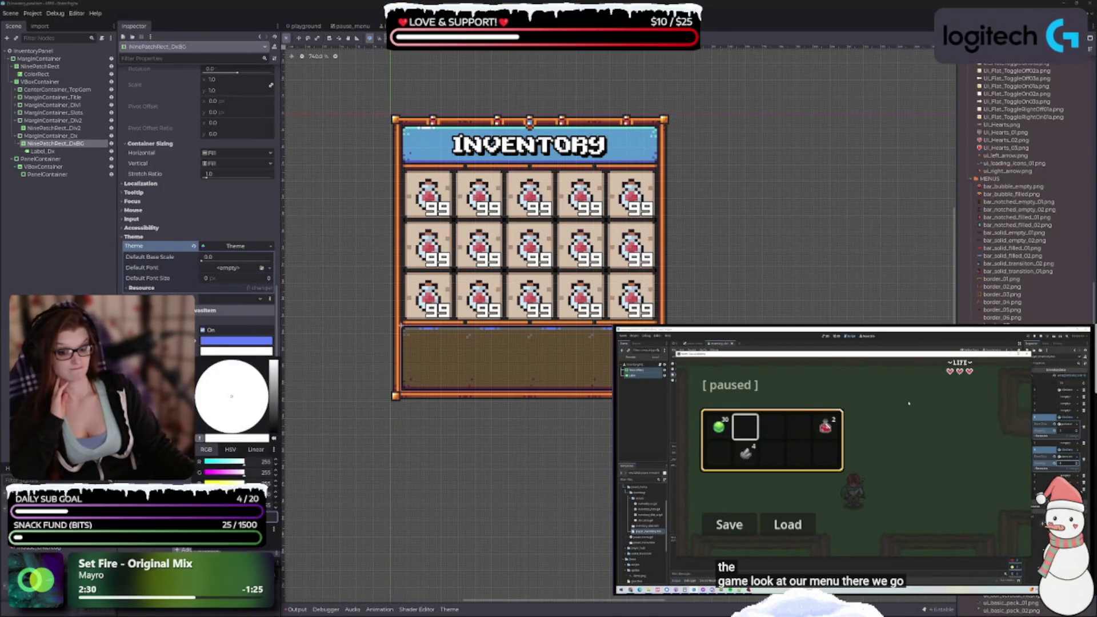
pyautogui.click(199, 349)
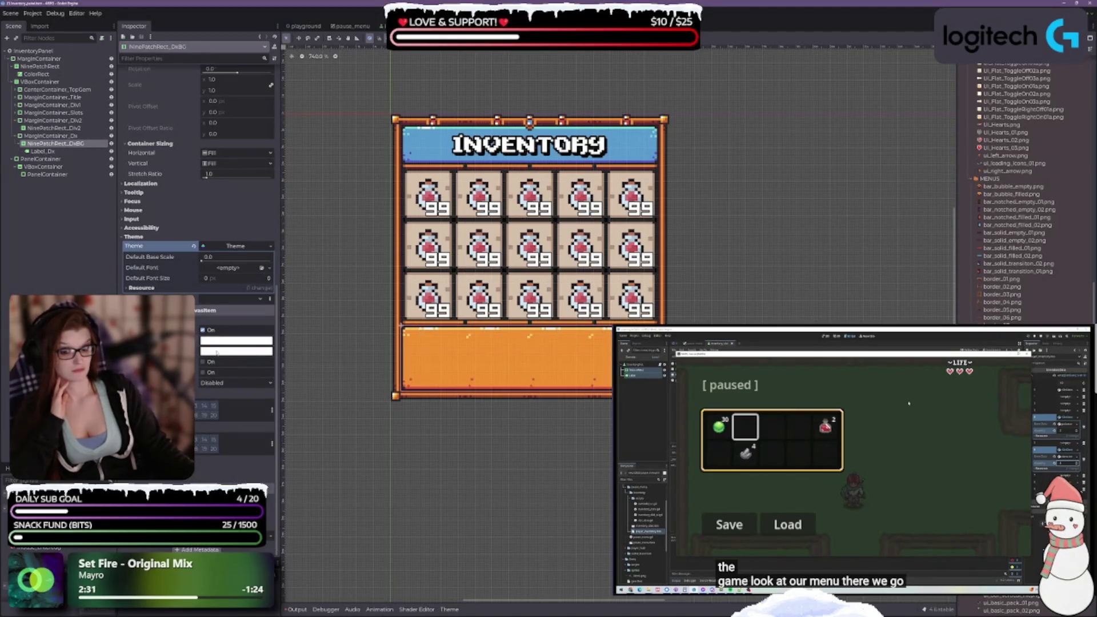
pyautogui.click(215, 351)
pyautogui.moveTo(272, 414)
pyautogui.mouseDown()
pyautogui.moveTo(275, 439)
pyautogui.moveTo(277, 422)
pyautogui.mouseUp()
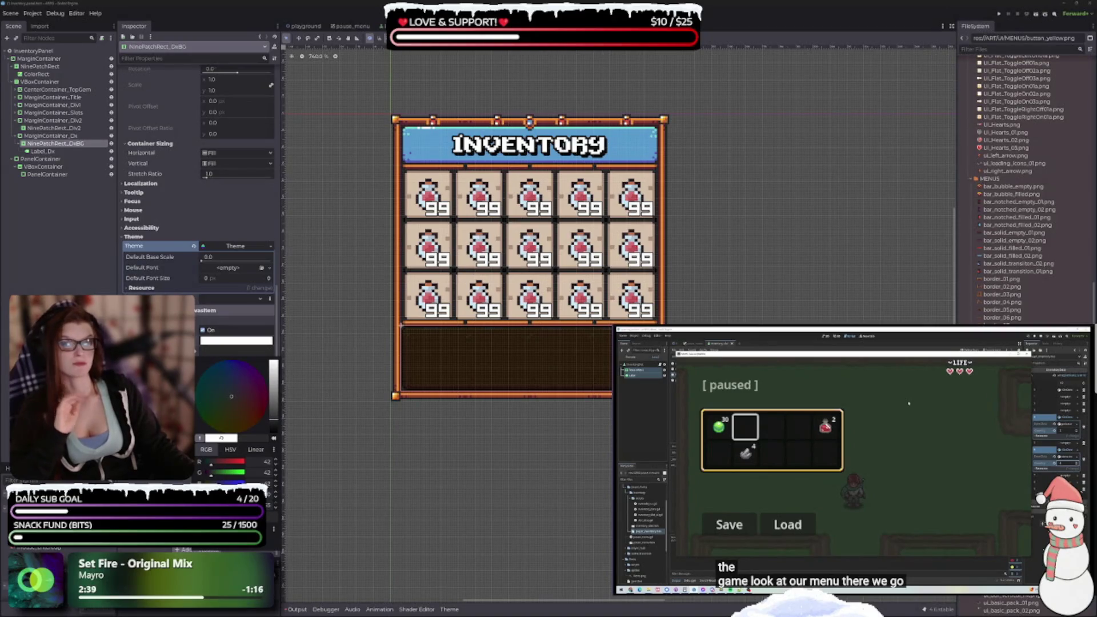
# Raise the Self Modulate value slider so the panel becomes a medium brown
pyautogui.press('Escape')
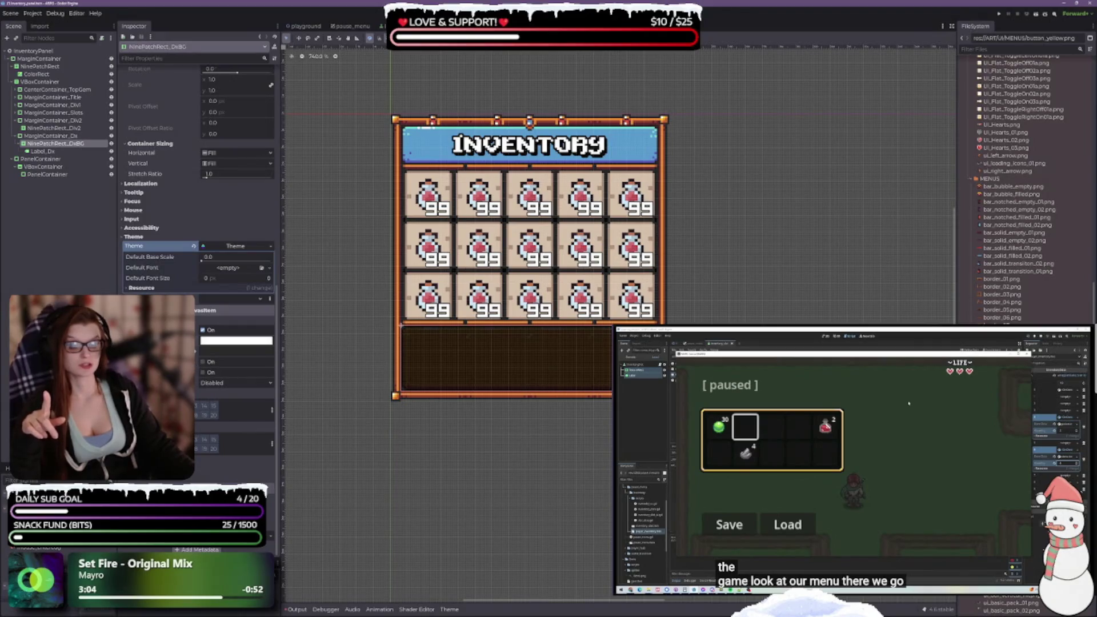
pyautogui.click(223, 341)
pyautogui.moveTo(270, 403); pyautogui.dragTo(273, 403)
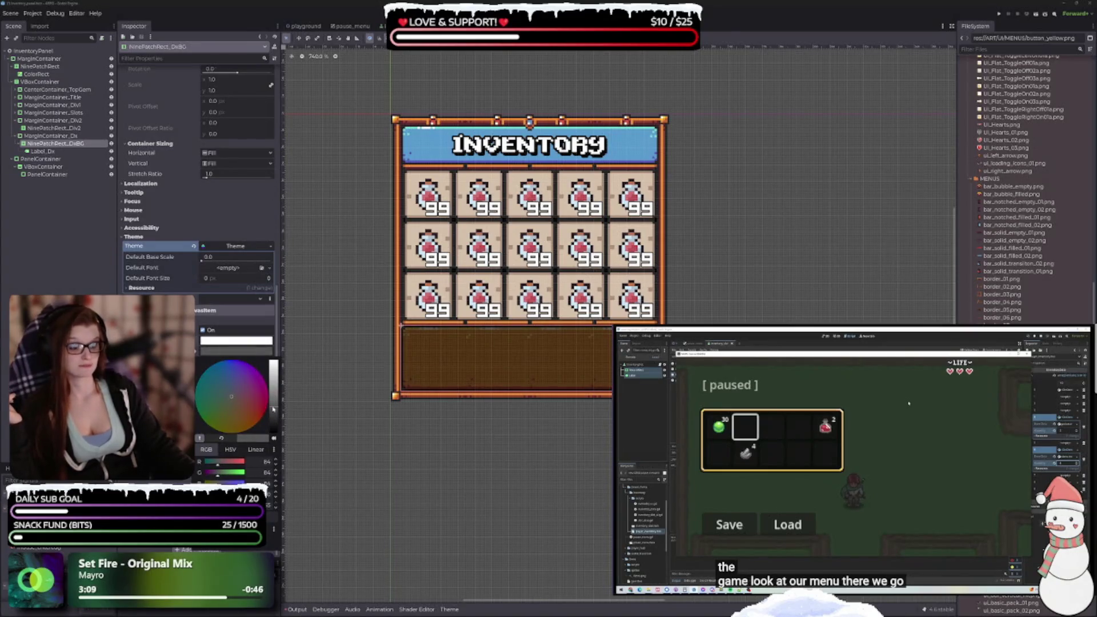
pyautogui.scroll(5, 226, 114)
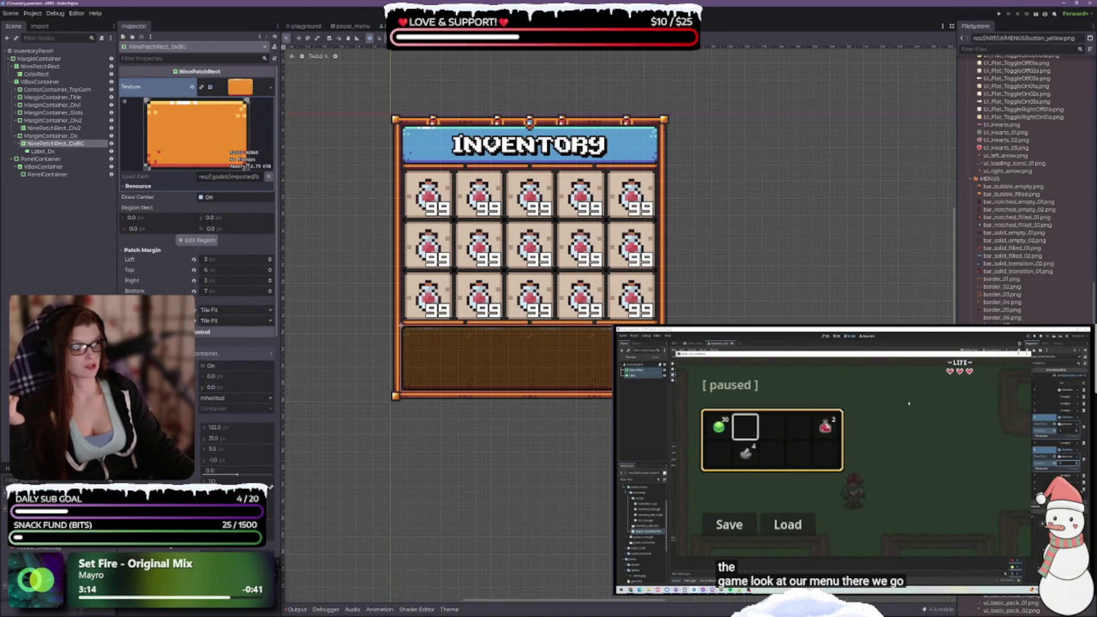
# Swap the bottom panel's texture to the red button image and adjust its dark tint
pyautogui.moveTo(1011, 355)
pyautogui.mouseDown()
pyautogui.moveTo(293, 61)
pyautogui.moveTo(240, 87)
pyautogui.mouseUp()
pyautogui.scroll(-5, 228, 349)
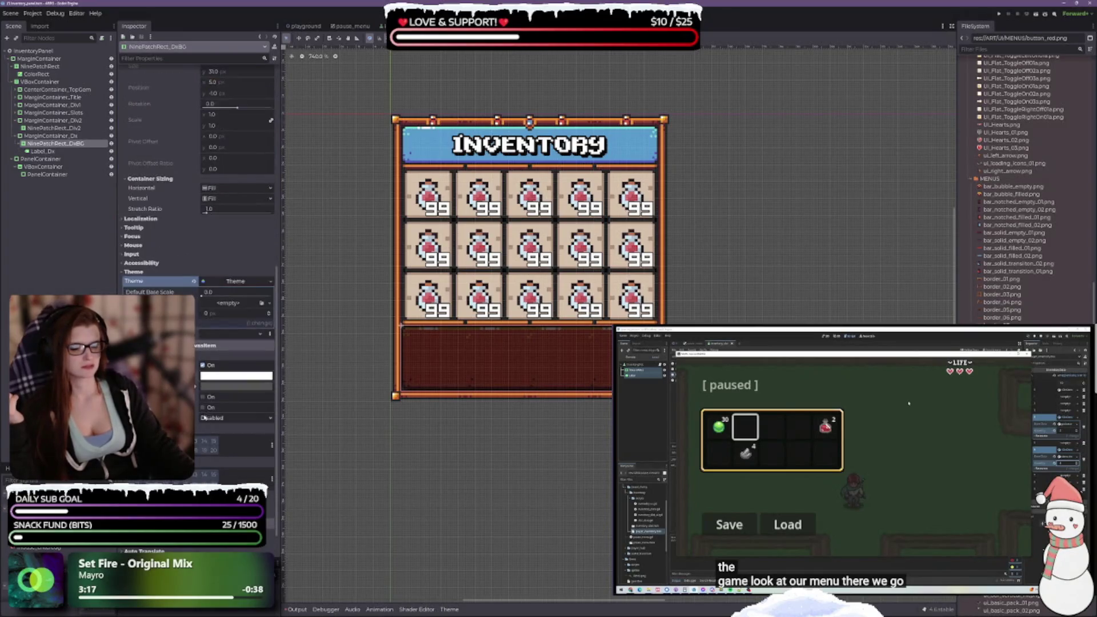
pyautogui.click(224, 377)
pyautogui.moveTo(274, 445)
pyautogui.mouseDown()
pyautogui.moveTo(273, 420)
pyautogui.moveTo(249, 473)
pyautogui.moveTo(265, 473)
pyautogui.mouseUp()
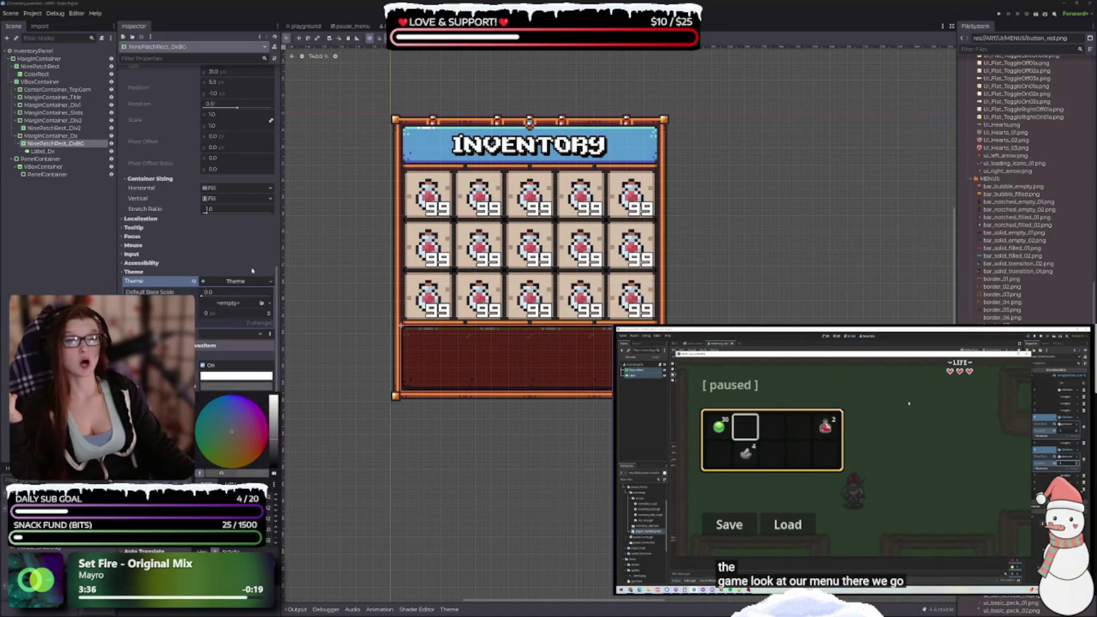
# Open the Region Editor for the panel's texture
pyautogui.scroll(10, 213, 269)
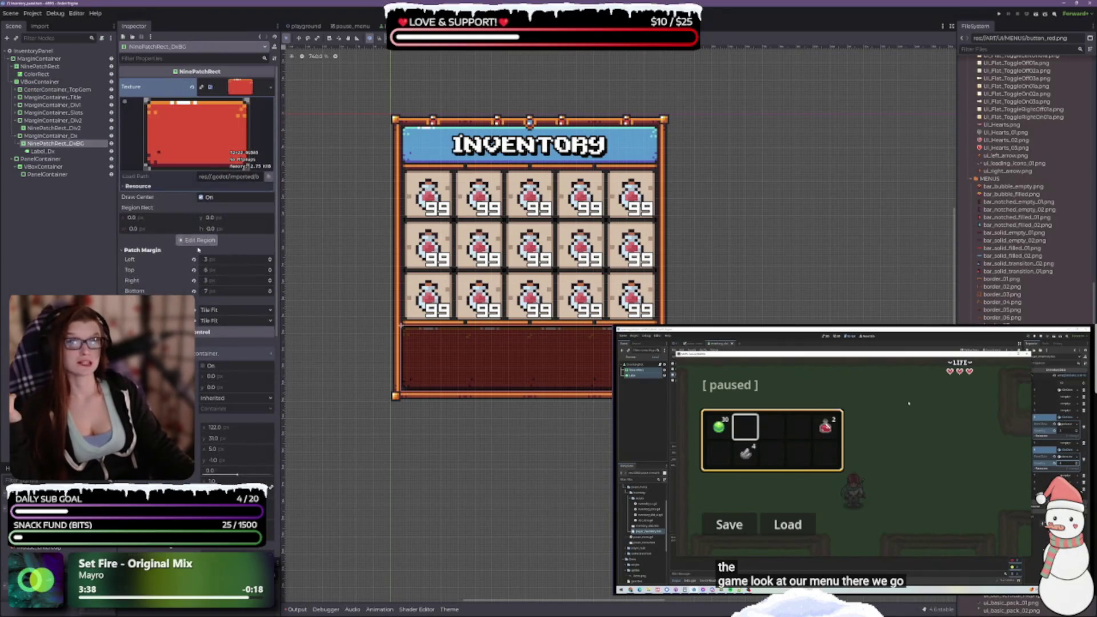
pyautogui.click(142, 249)
pyautogui.click(197, 240)
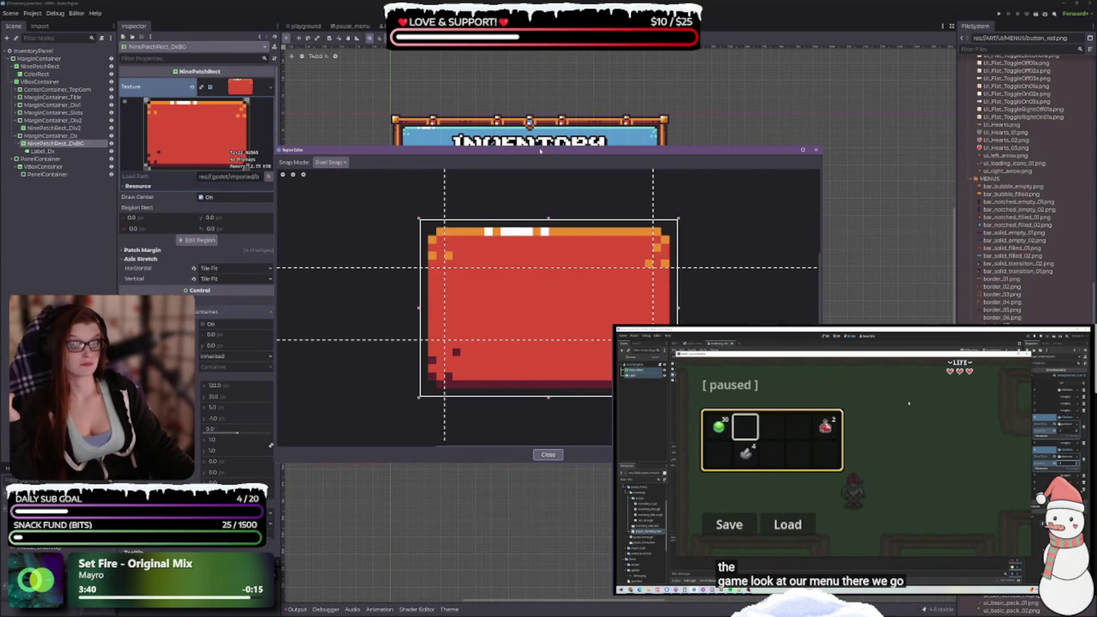
# Pull the right patch margin guide inward, undo a bottom guide change, and close the Region Editor
pyautogui.moveTo(434, 149)
pyautogui.mouseDown()
pyautogui.moveTo(686, 281)
pyautogui.moveTo(711, 311)
pyautogui.mouseUp()
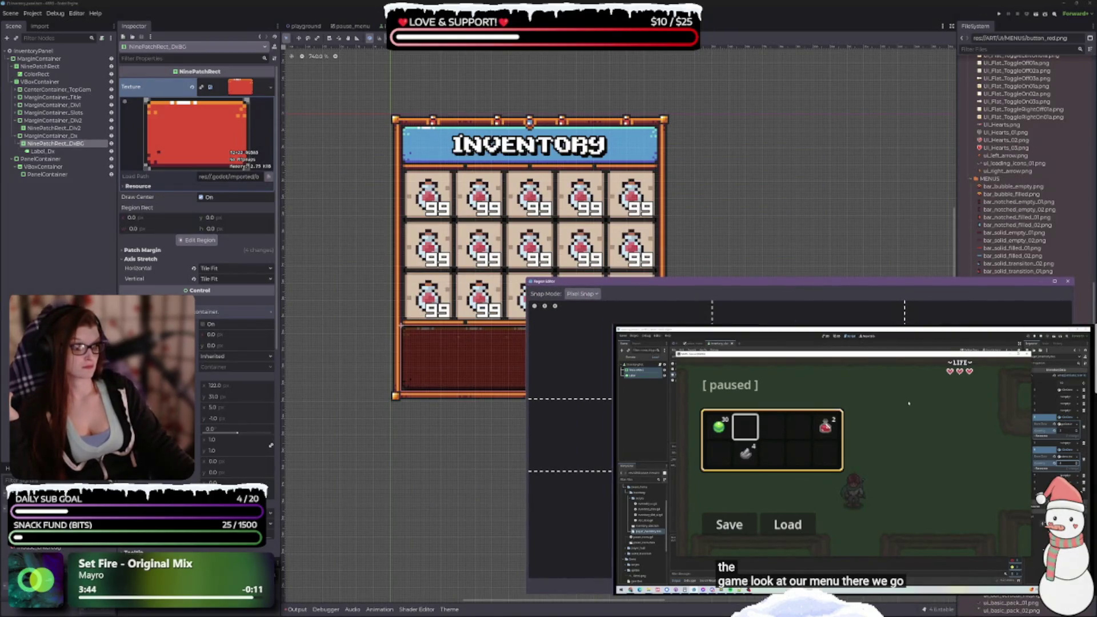
pyautogui.moveTo(905, 311); pyautogui.dragTo(897, 312)
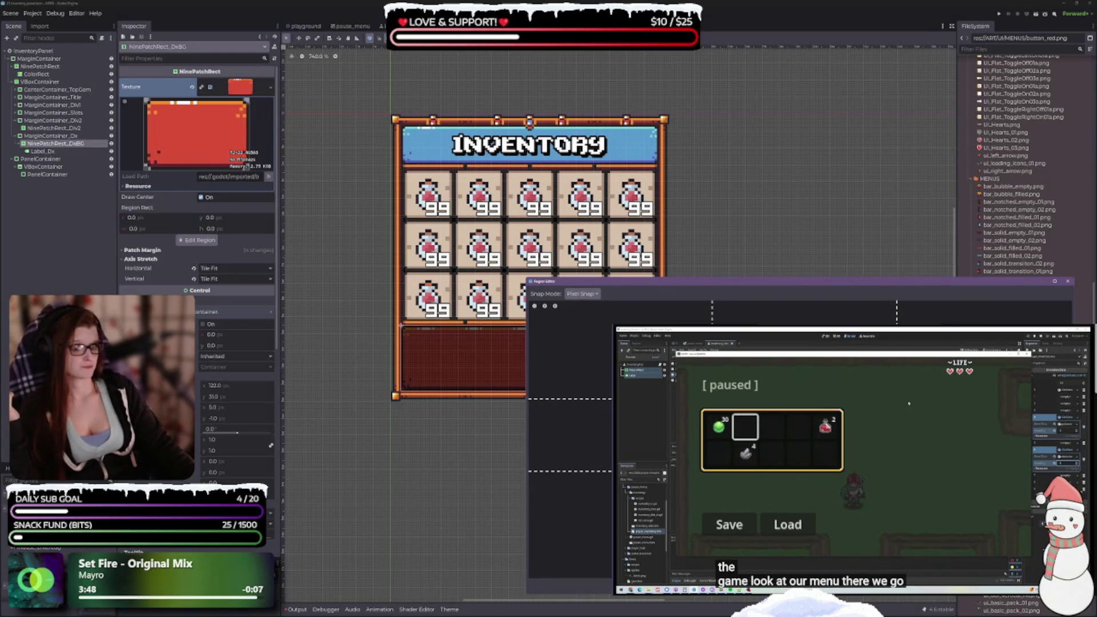
pyautogui.moveTo(571, 479)
pyautogui.mouseDown()
pyautogui.moveTo(572, 495)
pyautogui.moveTo(572, 447)
pyautogui.moveTo(572, 479)
pyautogui.mouseUp()
pyautogui.hotkey('ctrl', 'z')
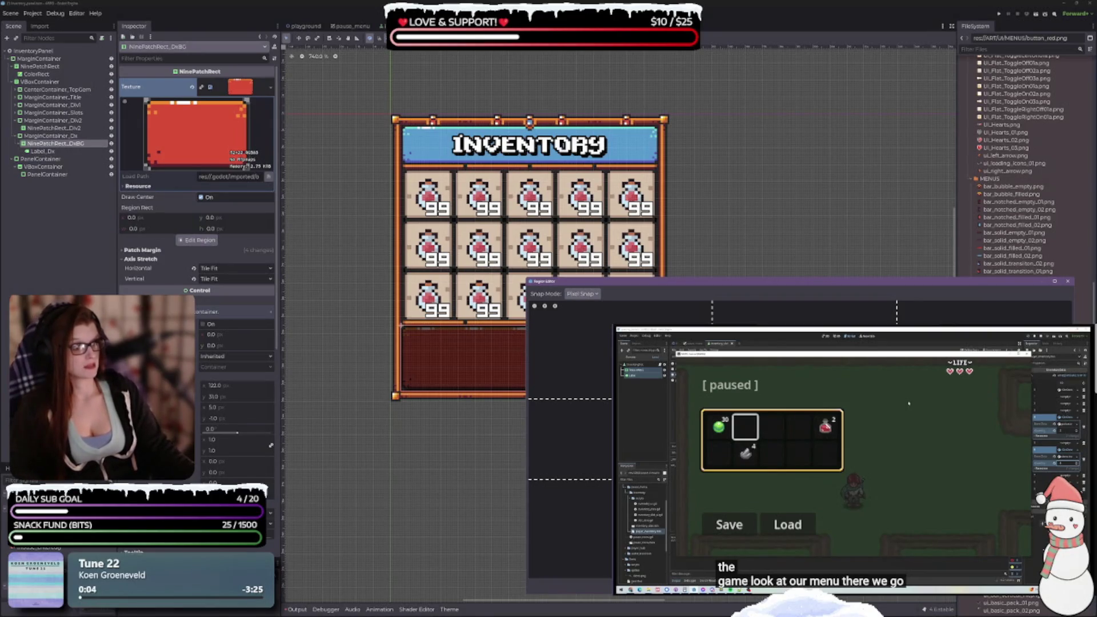
pyautogui.moveTo(713, 282); pyautogui.dragTo(639, 193)
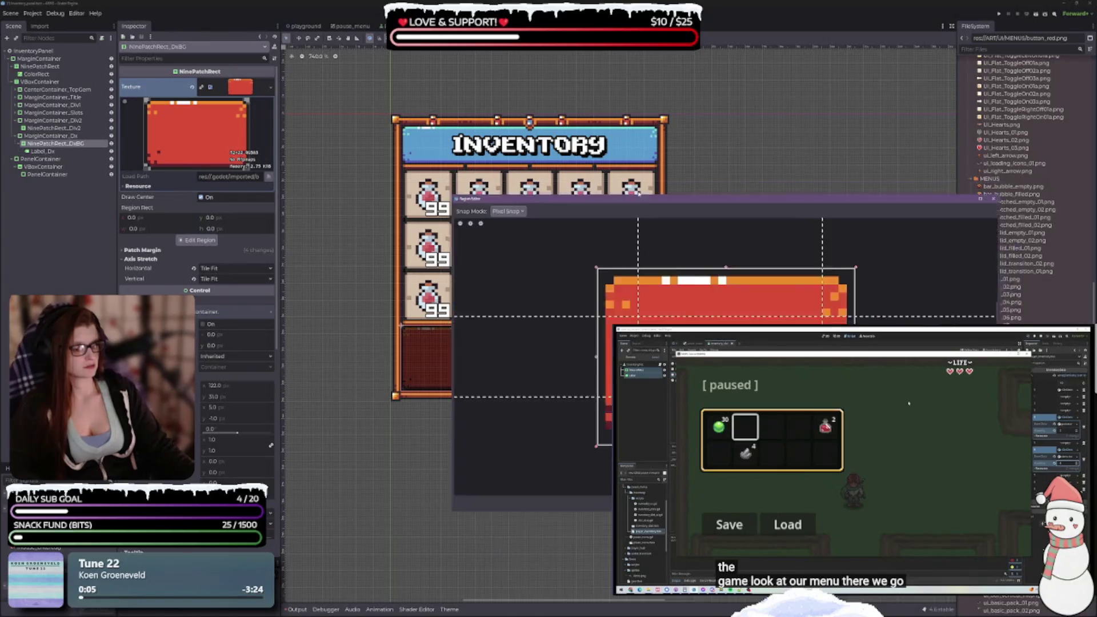
pyautogui.click(204, 274)
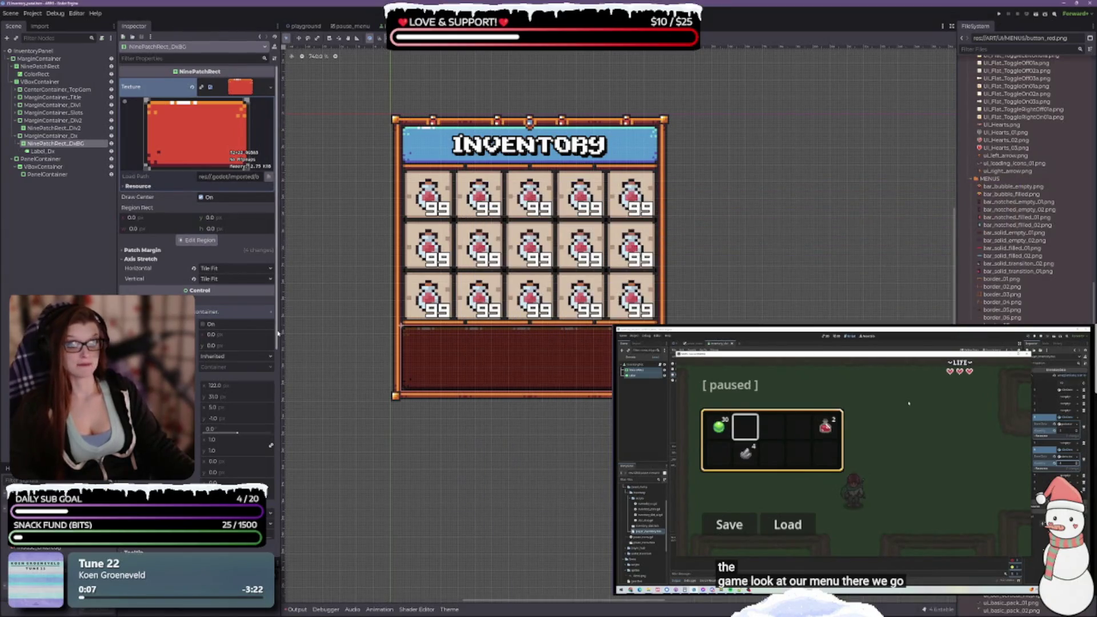
# Try Stretch and Tile for horizontal axis stretch, settling back on Tile Fit
pyautogui.click(209, 268)
pyautogui.click(211, 278)
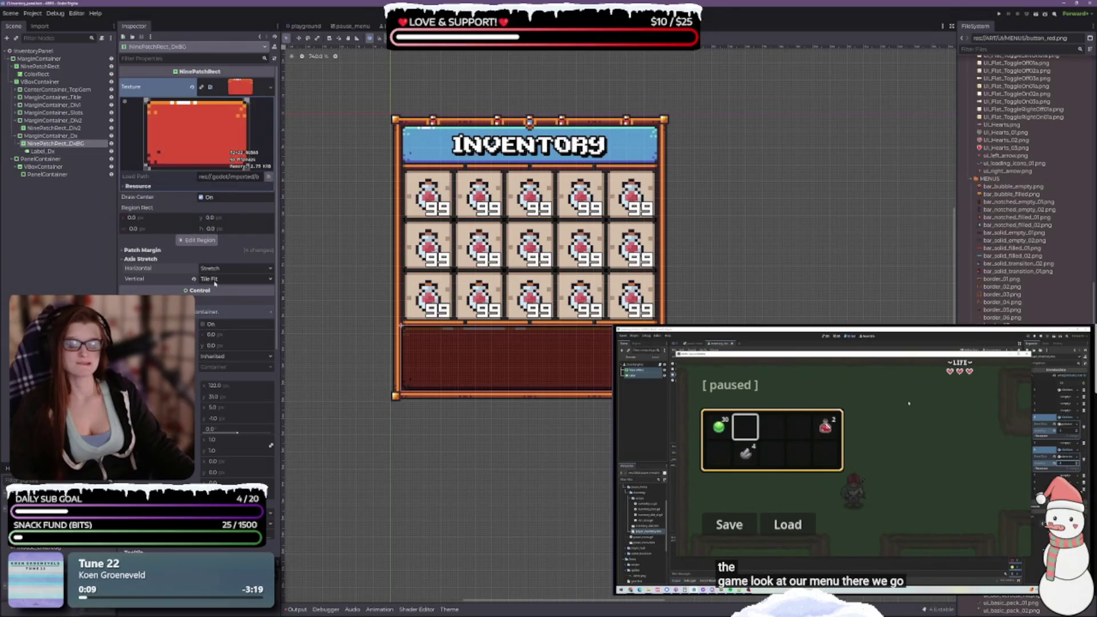
pyautogui.click(215, 269)
pyautogui.click(216, 288)
pyautogui.click(215, 269)
pyautogui.click(222, 298)
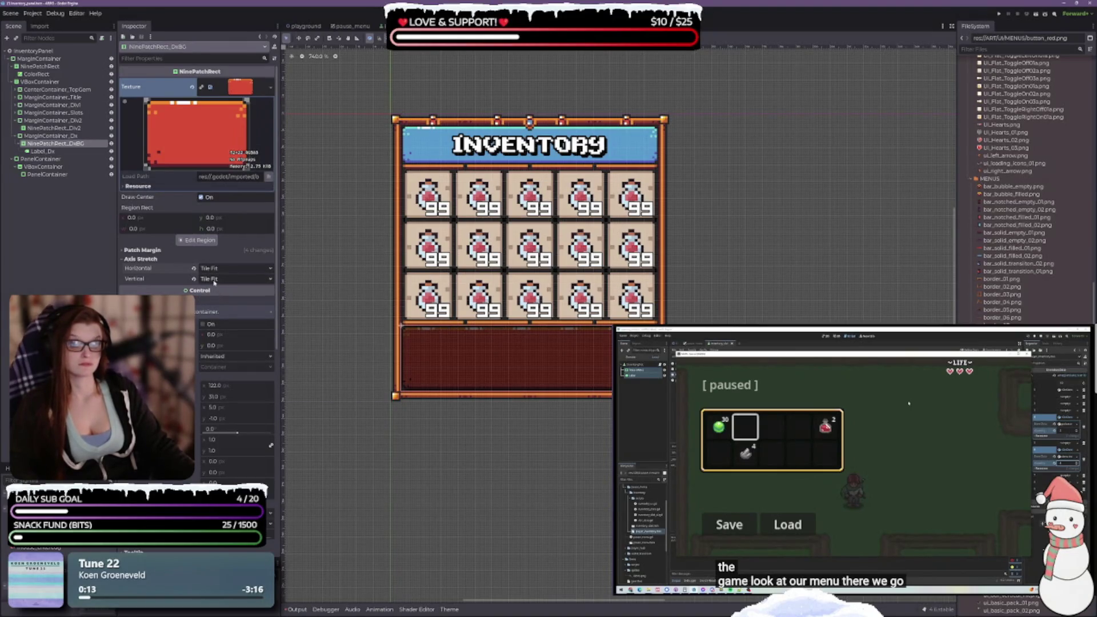
# Raise the left patch margin to 16 and save the inventory scene
pyautogui.click(142, 249)
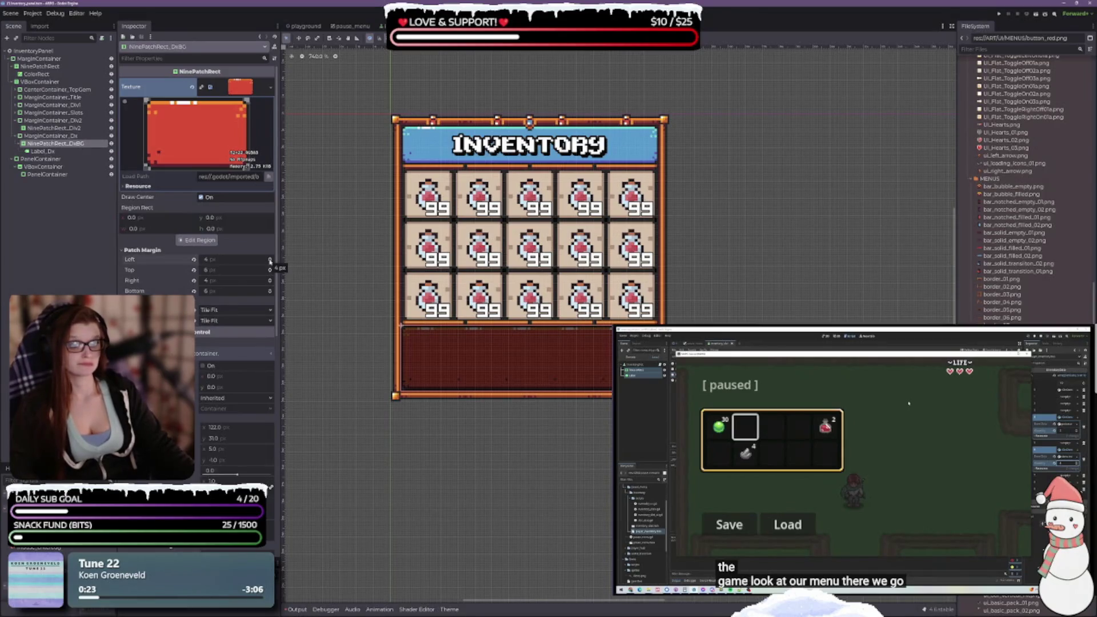
pyautogui.click(270, 259)
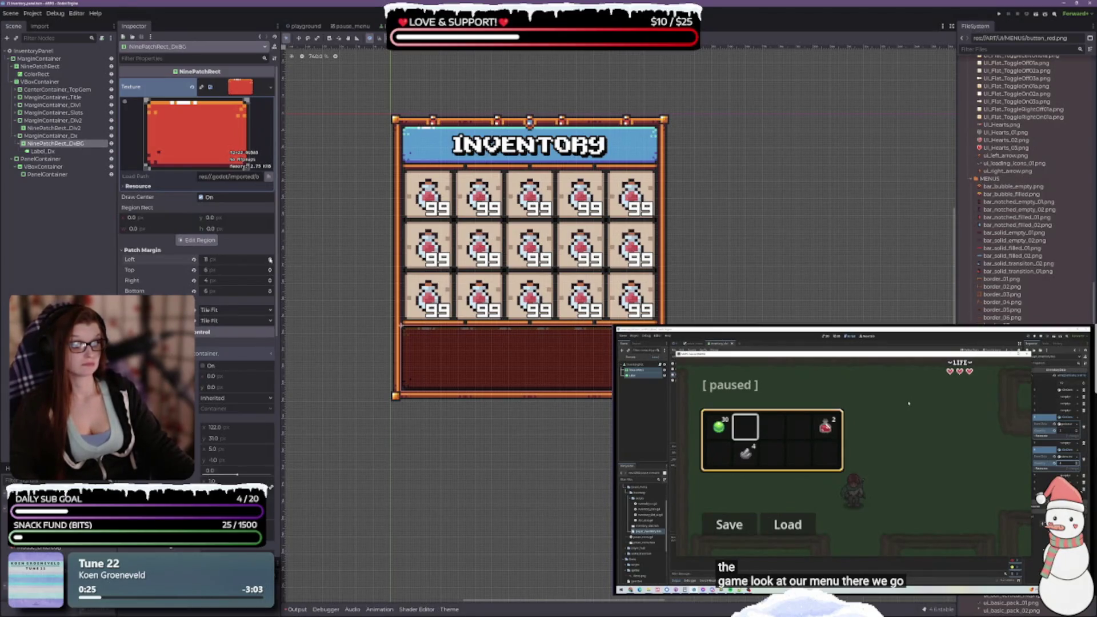
pyautogui.click(270, 258)
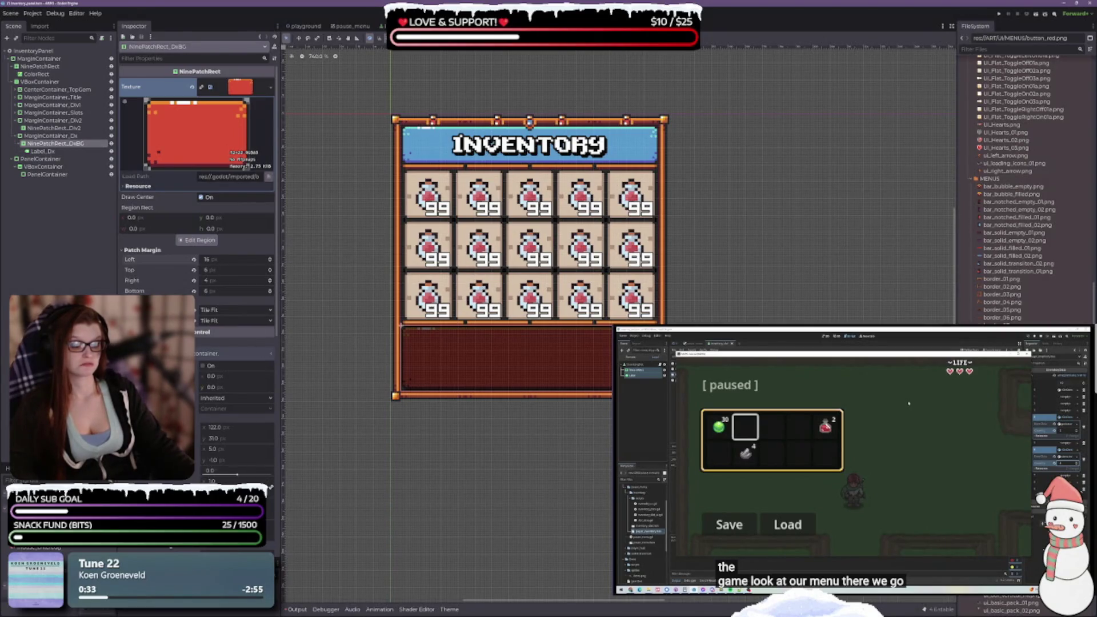
pyautogui.hotkey('ctrl', 's')
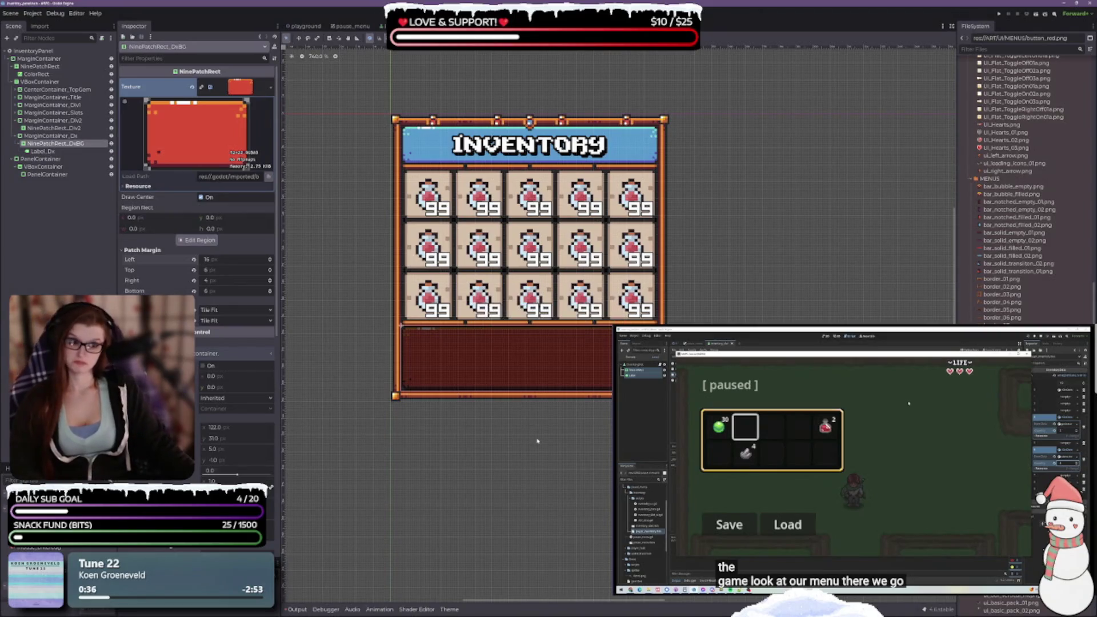
pyautogui.scroll(-5, 197, 228)
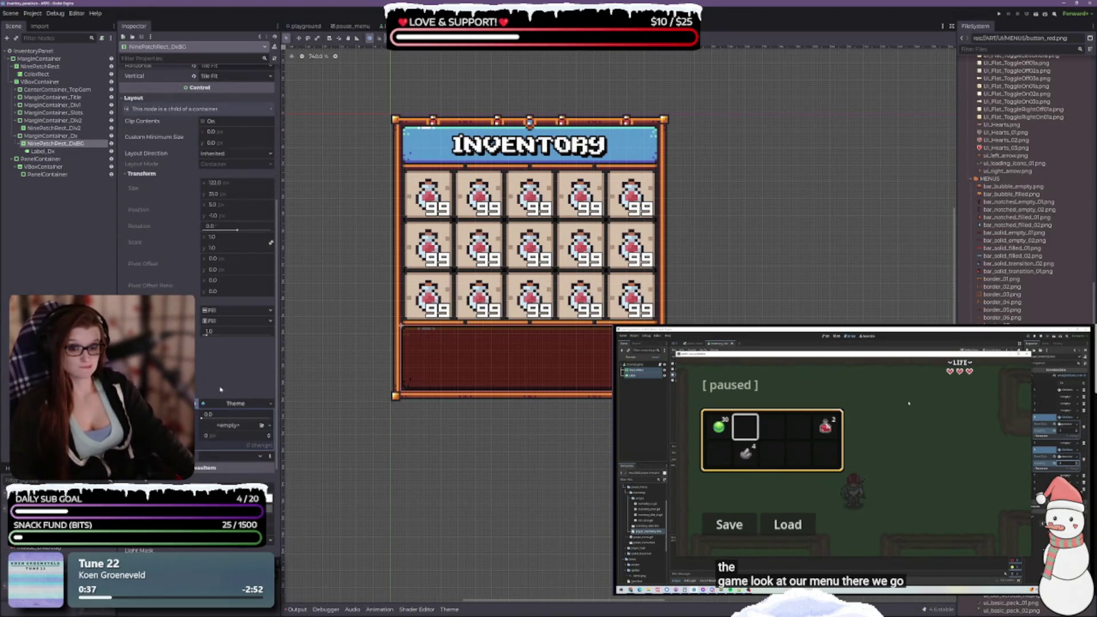
pyautogui.scroll(-4, 208, 398)
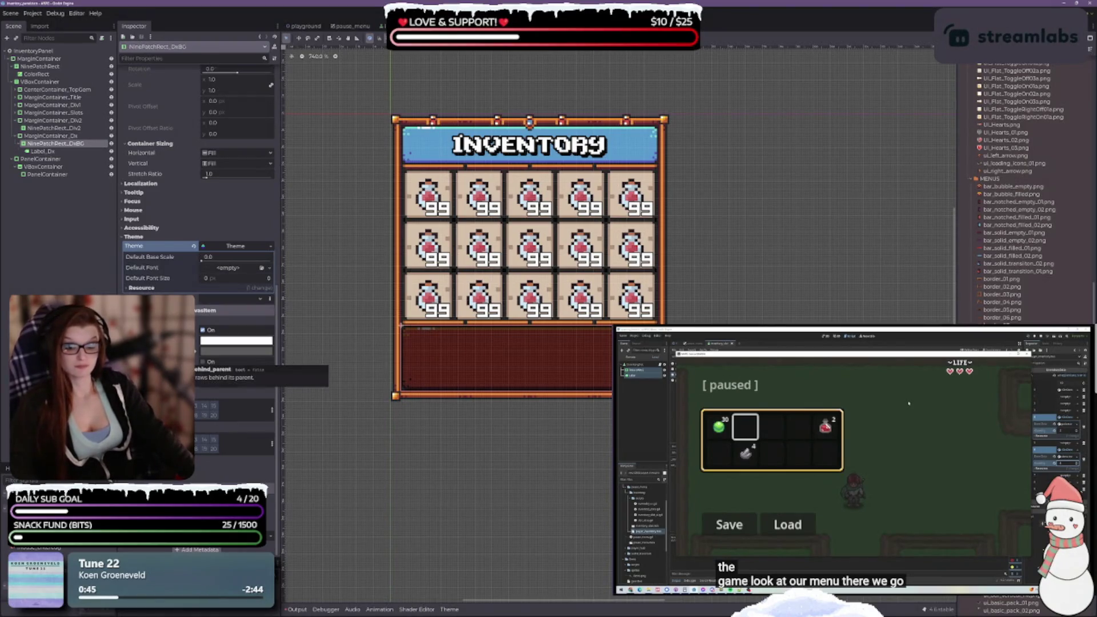
# Darken the bottom panel's Modulate colour toward black, lowering its channels from 50 to 45
pyautogui.click(212, 339)
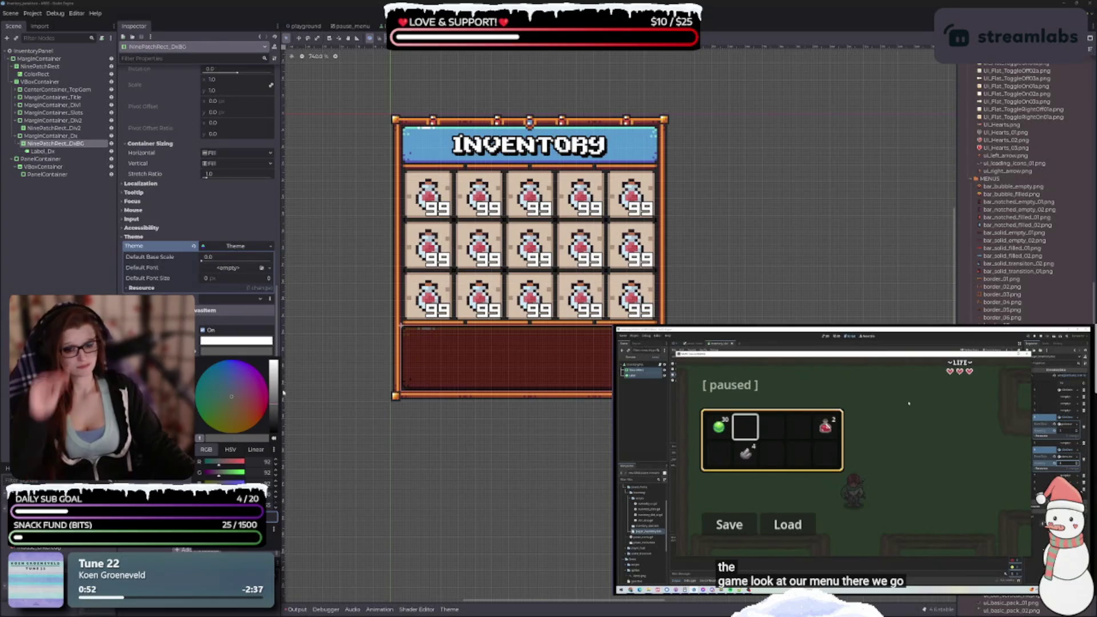
pyautogui.moveTo(274, 400)
pyautogui.mouseDown()
pyautogui.moveTo(274, 386)
pyautogui.moveTo(273, 411)
pyautogui.moveTo(273, 395)
pyautogui.mouseUp()
pyautogui.moveTo(252, 495)
pyautogui.mouseDown()
pyautogui.moveTo(201, 495)
pyautogui.moveTo(267, 495)
pyautogui.mouseUp()
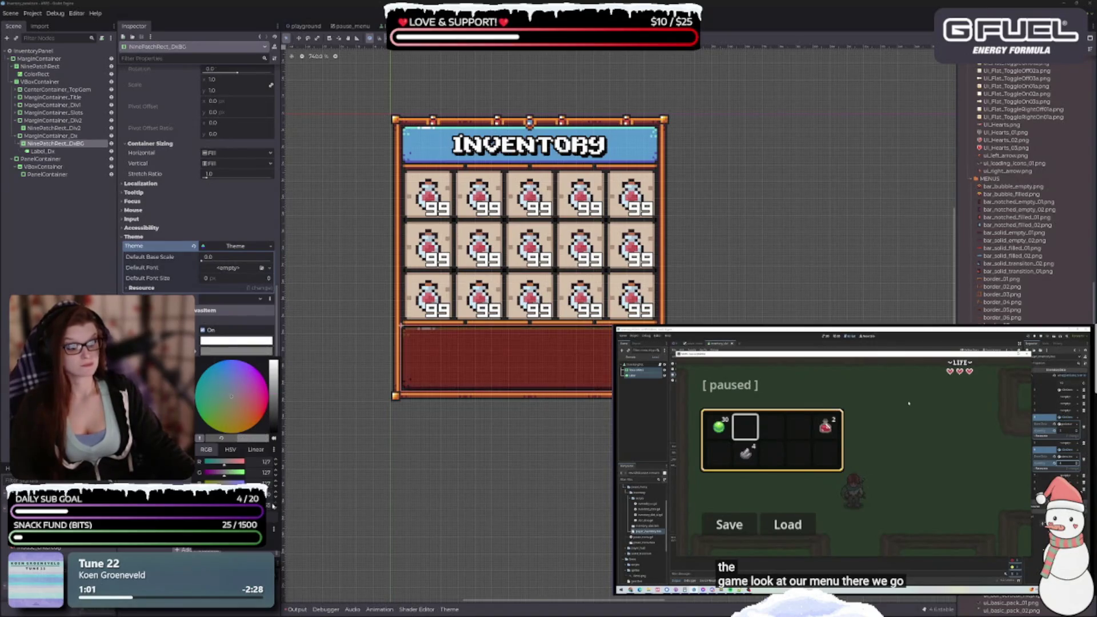
pyautogui.moveTo(273, 434); pyautogui.dragTo(275, 420)
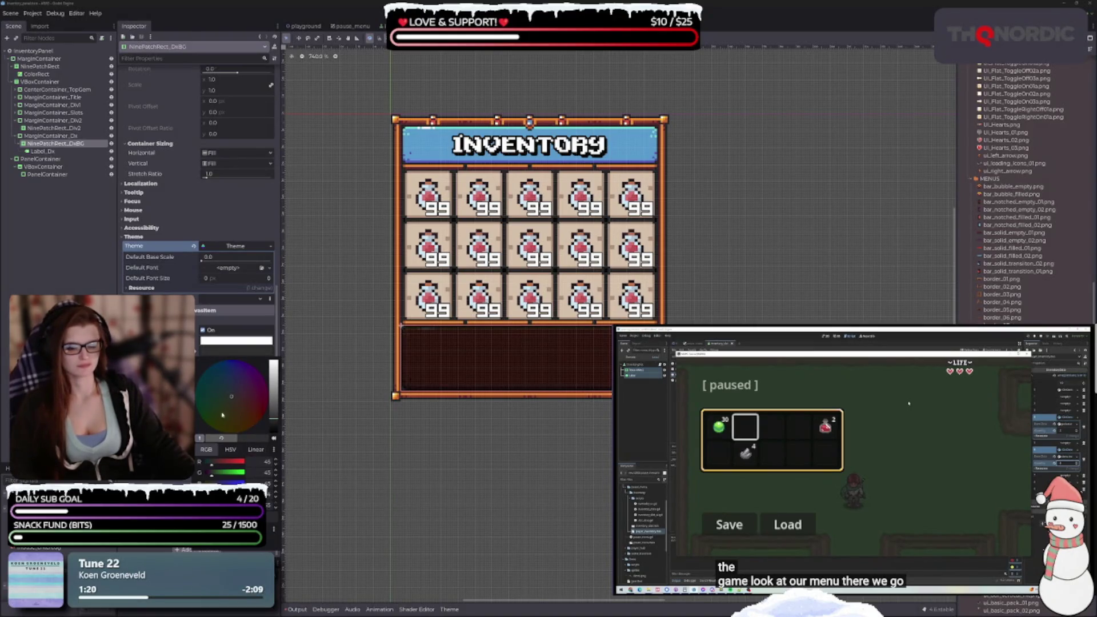
# Reset the bottom panel's Modulate to white, then set its Texture to the blue and finally the orange panel PNG
pyautogui.click(274, 362)
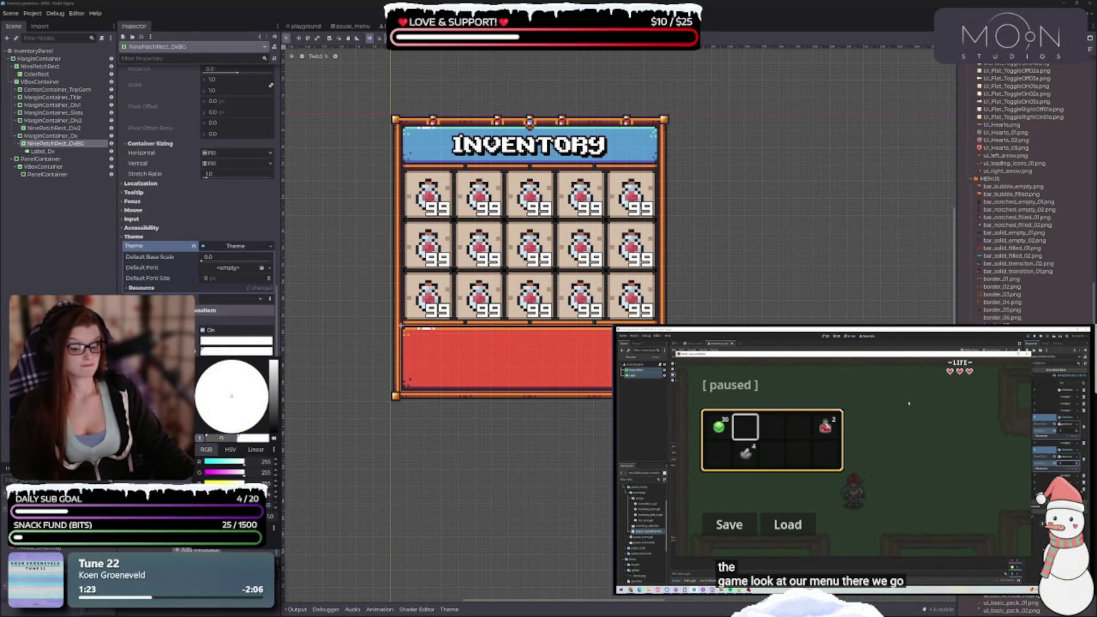
pyautogui.moveTo(273, 362)
pyautogui.mouseDown()
pyautogui.moveTo(274, 417)
pyautogui.moveTo(274, 362)
pyautogui.moveTo(273, 400)
pyautogui.moveTo(274, 362)
pyautogui.moveTo(274, 380)
pyautogui.mouseUp()
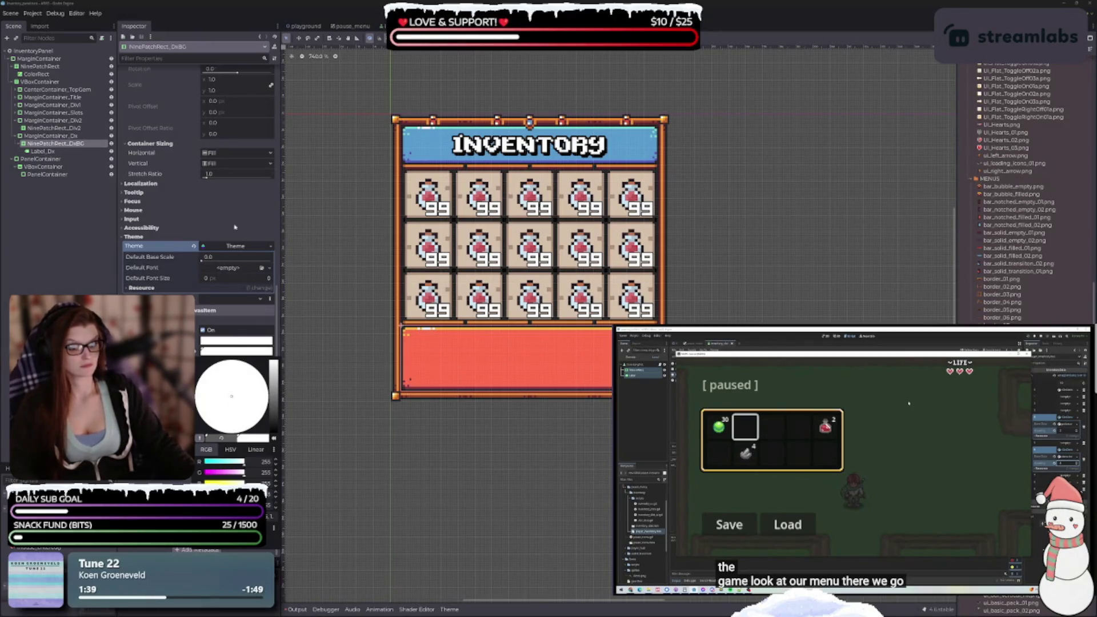
pyautogui.scroll(10, 236, 240)
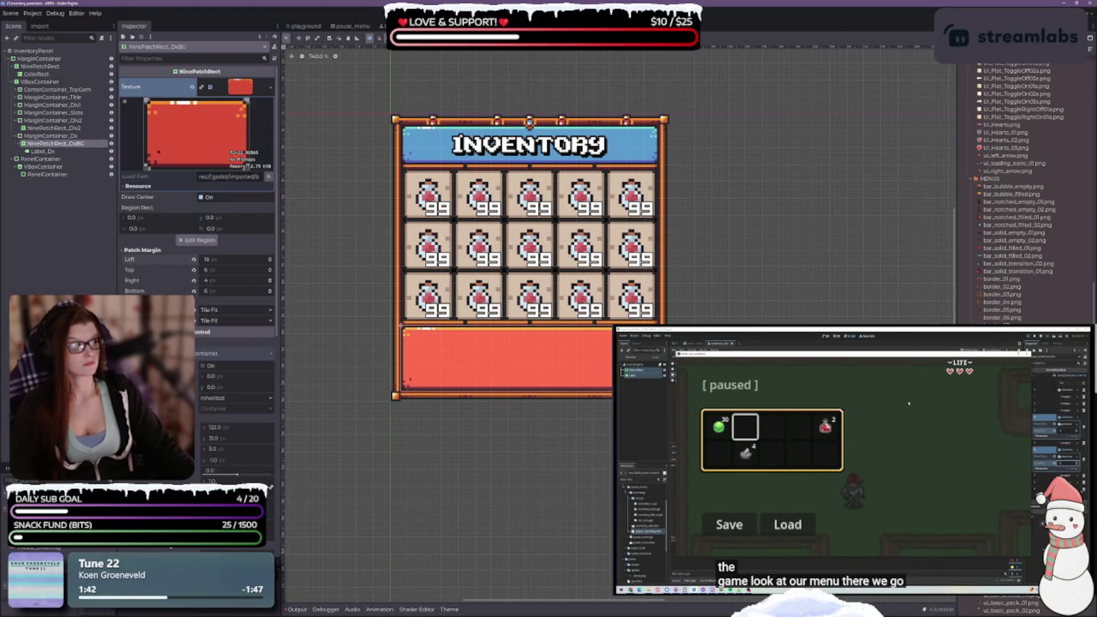
pyautogui.moveTo(1011, 274)
pyautogui.mouseDown()
pyautogui.moveTo(337, 273)
pyautogui.moveTo(242, 84)
pyautogui.mouseUp()
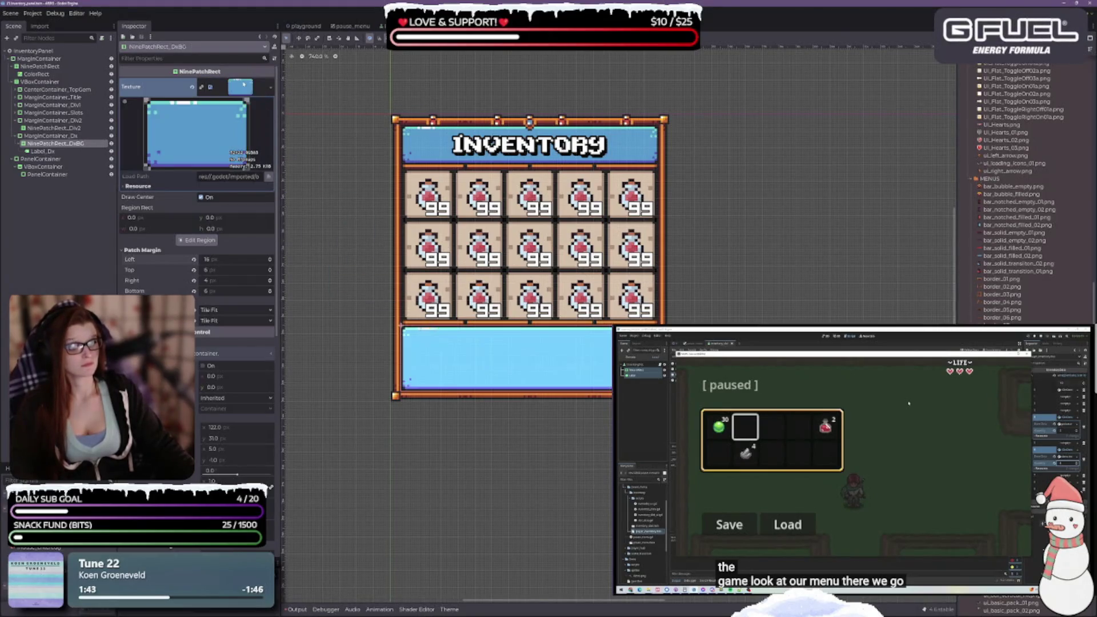
pyautogui.moveTo(1017, 194)
pyautogui.mouseDown()
pyautogui.moveTo(245, 91)
pyautogui.moveTo(194, 95)
pyautogui.moveTo(269, 92)
pyautogui.moveTo(240, 87)
pyautogui.mouseUp()
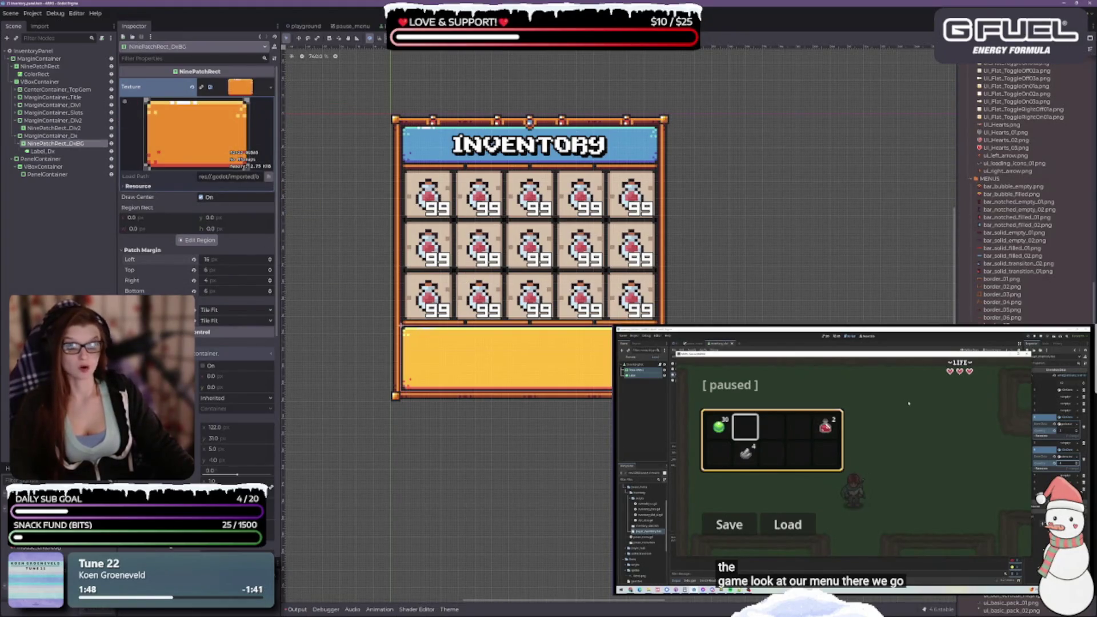